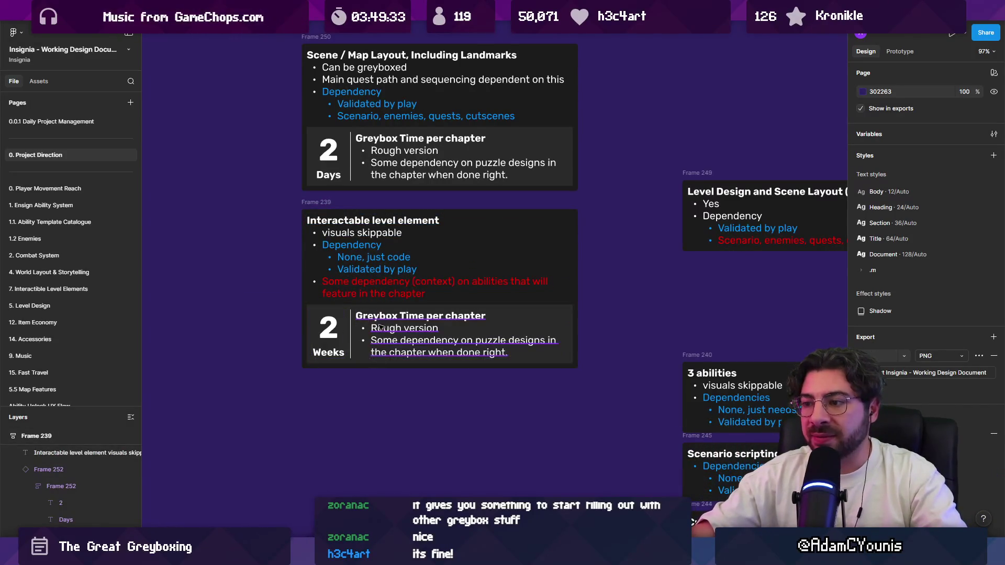
Copy the red dependency sentence into the last bullet of the 2 Weeks greybox notes
scroll(380, 325, "up", 3)
double_click(390, 343)
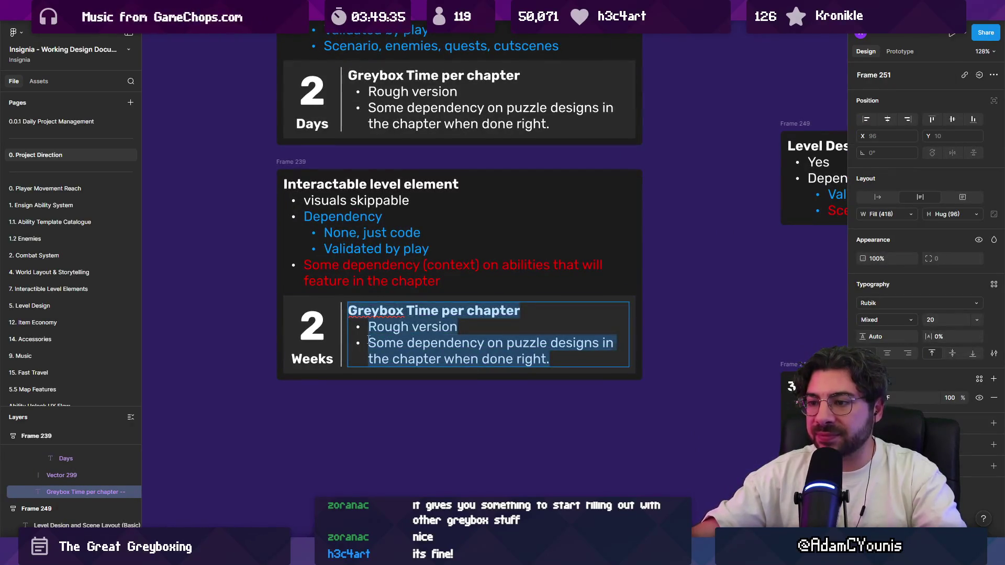
left_click(369, 341)
left_click_drag(448, 281, 305, 264)
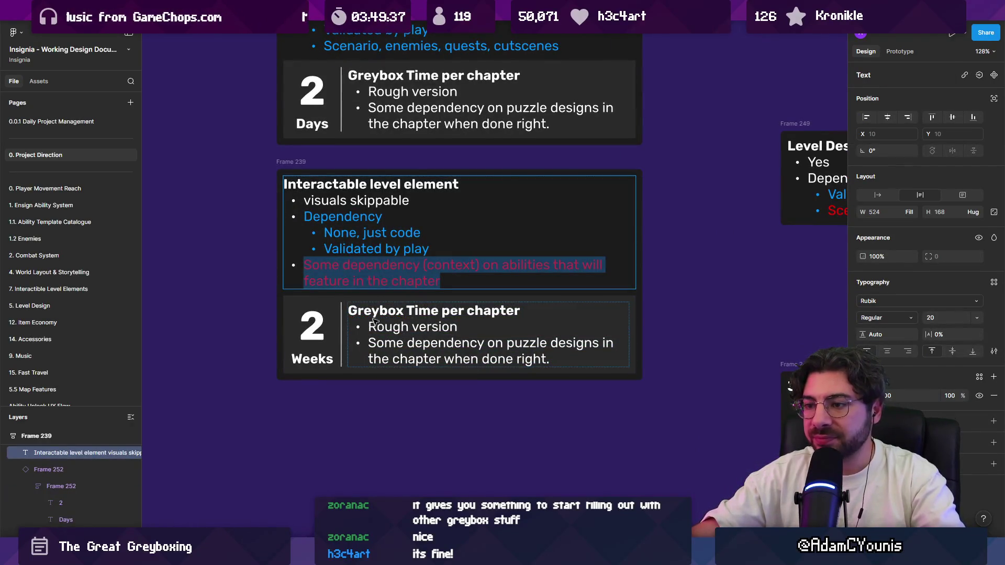
key("ctrl+c")
triple_click(369, 345)
key("ctrl+v")
Replace 'Rough version' with 'Code only' in the greybox notes
double_click(435, 327)
left_click(485, 327)
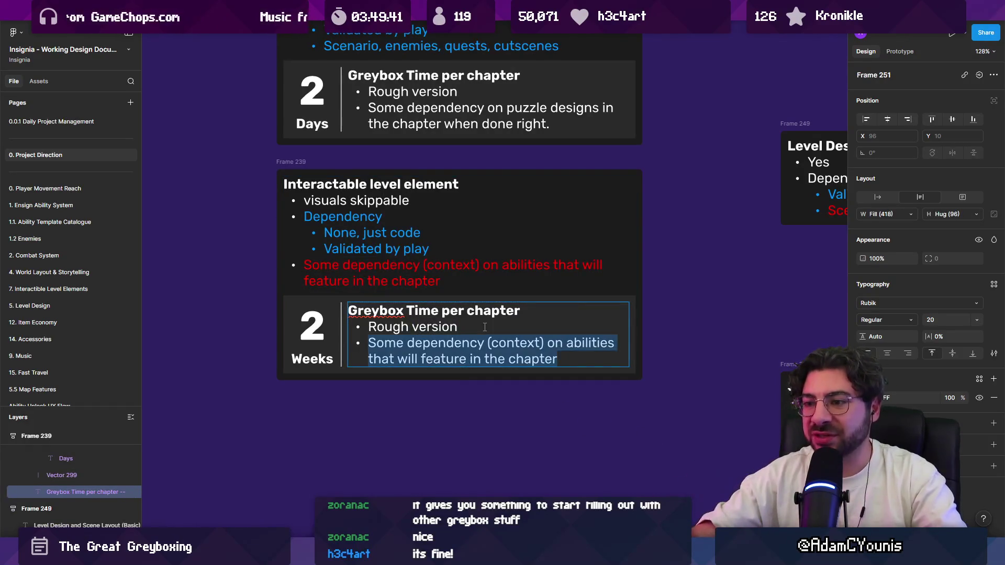
triple_click(484, 327)
type("Co")
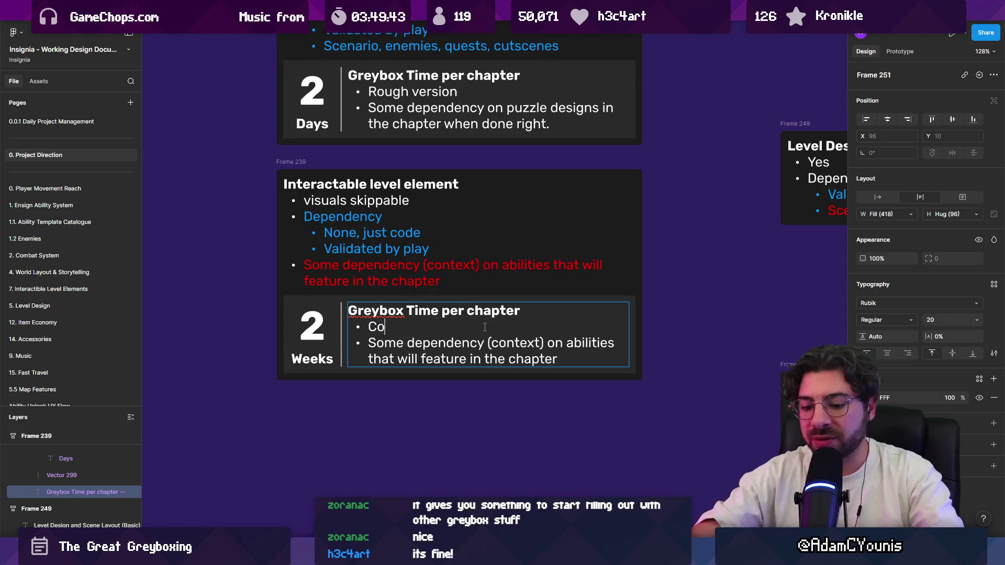
type("de only")
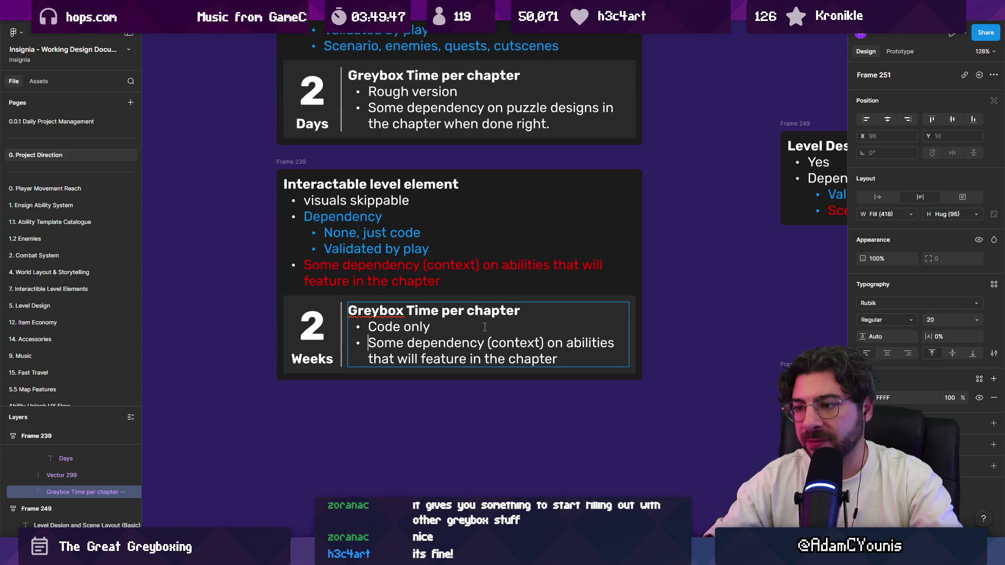
double_click(448, 270)
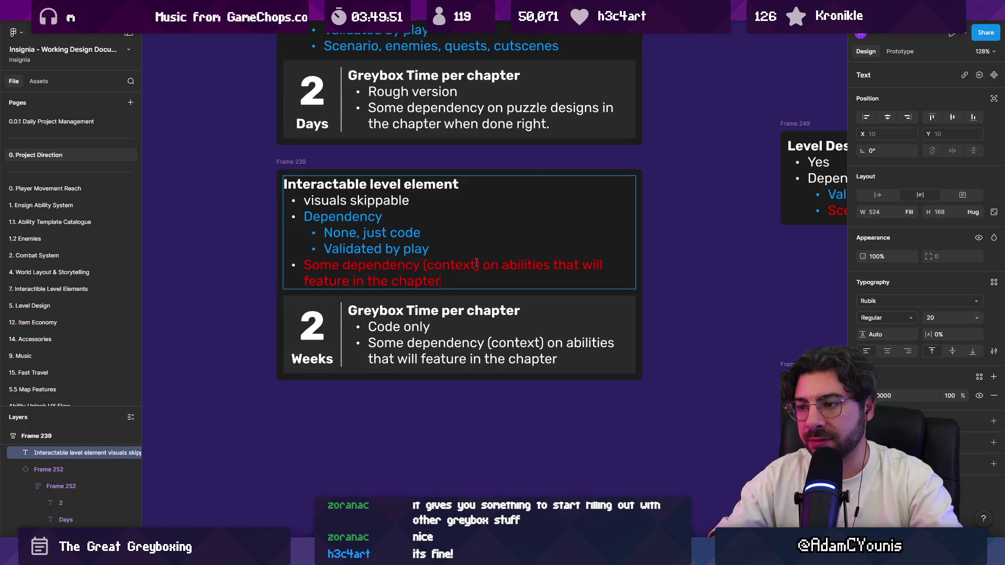
Delete the old red dependency bullet from the Interactable level element notes
triple_click(545, 264)
key("BackSpace")
key("BackSpace")
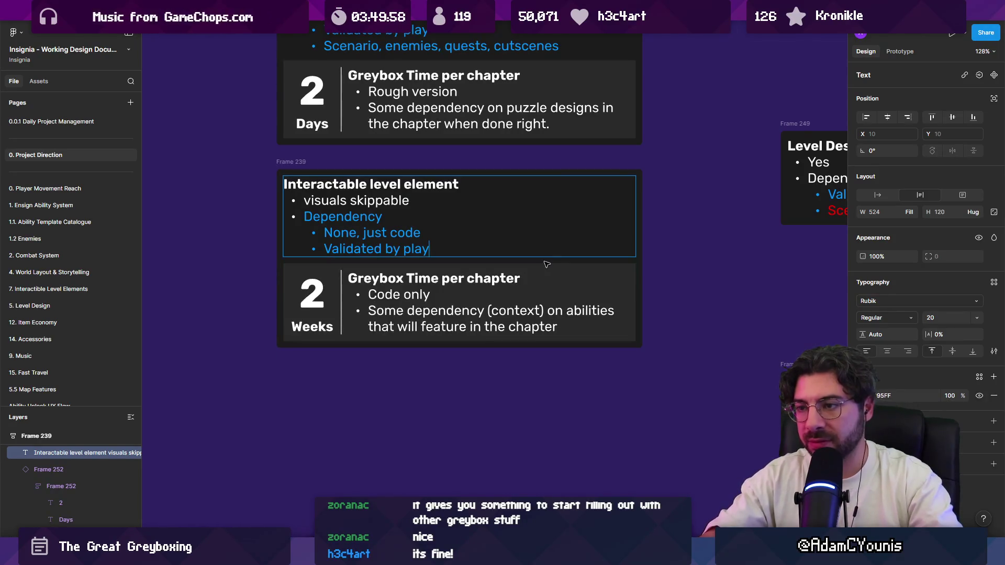
key("Home")
key("Return")
key("Up")
key("ctrl+v")
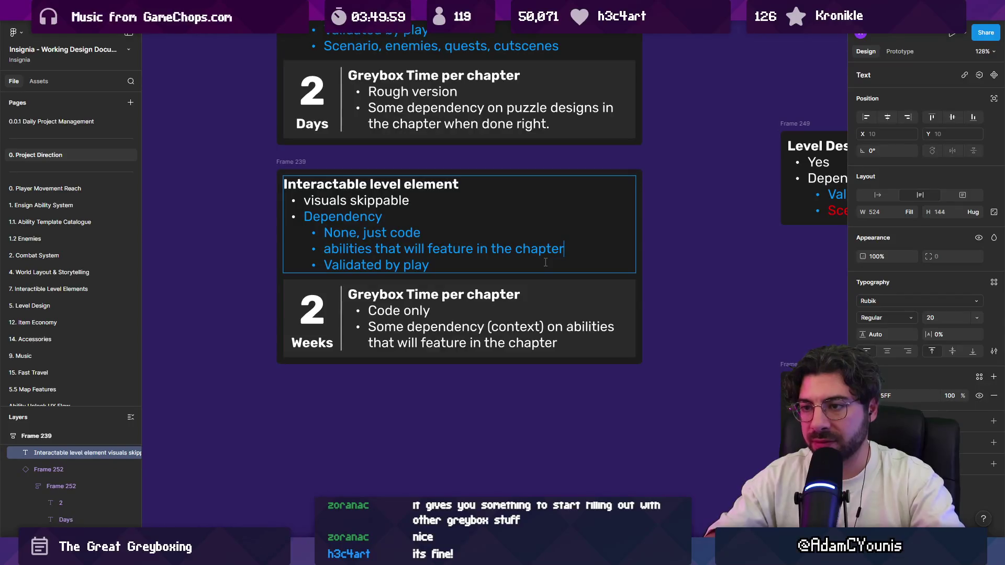
key("ctrl+z")
key("BackSpace")
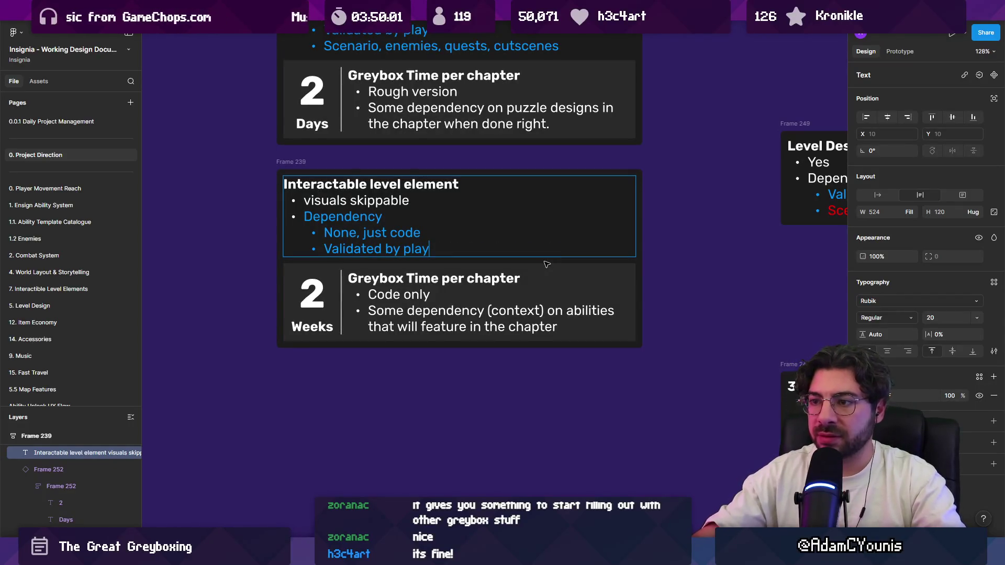
Replace 'None, just code' with the red 'abilities that will feature in the chapter' note, keeping 'Validated by play' as its own bullet
key("shift+Return")
key("ctrl+v")
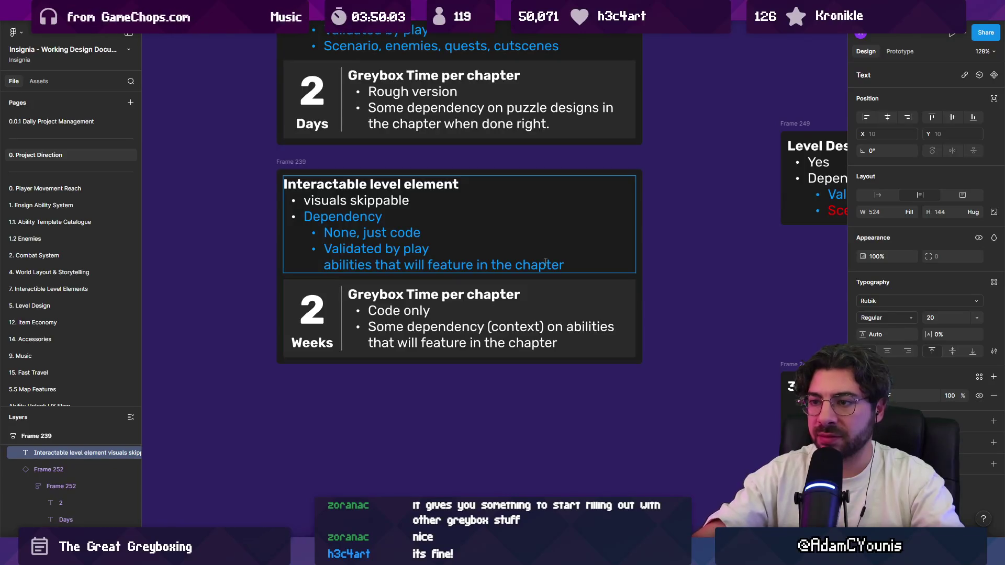
key("BackSpace")
type("-")
key("ctrl+z")
key("ctrl+z")
key("ctrl+z")
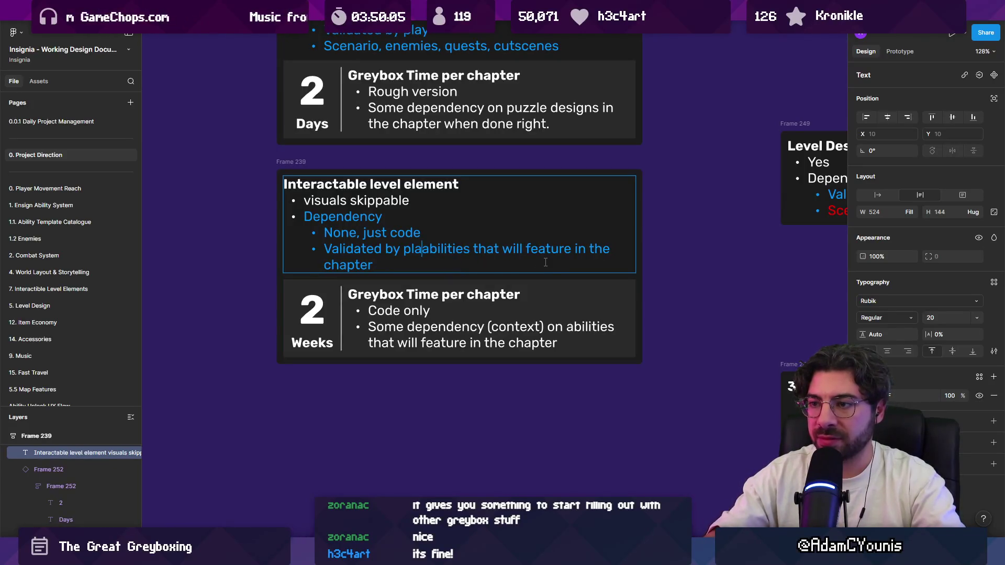
key("shift+Down")
key("ctrl+v")
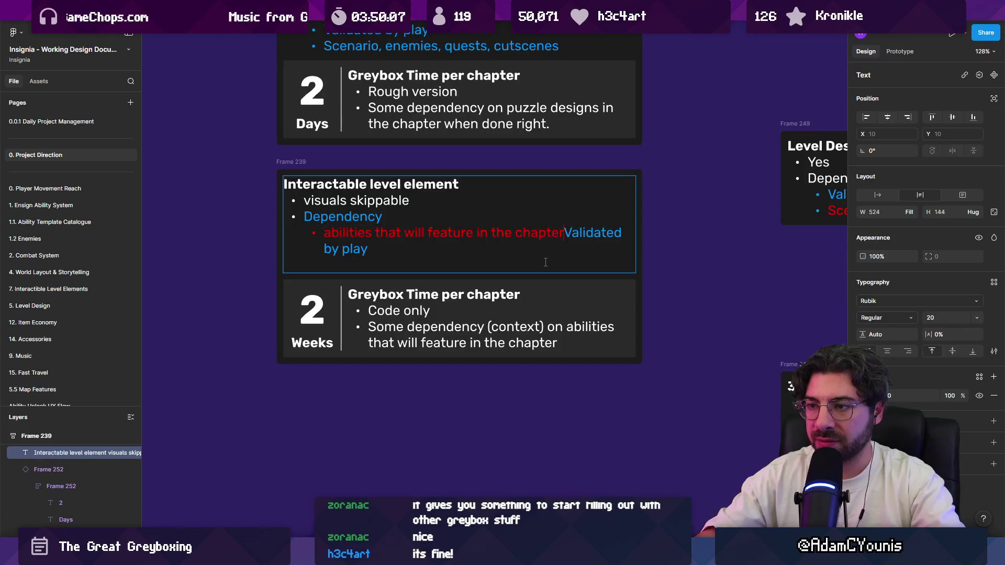
key("shift+Return")
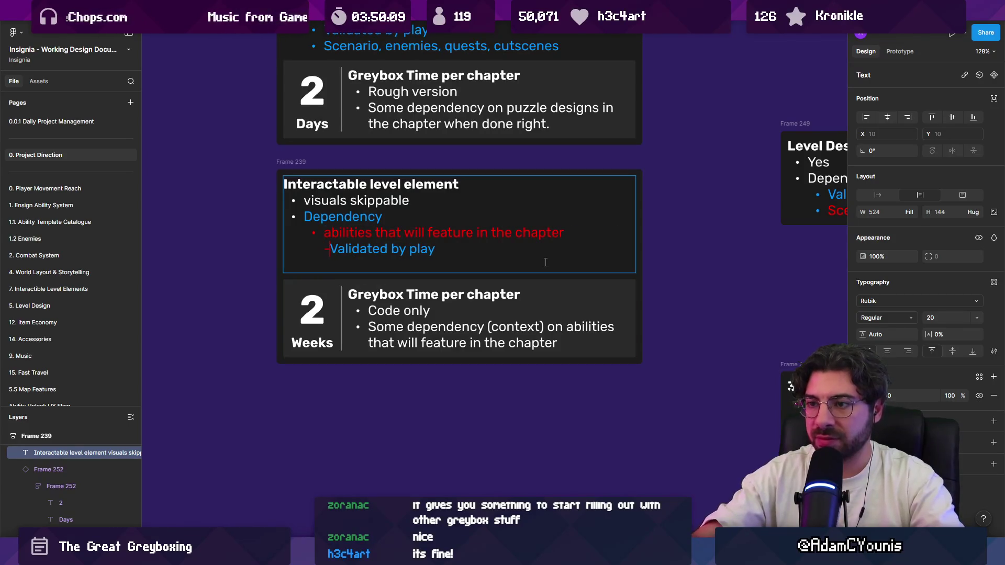
key("BackSpace")
key("Return")
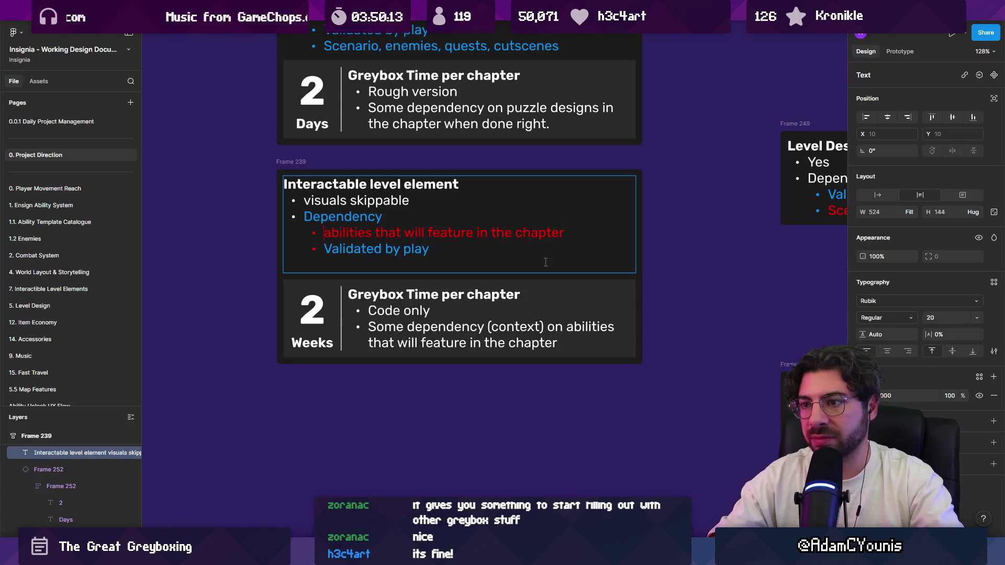
Make the Interactable card's 'Dependency' heading white
key("Up")
key("End")
key("shift+Home")
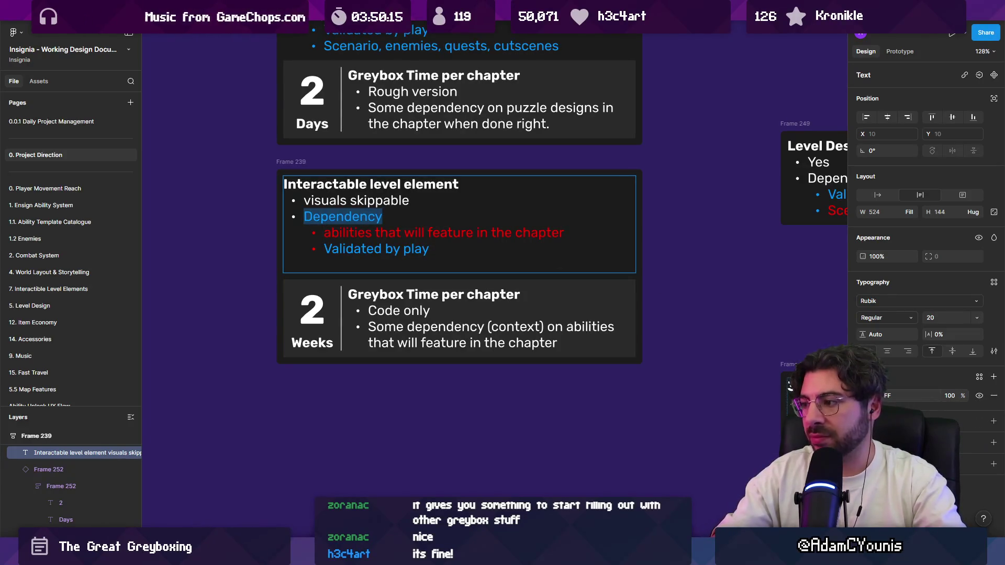
left_click(862, 396)
left_click(733, 301)
key("Escape")
key("Escape")
scroll(373, 223, "down", 3)
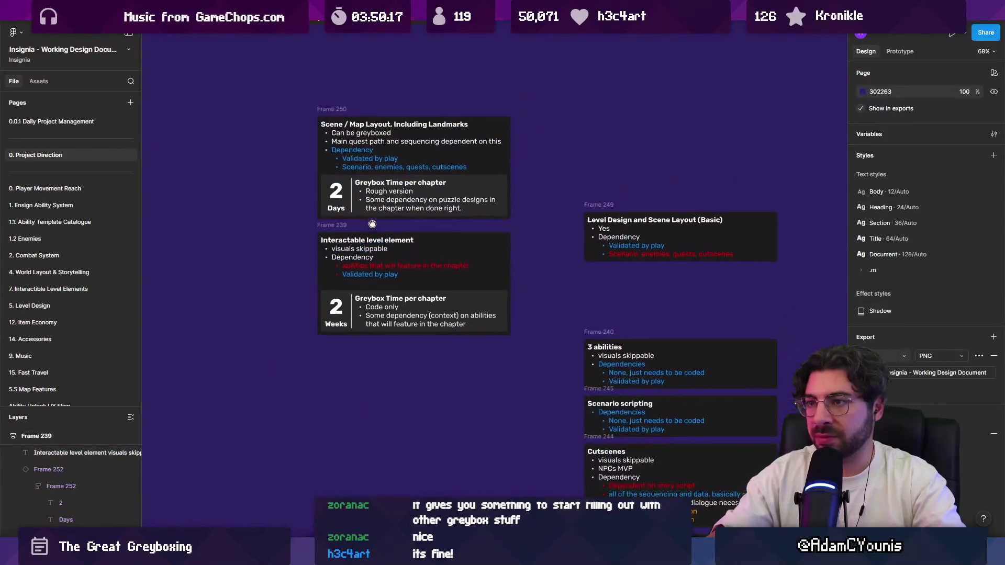
Make the 'Dependency' word in the Scene / Map Layout card white
double_click(317, 156)
key("Escape")
double_click(352, 150)
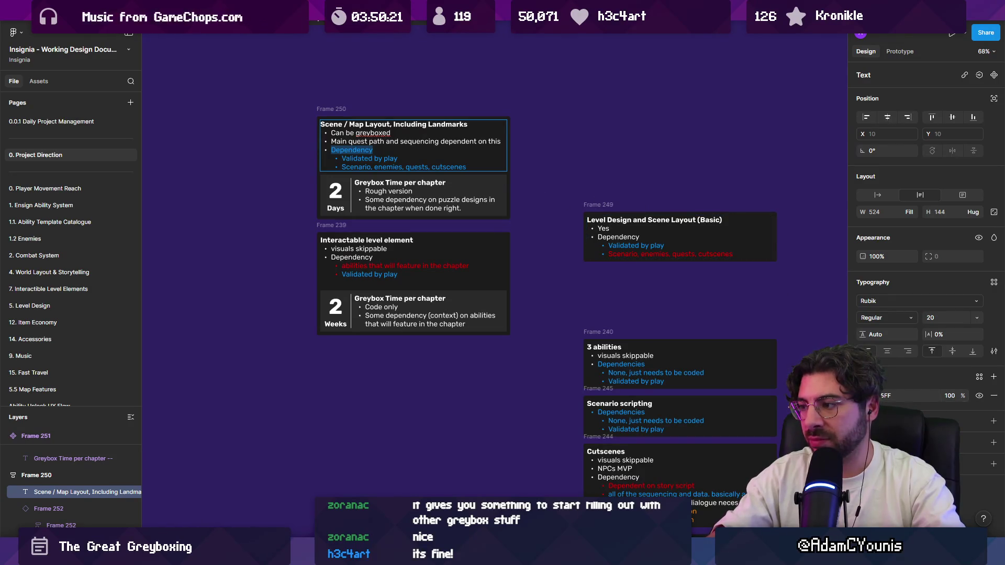
left_click(863, 396)
left_click(413, 373)
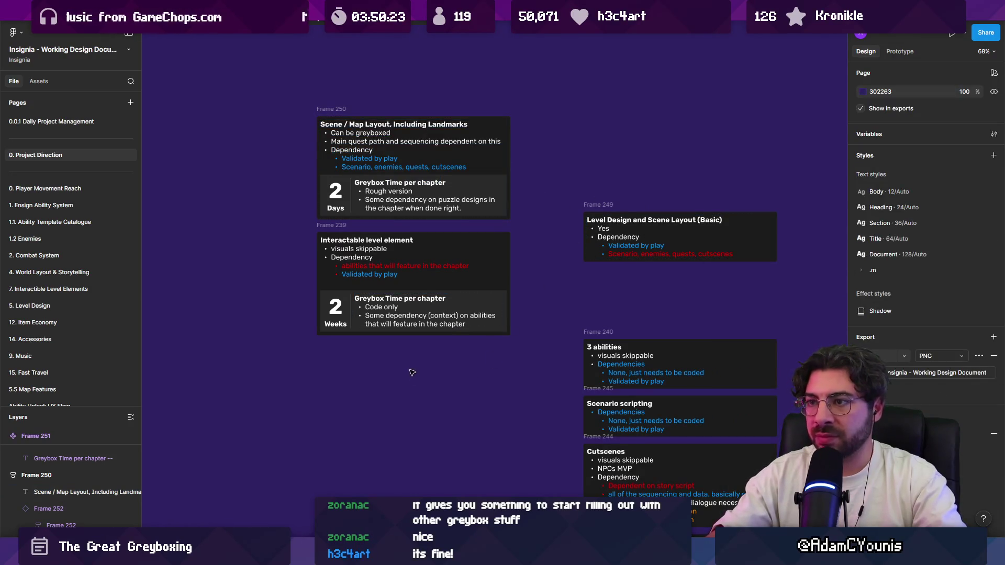
Change the 'Weeks' label of the 2 Weeks estimate to bright yellow
double_click(347, 266)
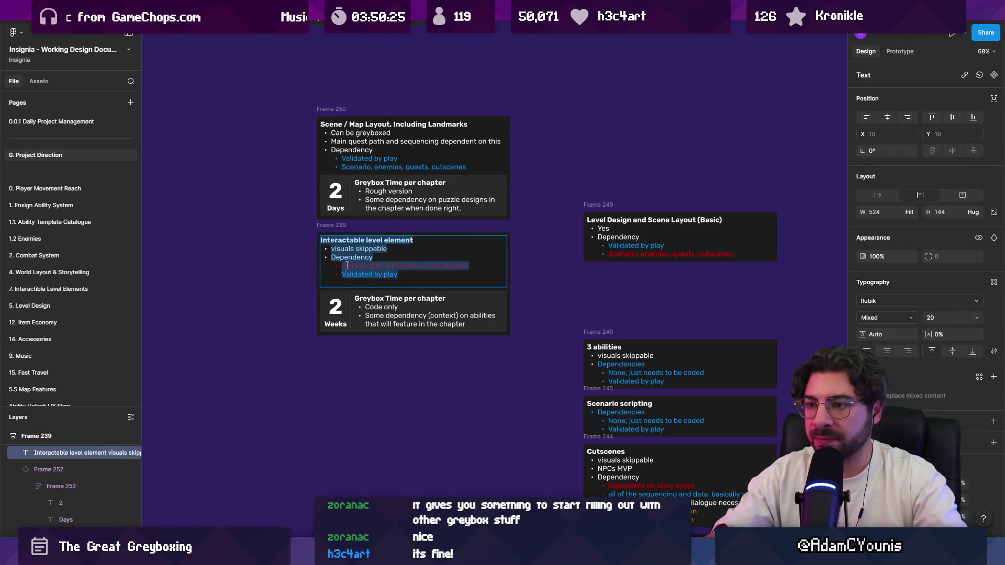
key("Escape")
left_click(378, 341)
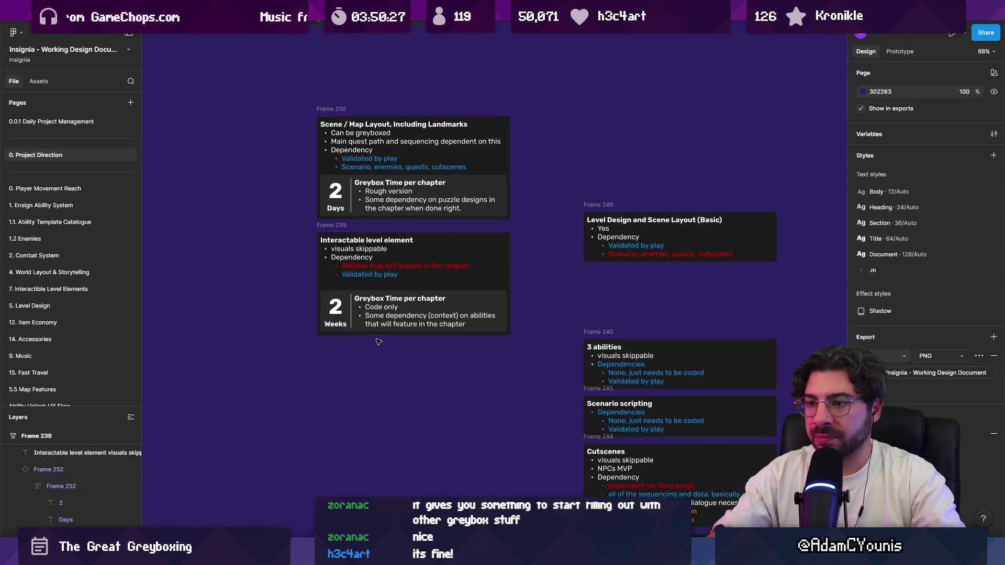
left_click(335, 329)
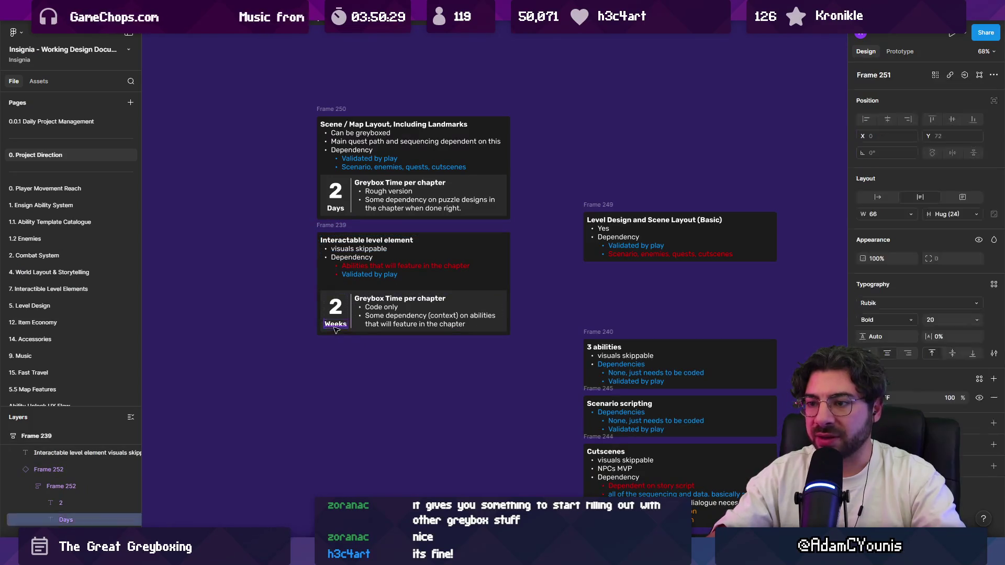
left_click(863, 397)
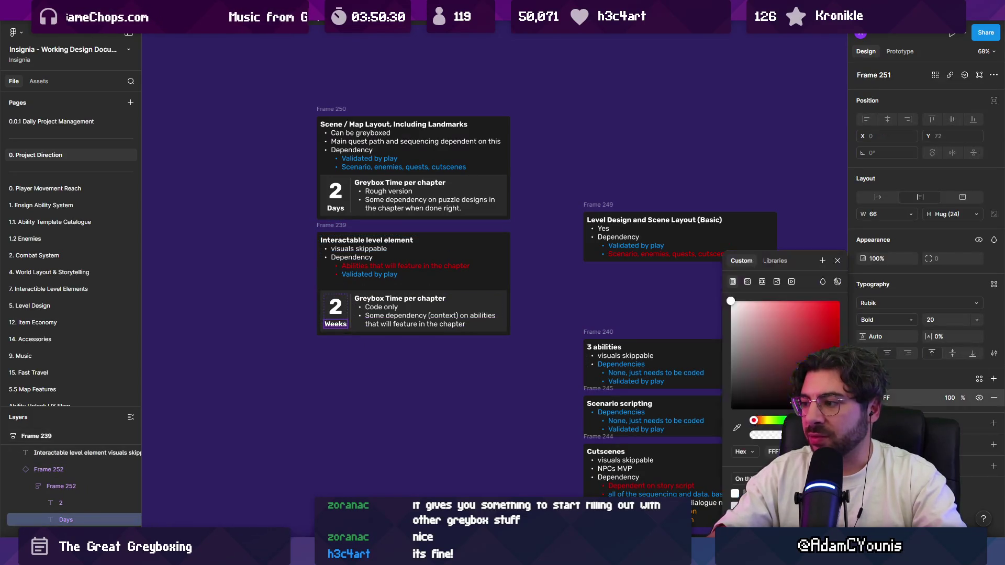
left_click(763, 420)
left_click(784, 301)
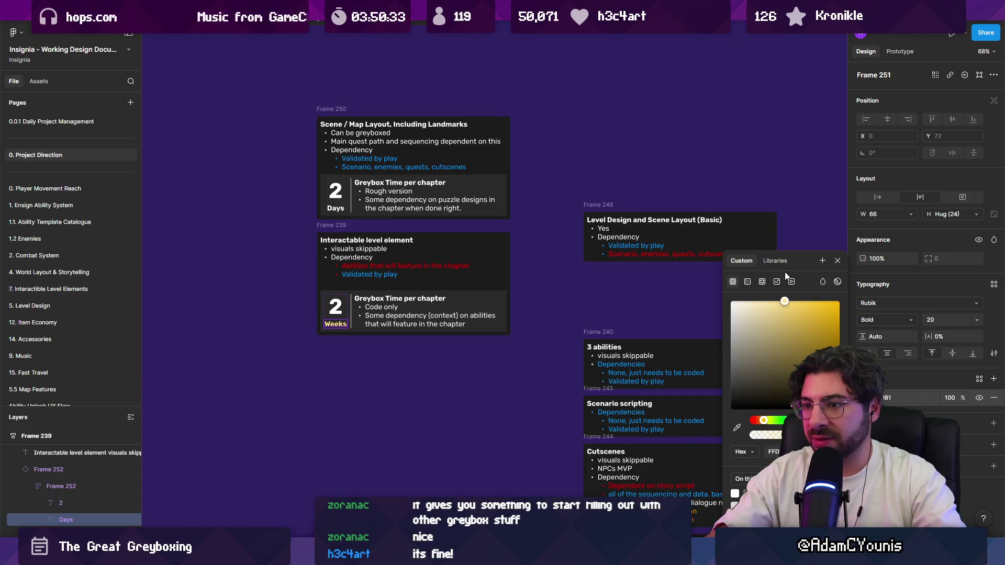
left_click(521, 307)
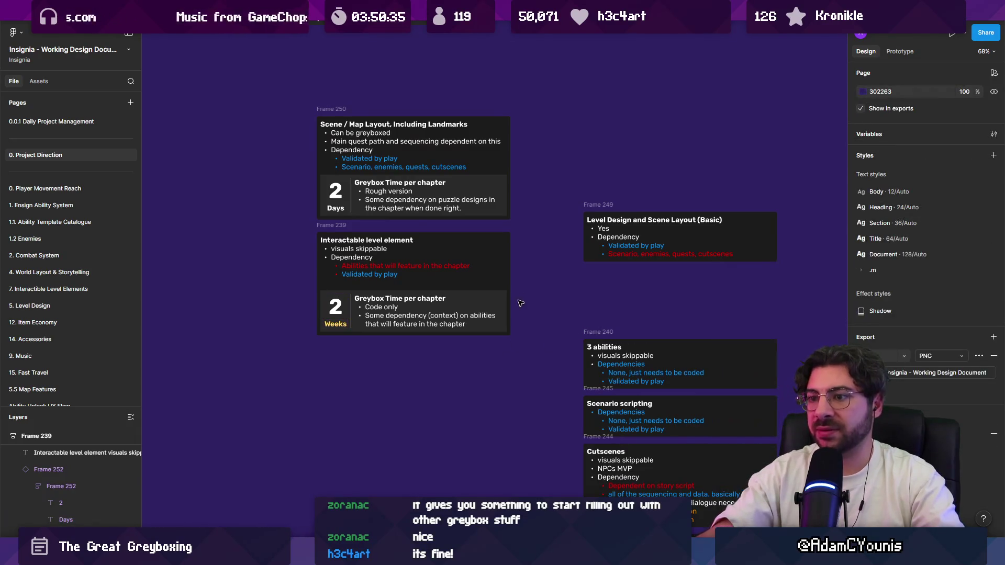
Eyedropper the same yellow from 'Weeks' onto the big '2'
left_click(336, 306)
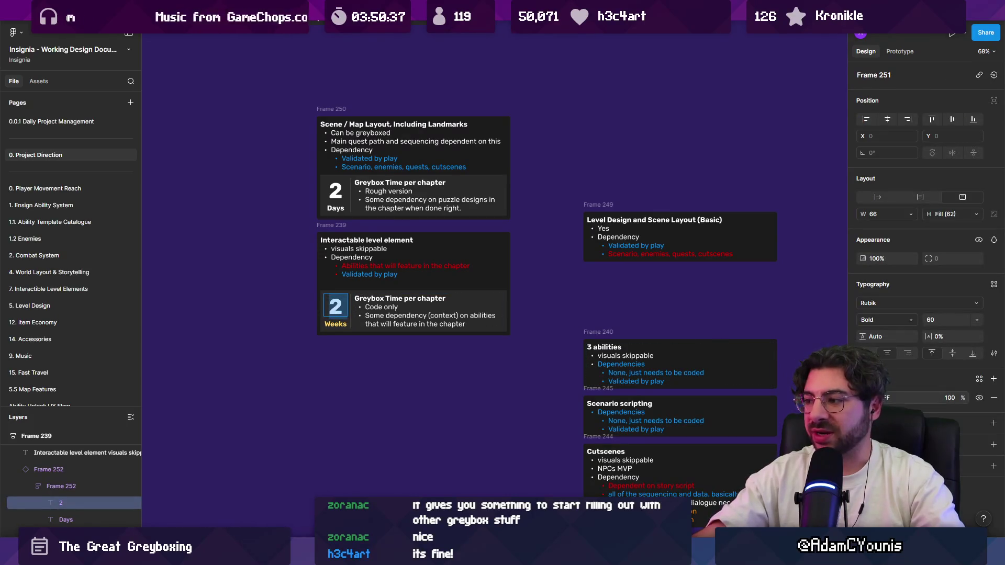
left_click(862, 397)
left_click_drag(754, 420, 766, 418)
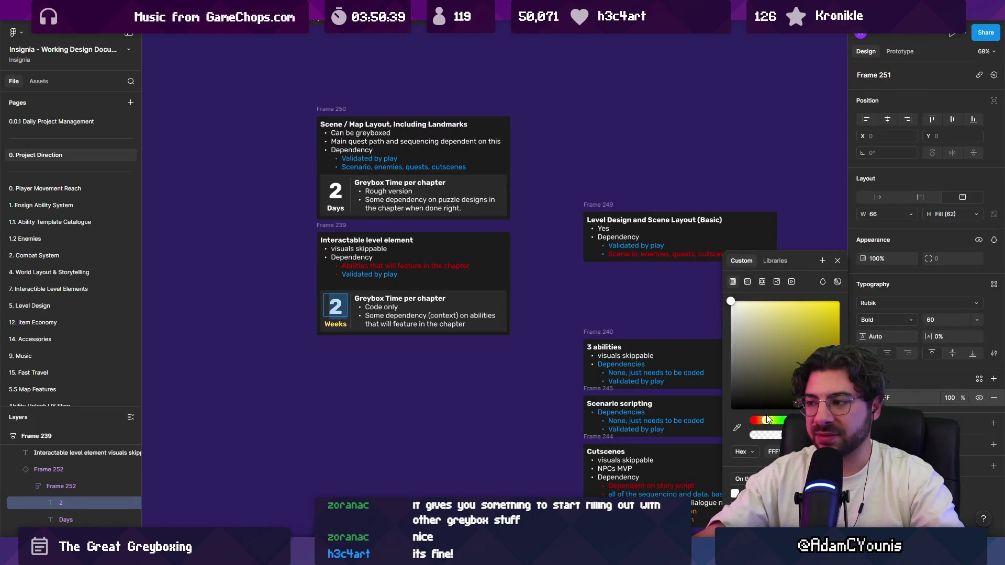
left_click(736, 428)
scroll(338, 319, "up", 10)
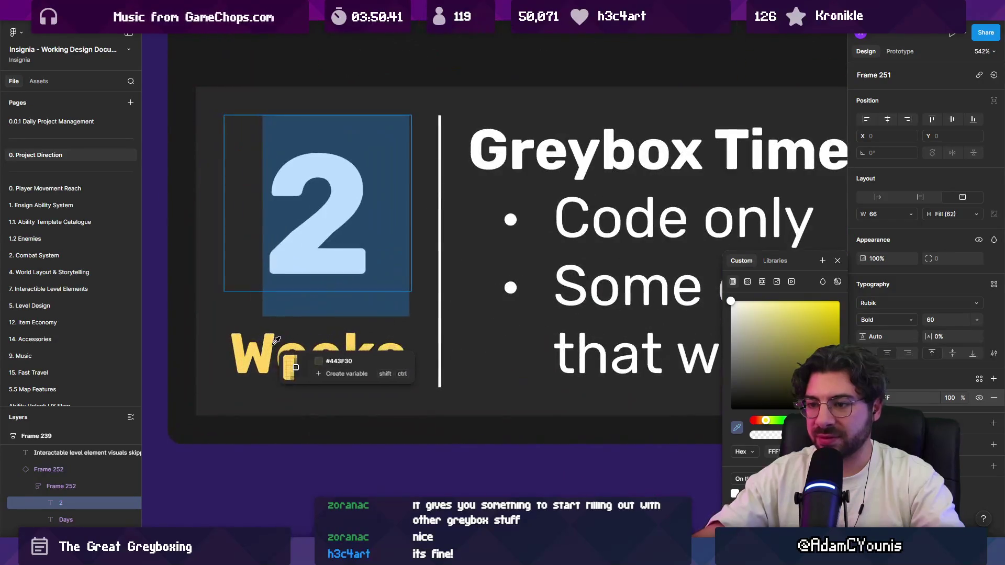
left_click(276, 341)
scroll(367, 361, "down", 10)
key("Escape")
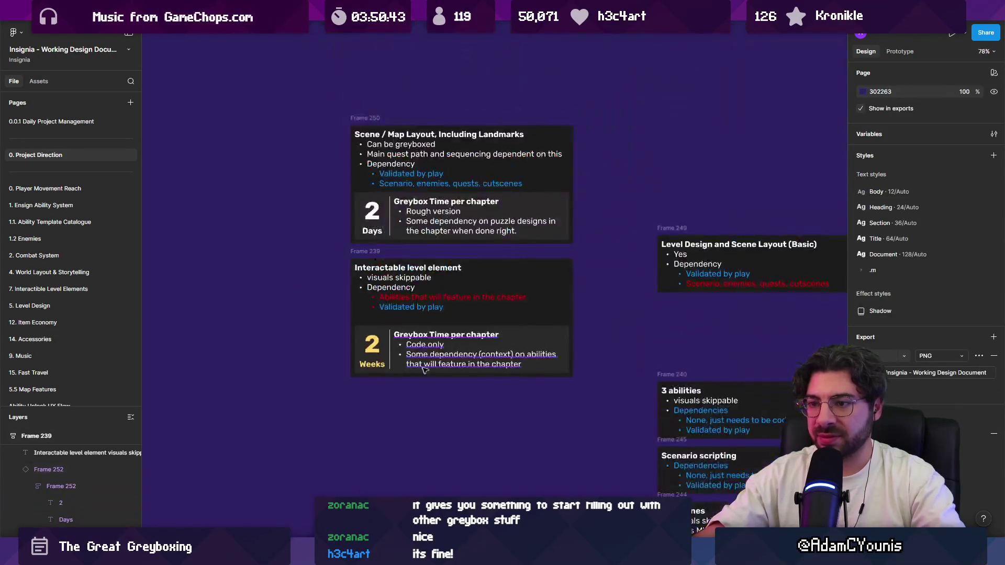
Move the 3 abilities card below the Interactable level element card
scroll(422, 369, "down", 5)
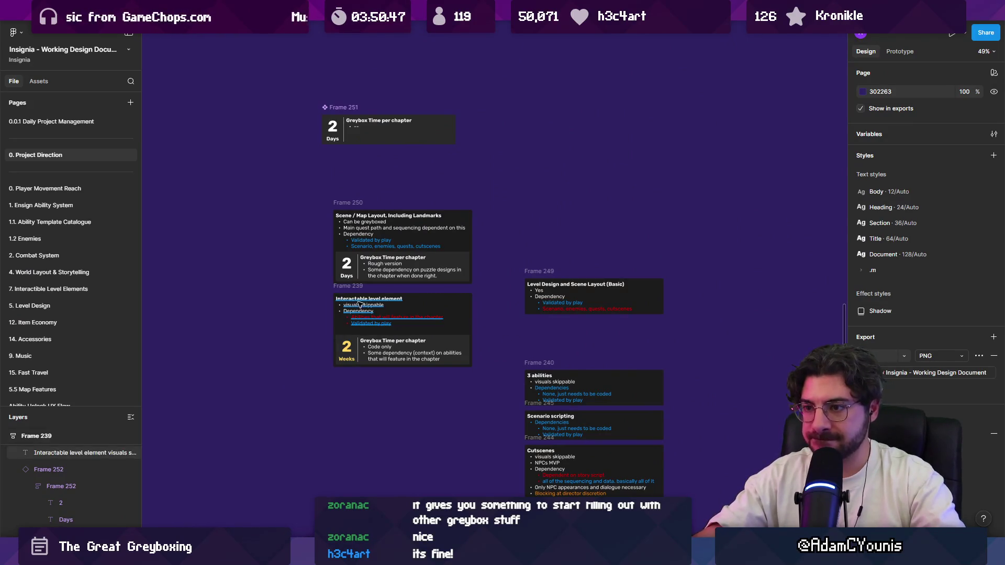
scroll(368, 306, "up", 3)
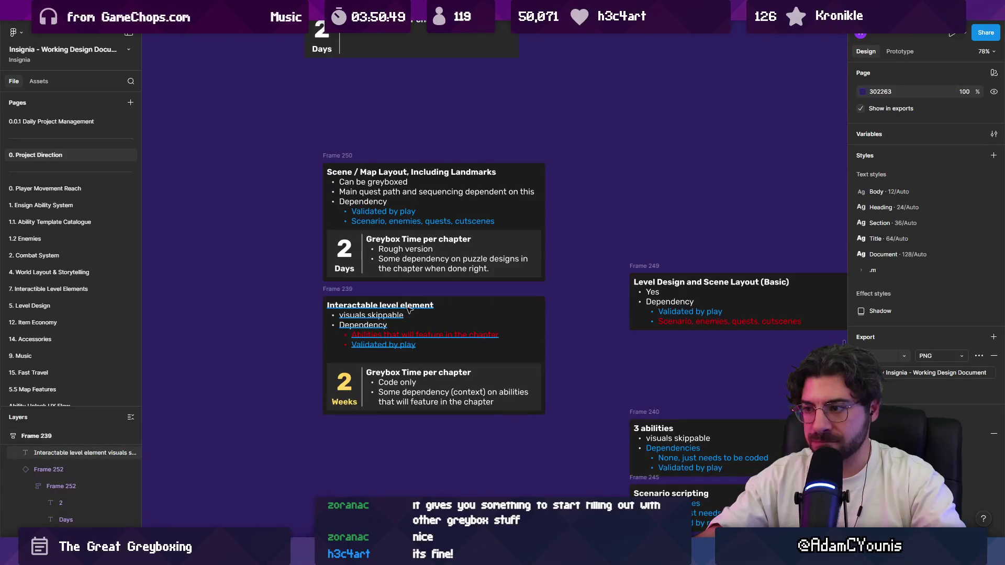
scroll(409, 309, "down", 8)
scroll(459, 312, "up", 5)
left_click(511, 299)
mouse_move(510, 298)
left_mouse_down()
mouse_move(583, 268)
mouse_move(291, 279)
mouse_move(336, 321)
mouse_move(324, 340)
left_mouse_up()
Move the 2 Weeks estimate box into the 3 abilities card and change its 2 to 3
left_click(333, 255)
scroll(289, 366, "up", 5)
double_click(292, 369)
double_click(293, 372)
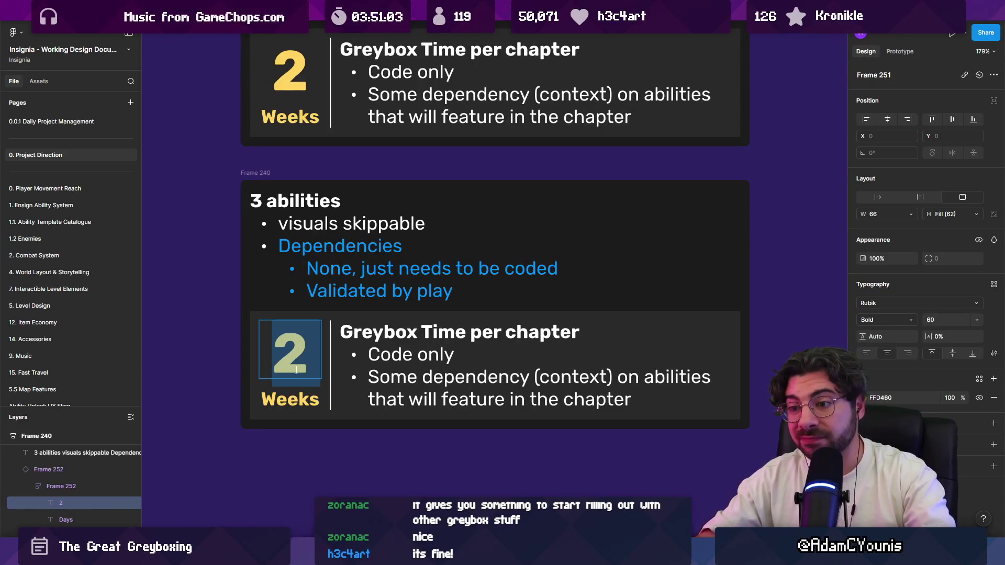
type("3")
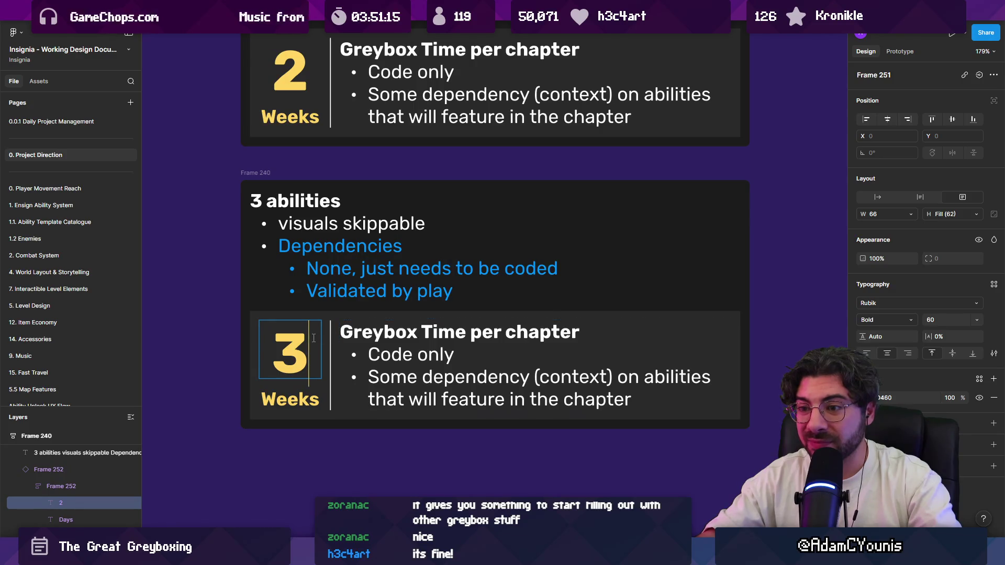
scroll(389, 286, "down", 5)
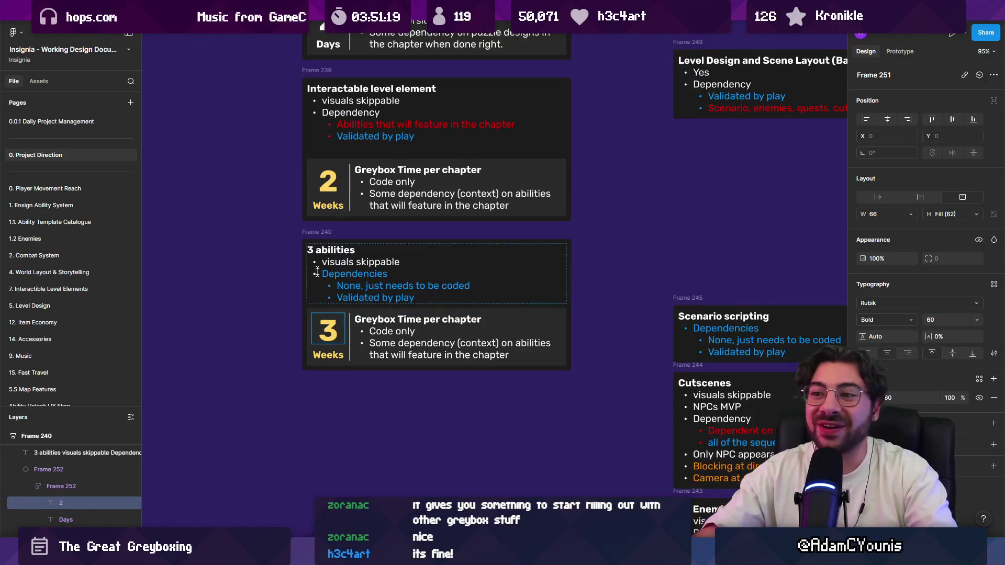
scroll(336, 245, "up", 2)
scroll(337, 246, "up", 2)
scroll(524, 319, "down", 10)
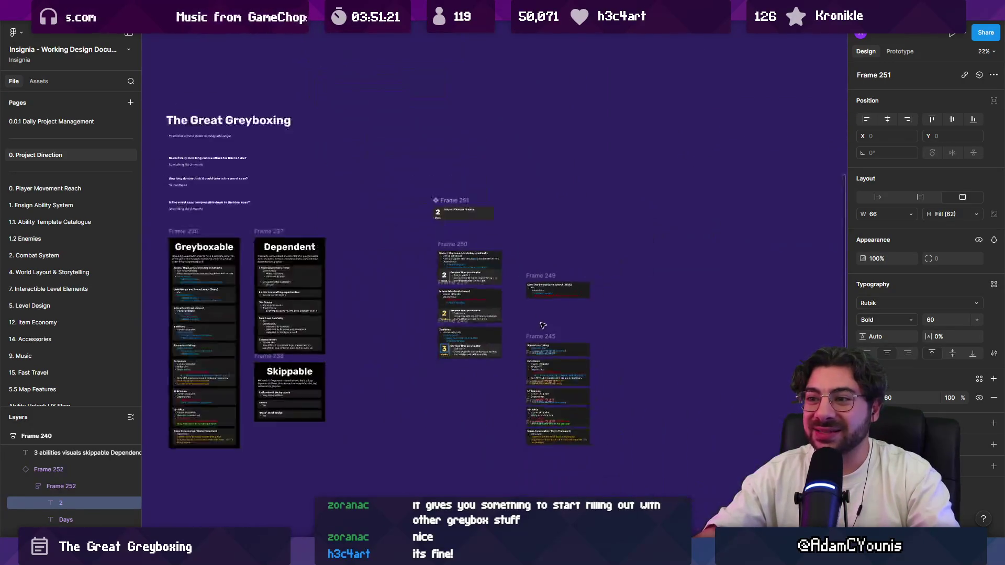
Change the weeks estimate number from 3 to 1
scroll(544, 325, "up", 10)
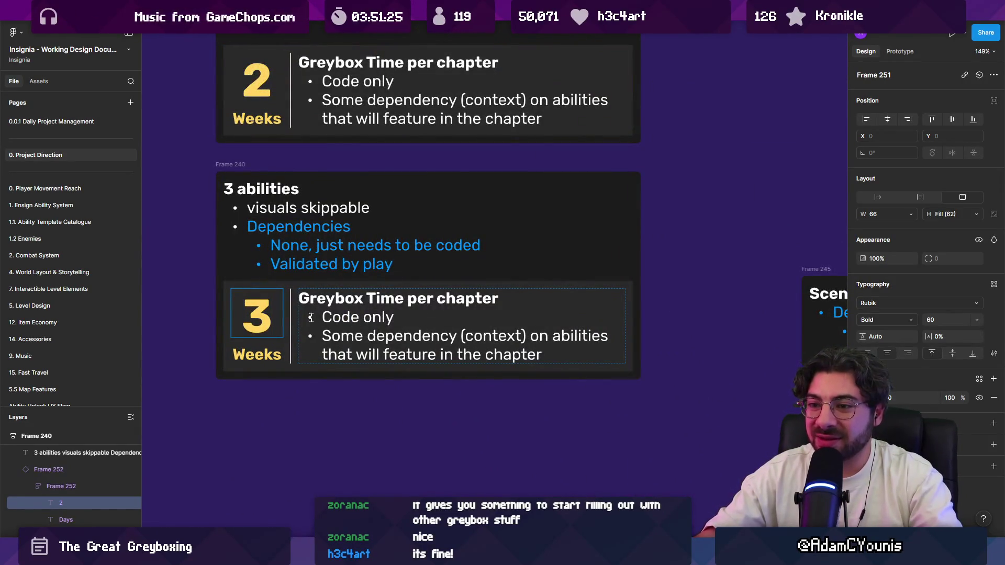
left_click_drag(277, 317, 230, 318)
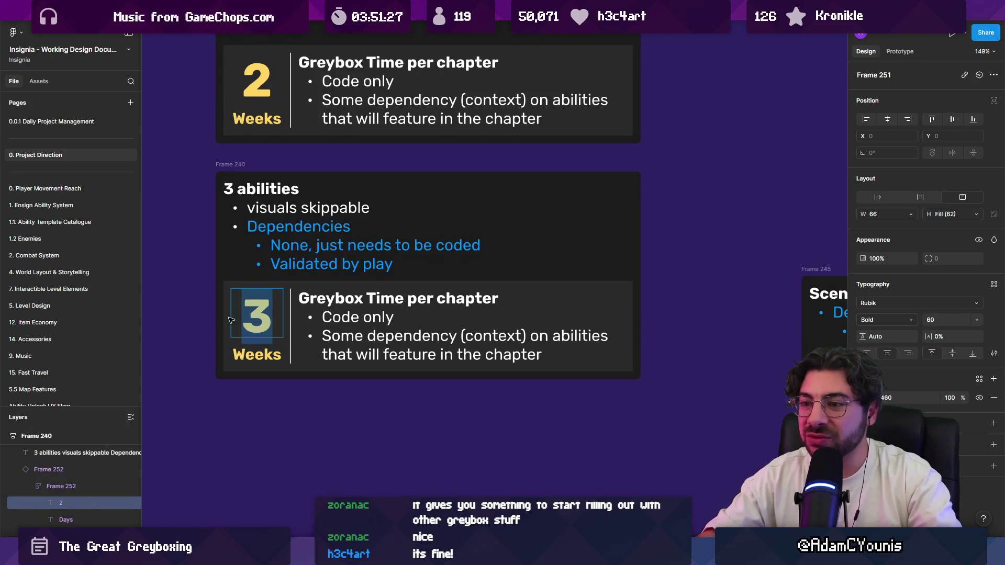
type("1")
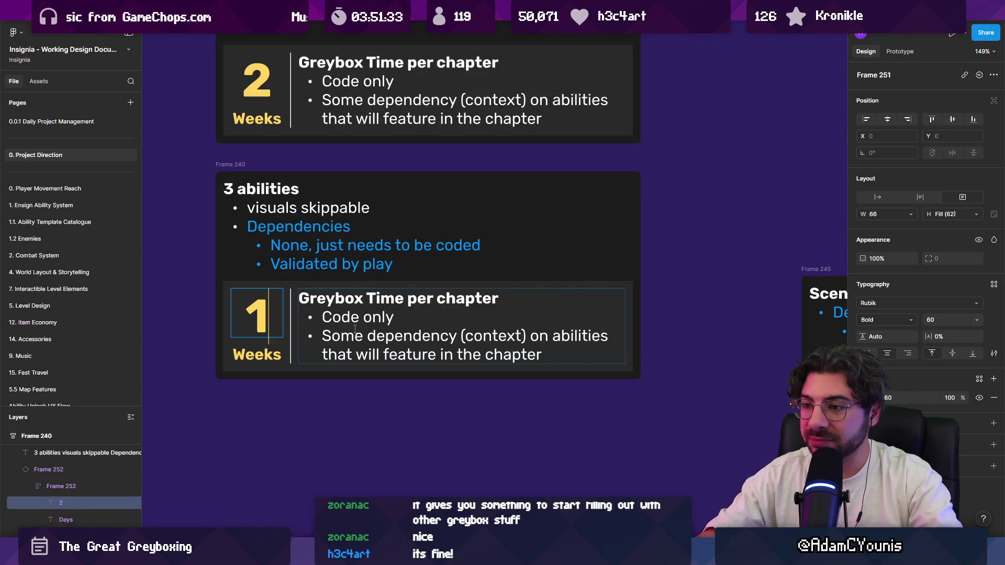
Delete the 'Some dependency' bullet so the notes read only 'Code only'
scroll(335, 327, "down", 3)
double_click(338, 334)
left_click_drag(330, 335, 633, 413)
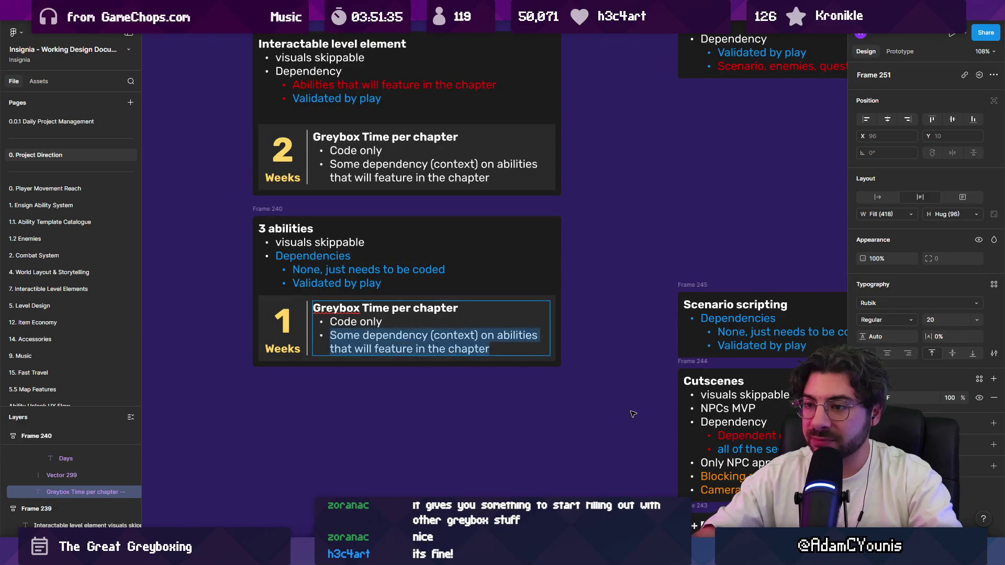
key("BackSpace")
key("Return")
key("Escape")
key("Escape")
scroll(406, 340, "down", 5)
scroll(372, 336, "up", 5)
left_click(372, 337)
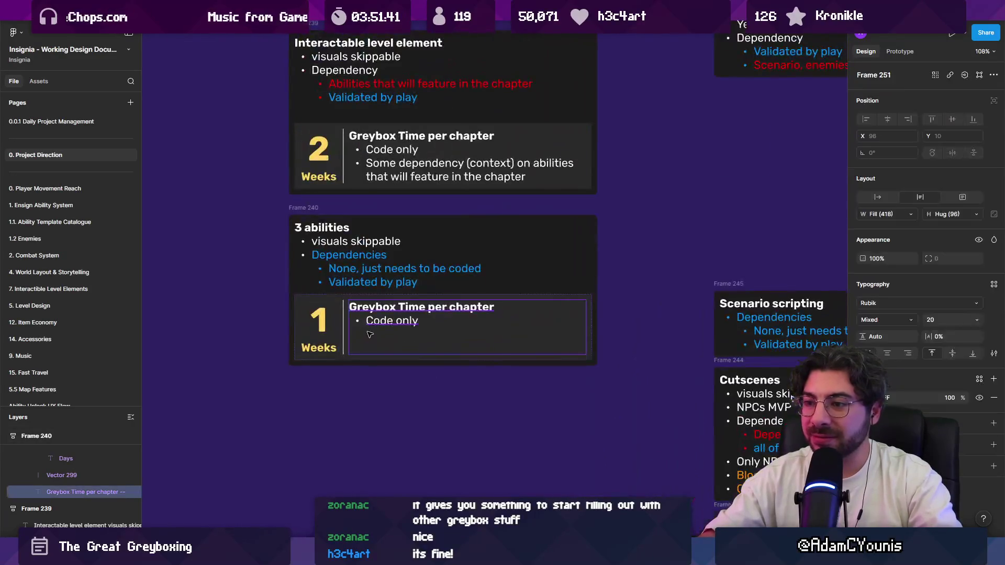
double_click(381, 346)
key("Escape")
key("Escape")
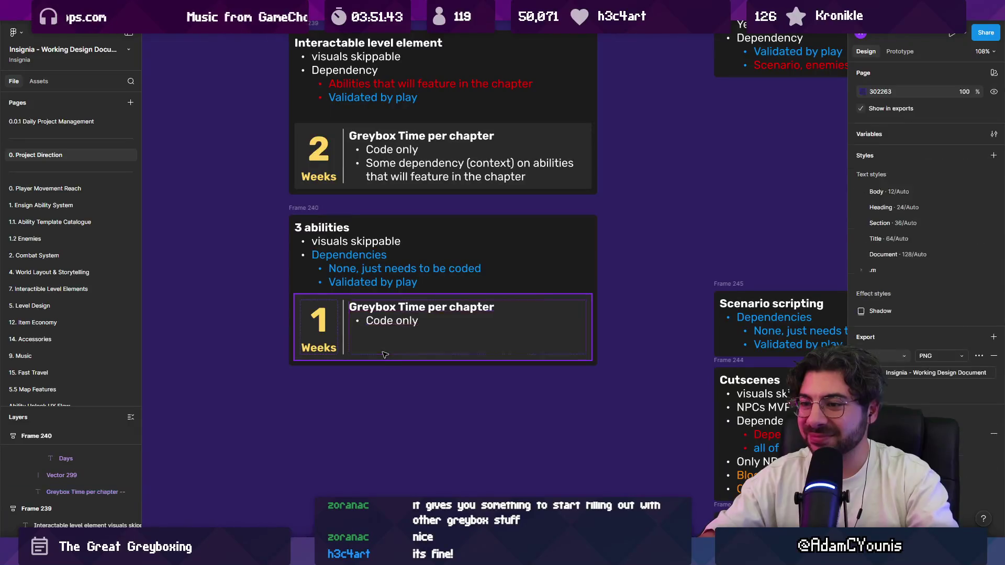
Change 'Weeks' to 'Week' and nudge the 3 abilities card up slightly
scroll(381, 346, "down", 5)
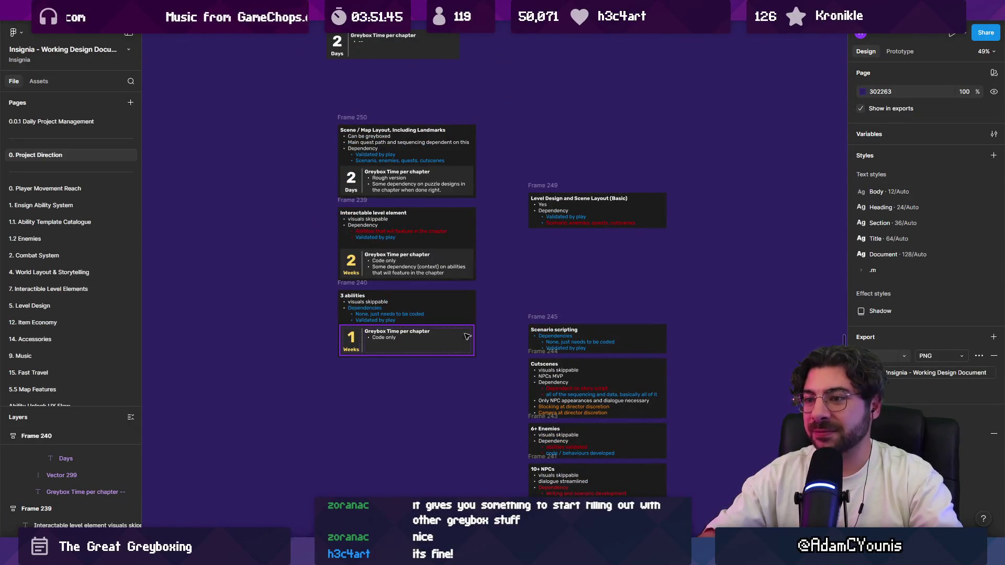
left_click(358, 350)
key("BackSpace")
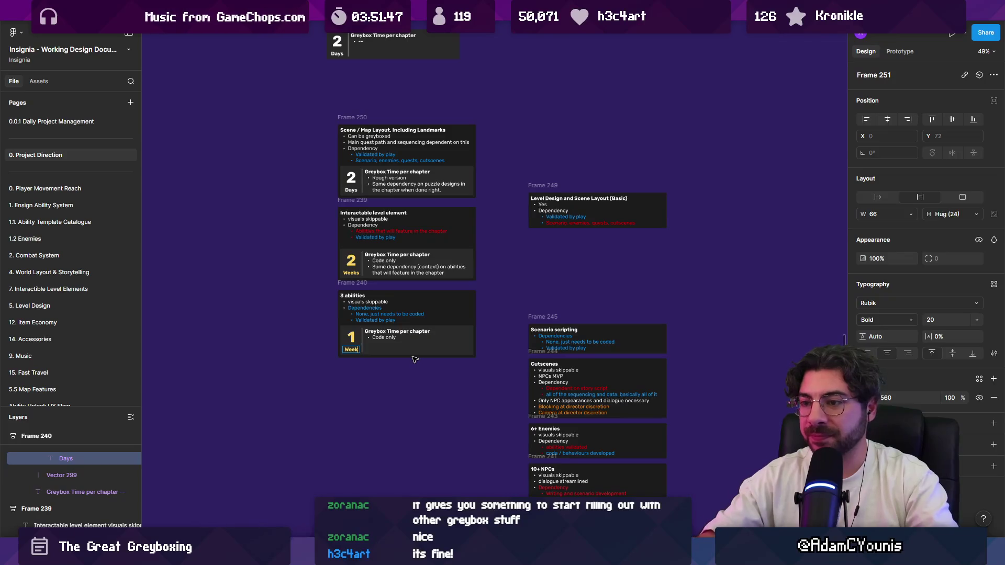
key("Escape")
key("Escape")
left_click(344, 289)
key("Up")
key("Up")
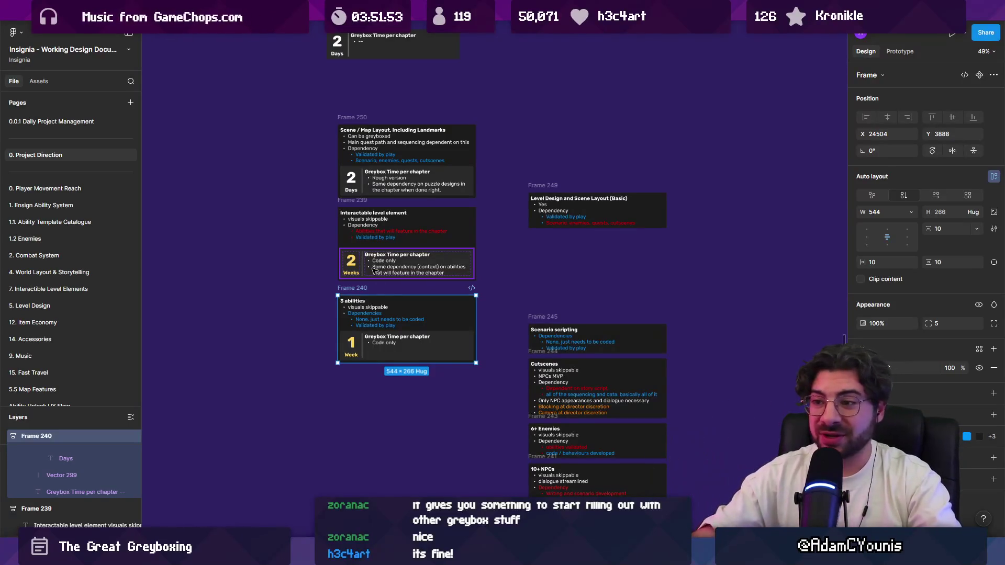
scroll(353, 312, "up", 5)
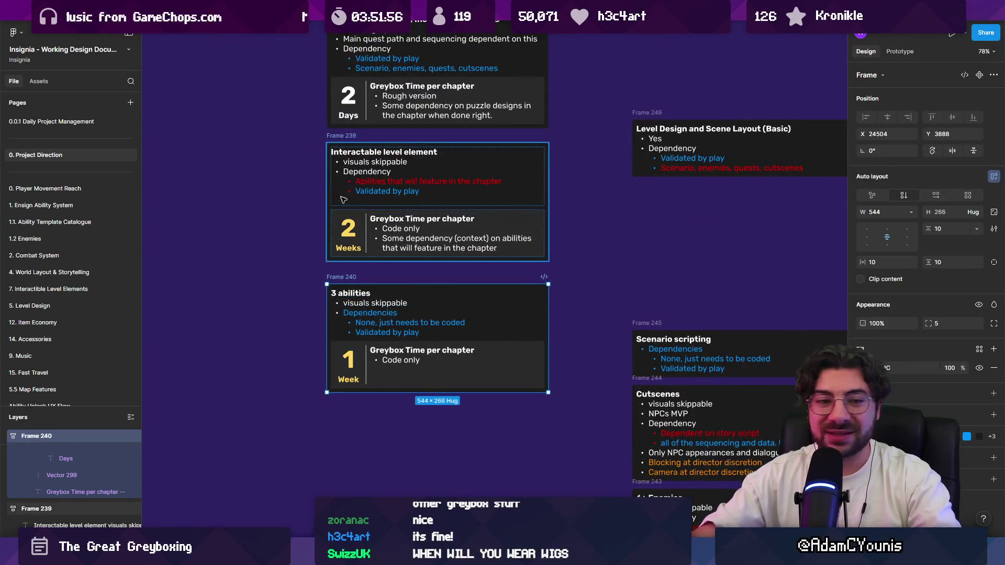
scroll(460, 209, "up", 3)
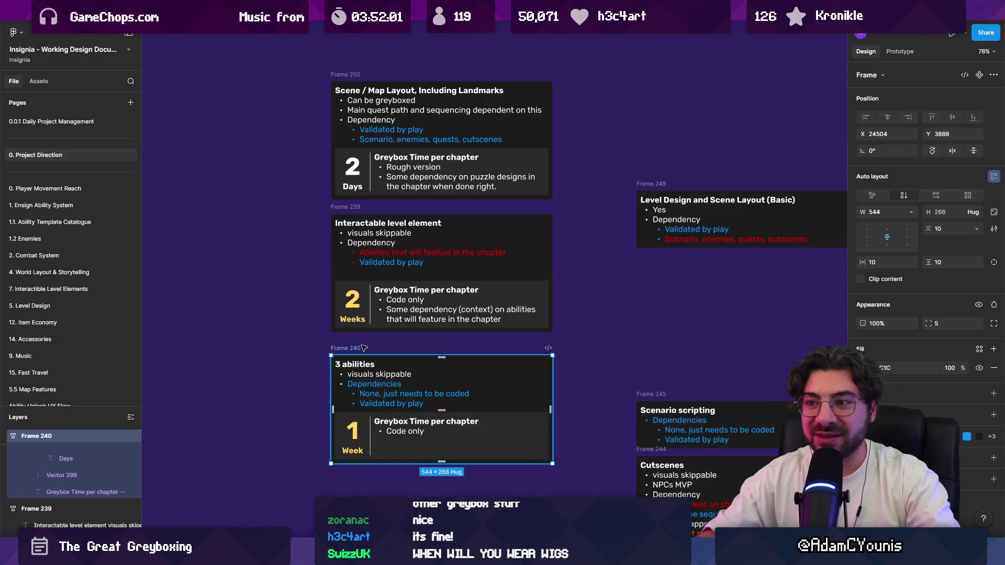
scroll(364, 348, "down", 3)
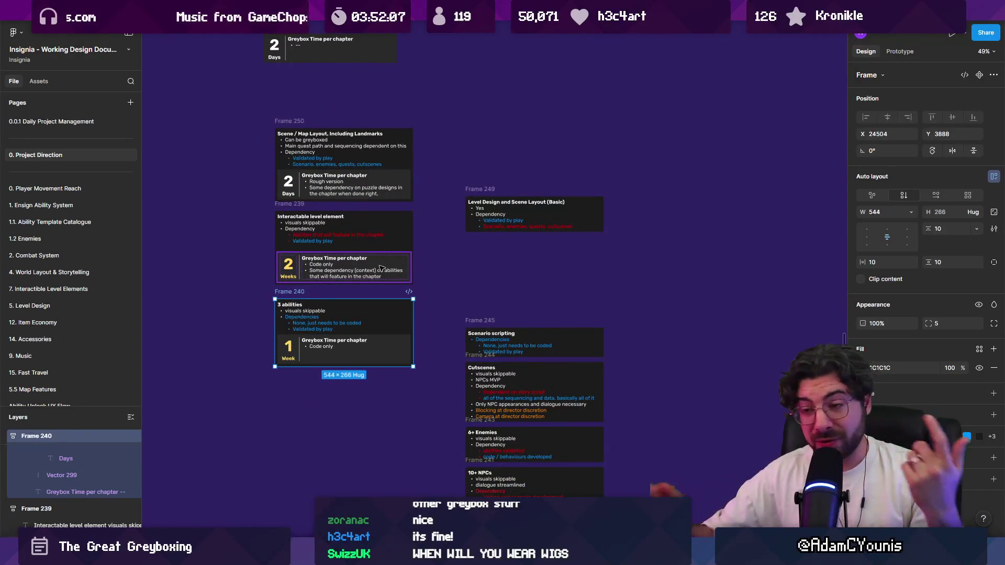
scroll(444, 273, "down", 1)
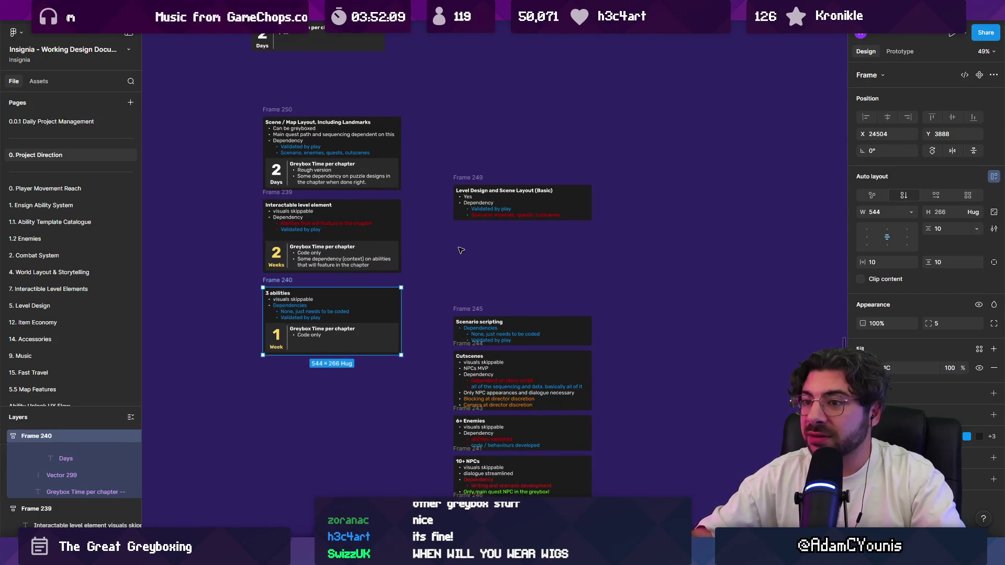
scroll(502, 209, "down", 5)
scroll(502, 209, "left", 2)
Move Scenario scripting below the 3 abilities card and duplicate the 1 Week estimate box into it
mouse_move(539, 178)
left_mouse_down()
mouse_move(409, 237)
mouse_move(352, 231)
left_mouse_up()
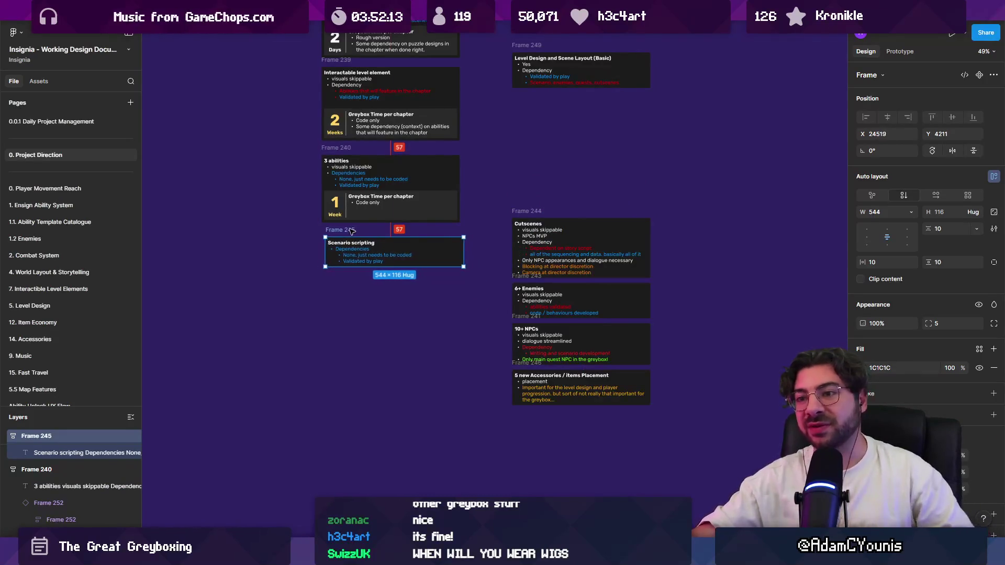
scroll(352, 231, "up", 5)
left_click(373, 193)
left_click_drag(373, 183, 387, 318)
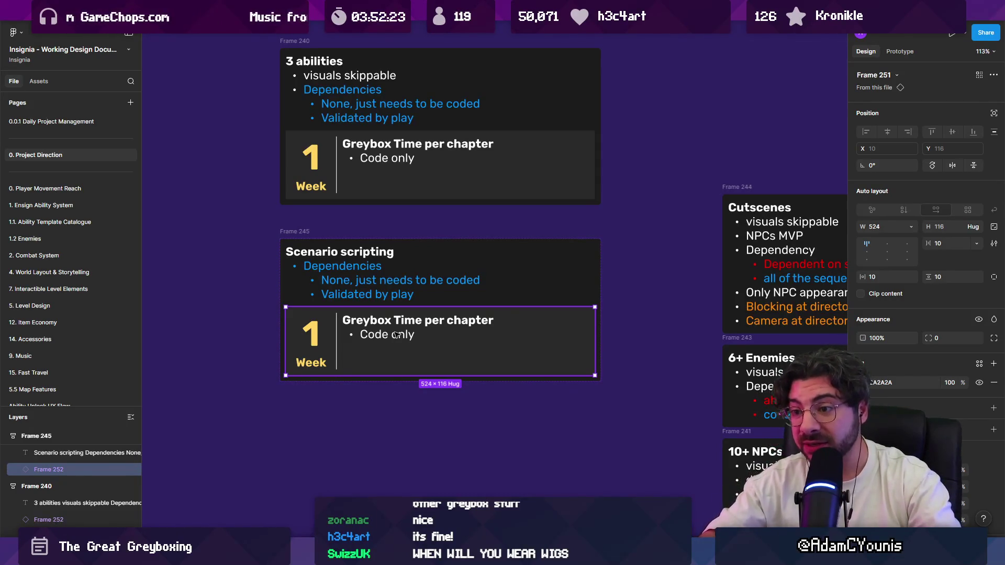
double_click(388, 332)
double_click(388, 331)
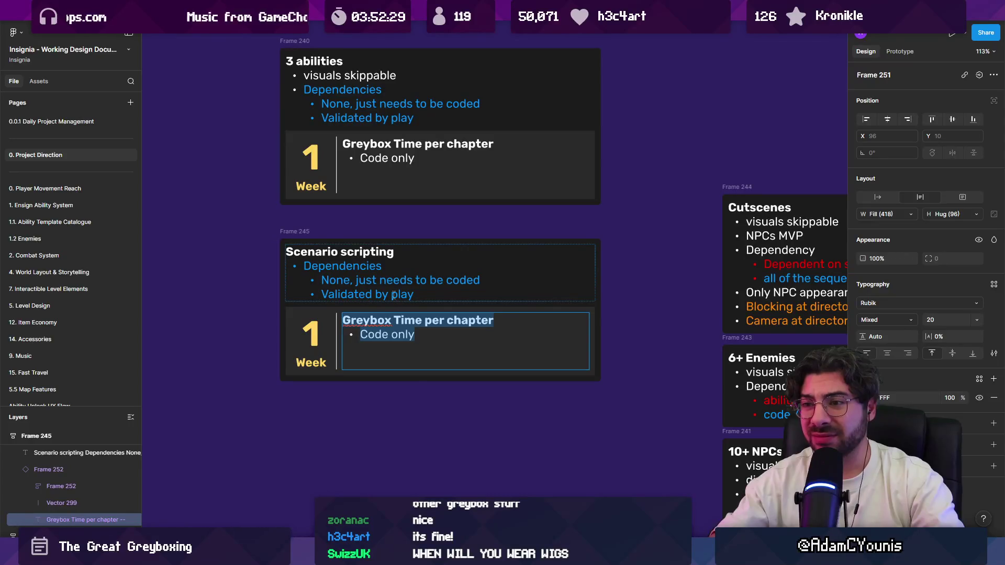
scroll(414, 286, "down", 3)
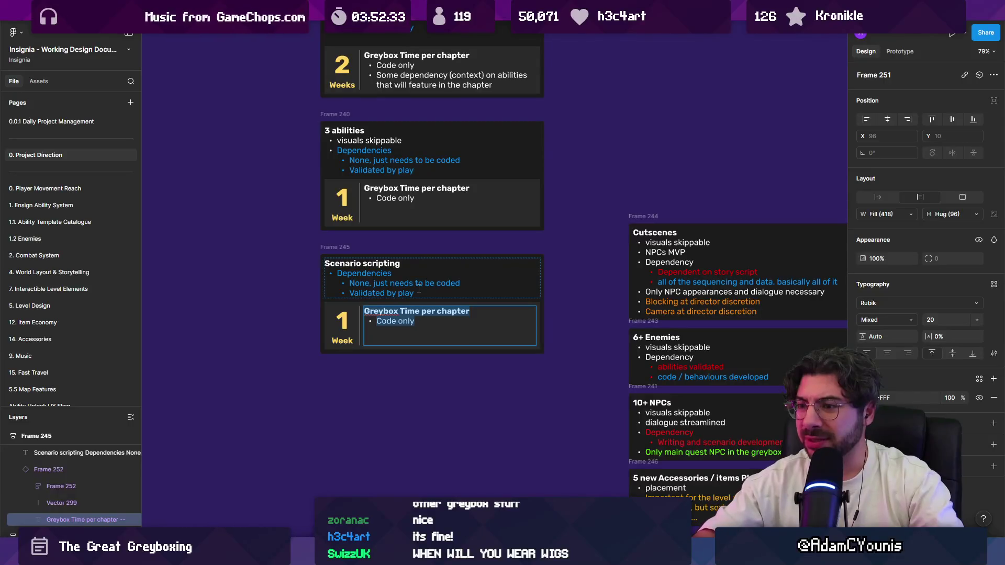
scroll(419, 288, "up", 5)
double_click(409, 246)
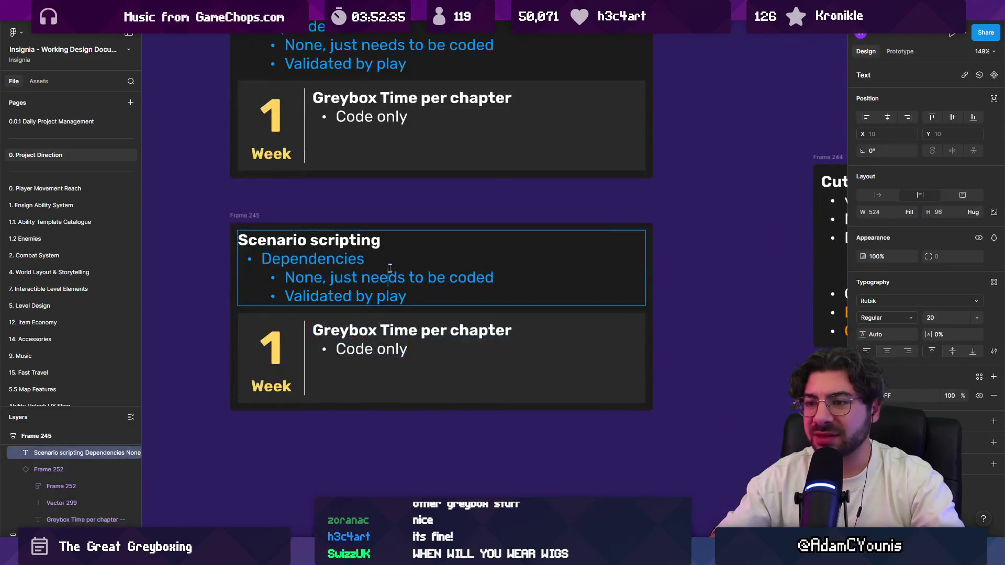
Add a non-bold description: 'Involves adding basic flags and sequence stubs in the game so that the chapter is playable.'
key("Return")
type("In")
key("shift+Home")
key("ctrl+b")
key("Right")
type("volves ")
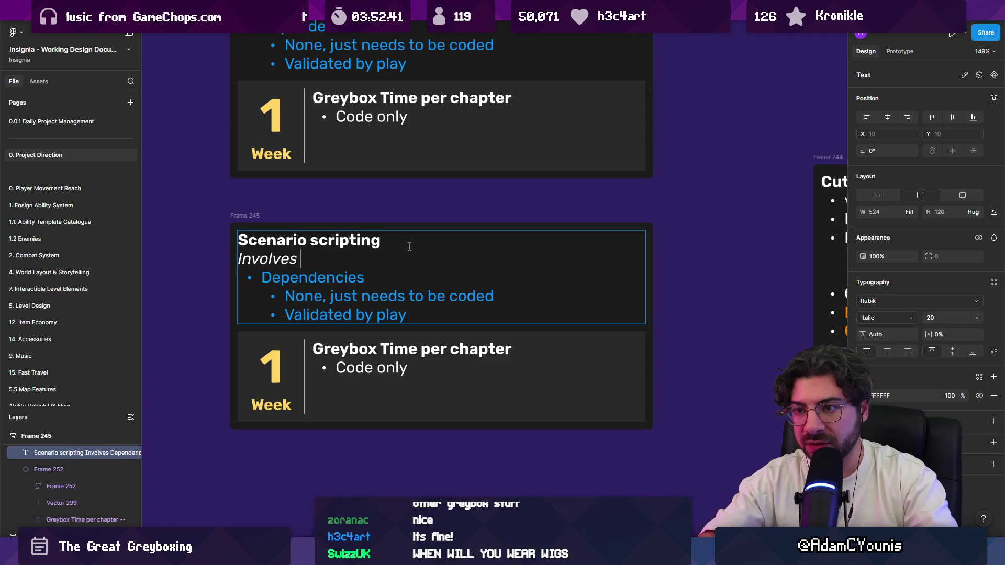
type("adding baisc")
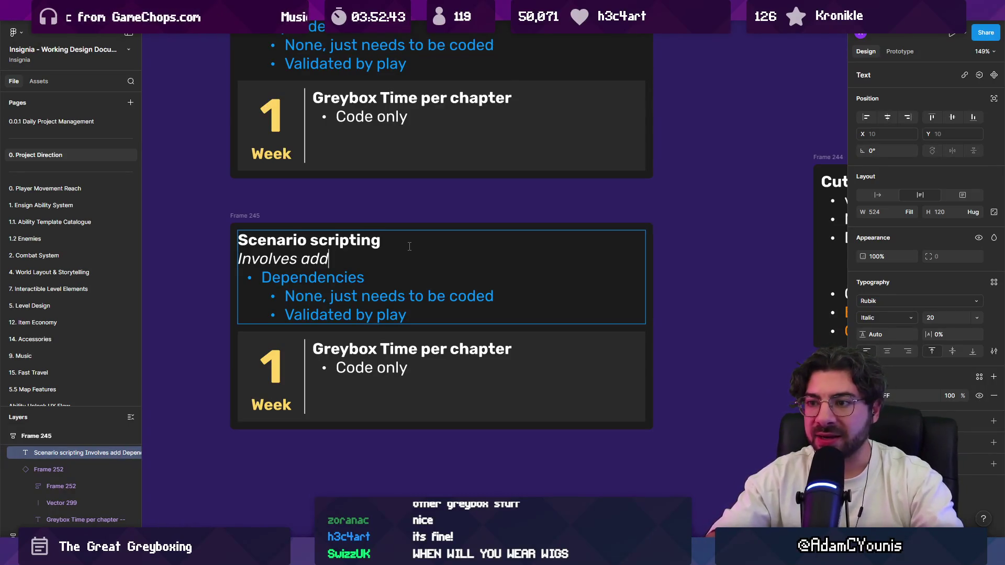
key("BackSpace")
key("BackSpace")
key("BackSpace")
type("sic flags and ")
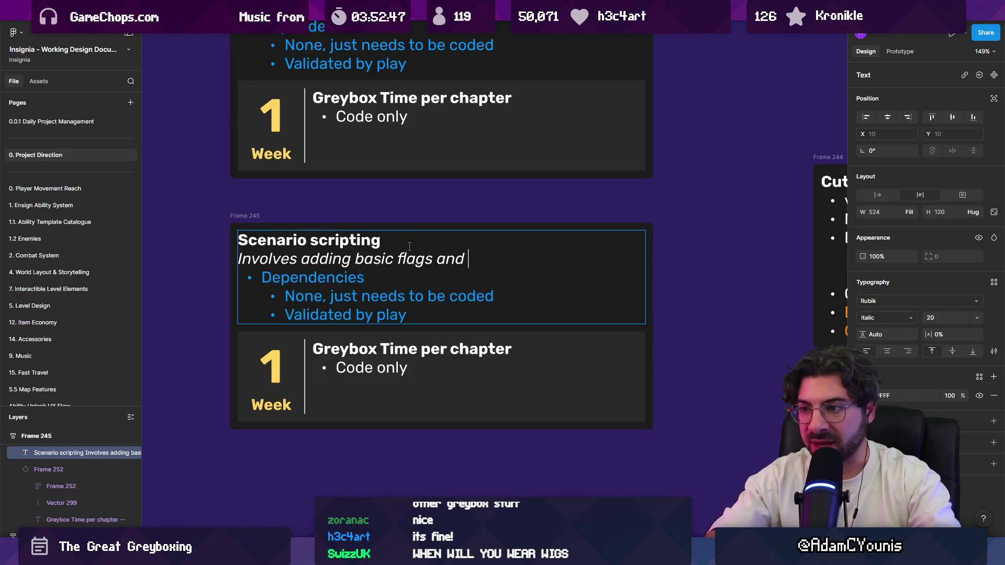
type("sequence stubs ")
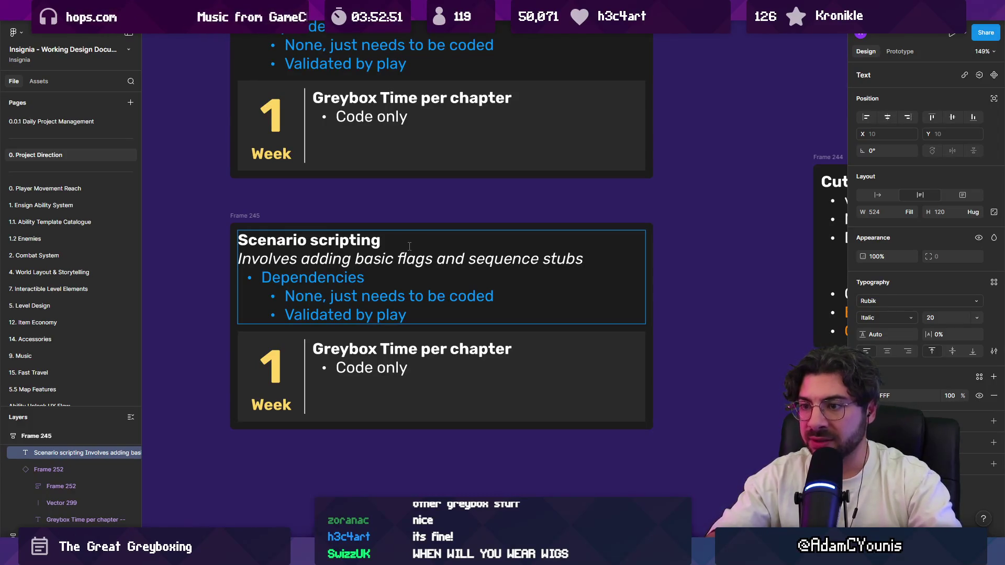
type("in t")
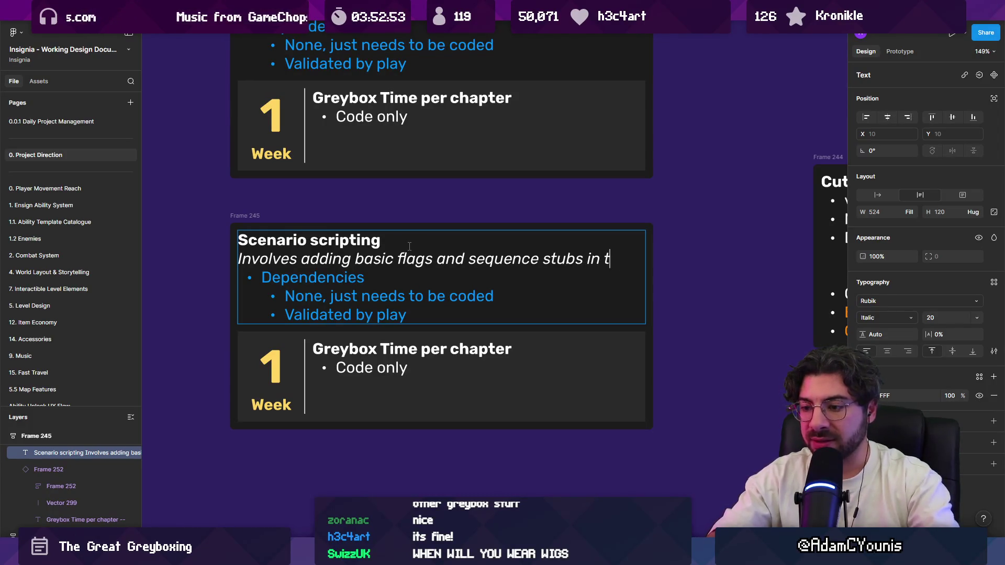
type("he game so that ")
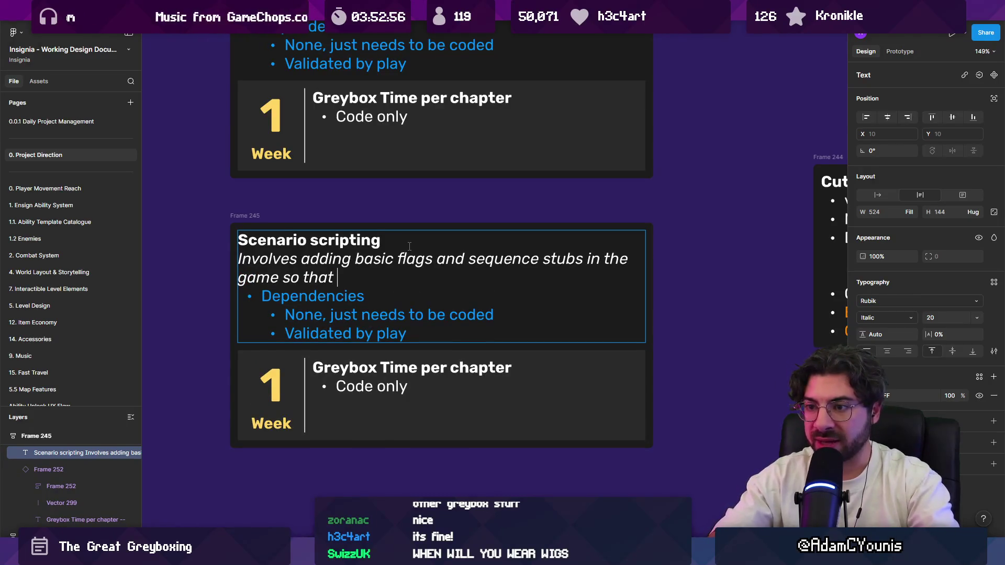
type("the chapter is playable.")
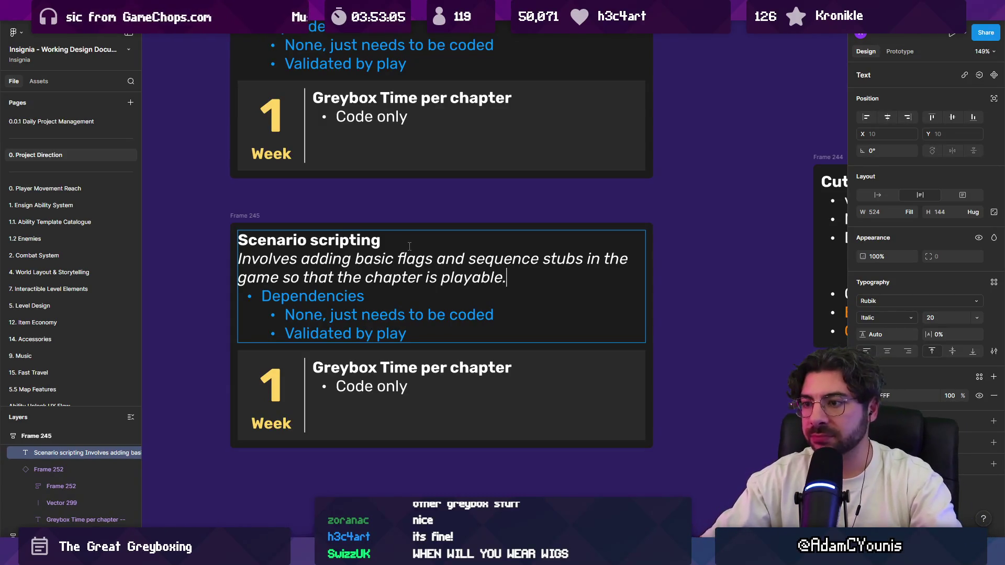
Append 'by navigating through and triggering things', then delete that clause so the sentence ends at 'playable.'
key("Left")
type("by navi")
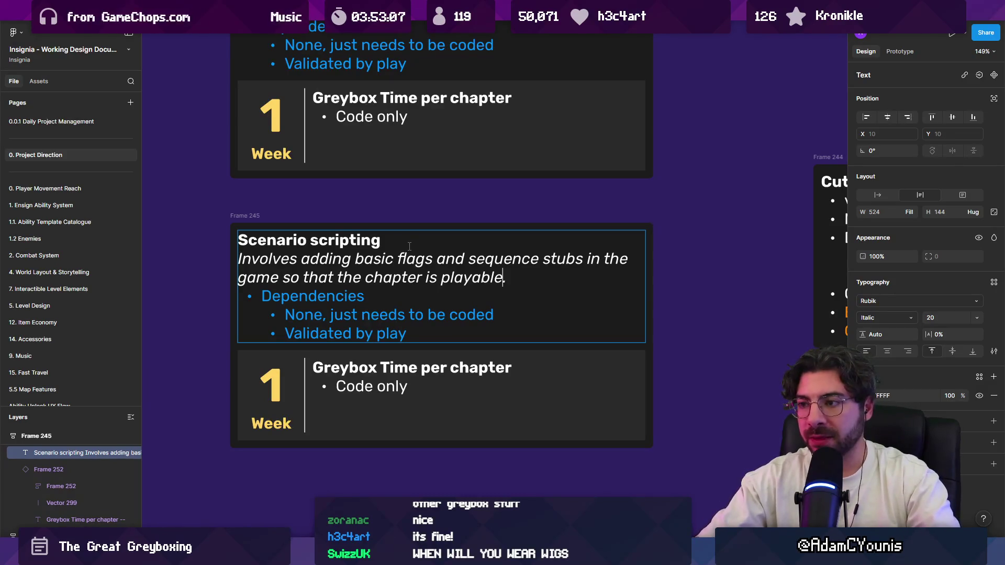
type("gating through ")
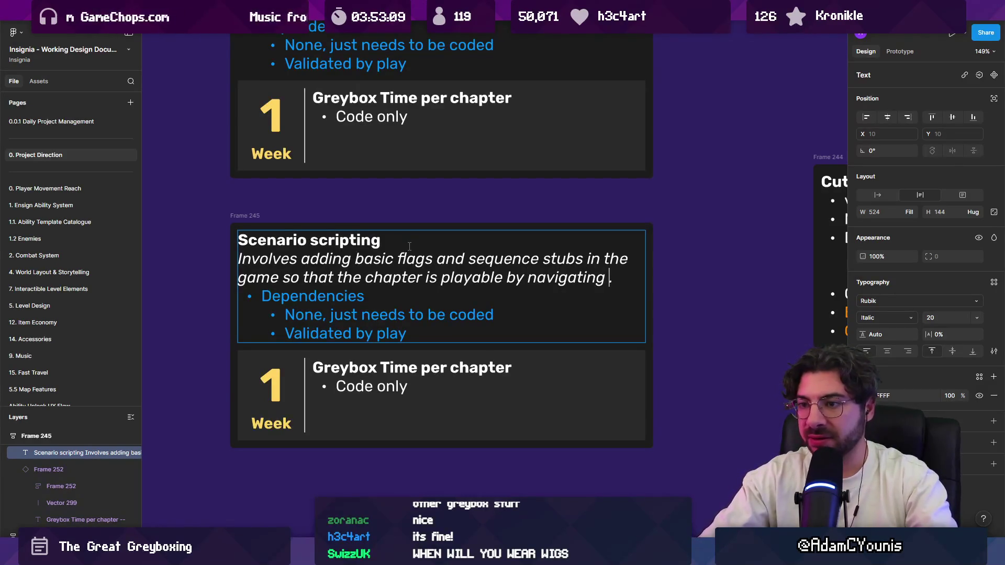
type("and d")
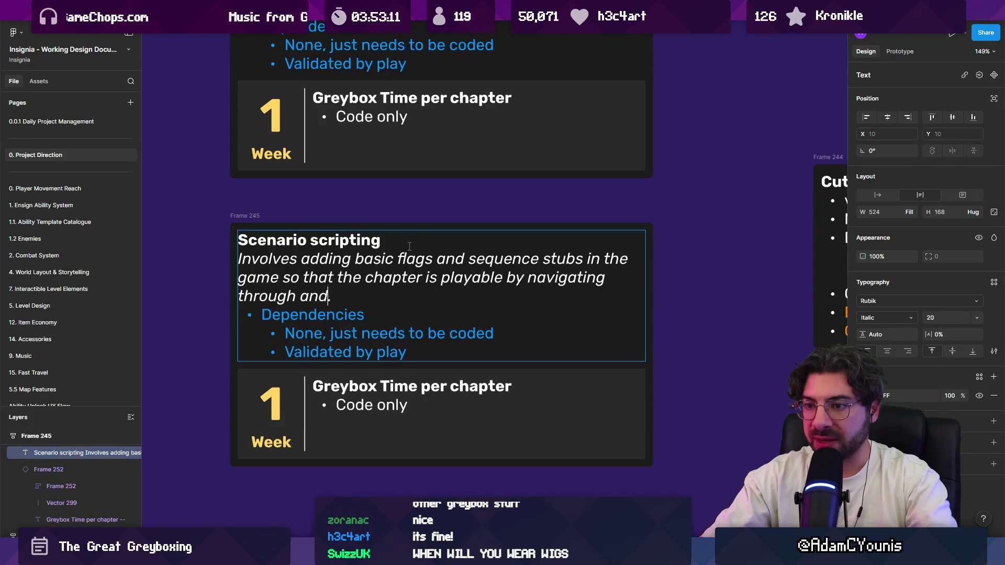
key("BackSpace")
type("triggering thing")
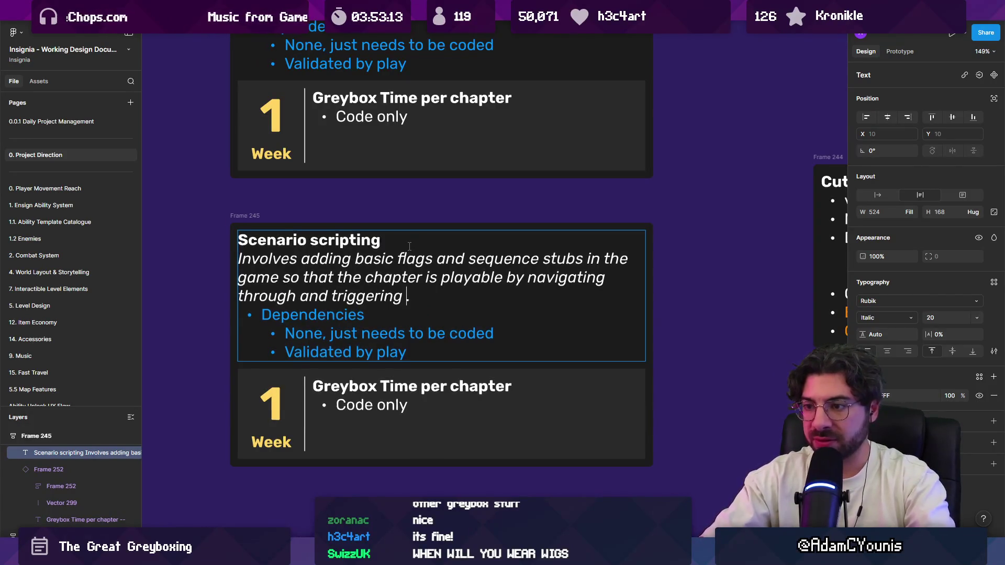
type("s")
key("ctrl+shift+Left")
key("ctrl+shift+Left")
key("ctrl+shift+Left")
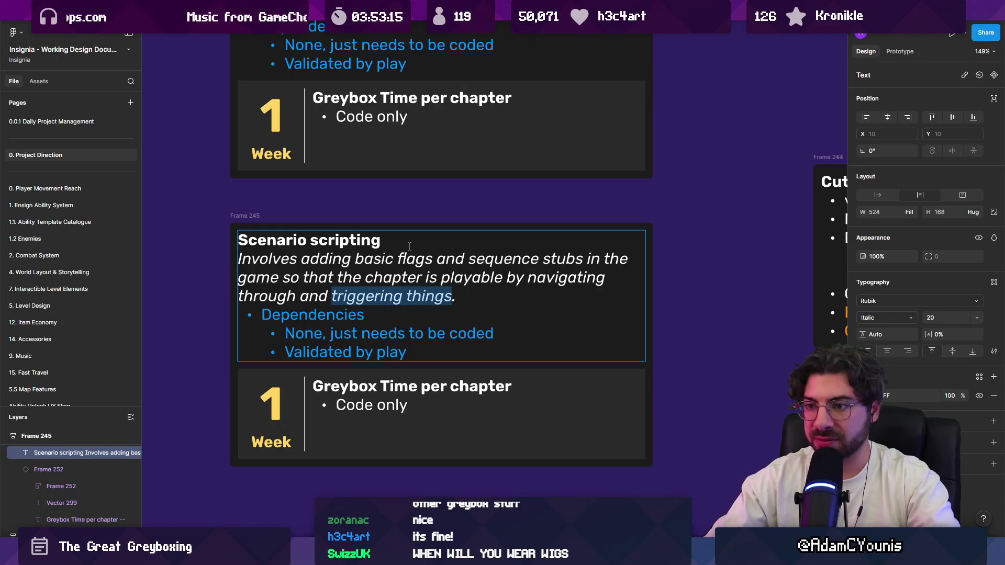
key("ctrl+shift+Left")
key("ctrl+shift+Left")
key("ctrl+shift+Left")
key("BackSpace")
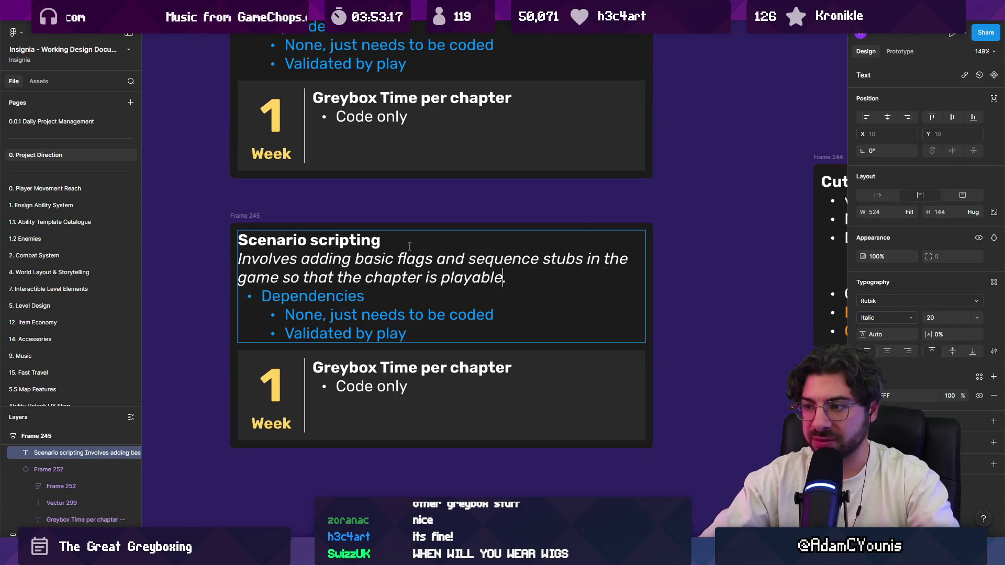
key("BackSpace")
key("Escape")
key("Escape")
scroll(395, 262, "down", 5)
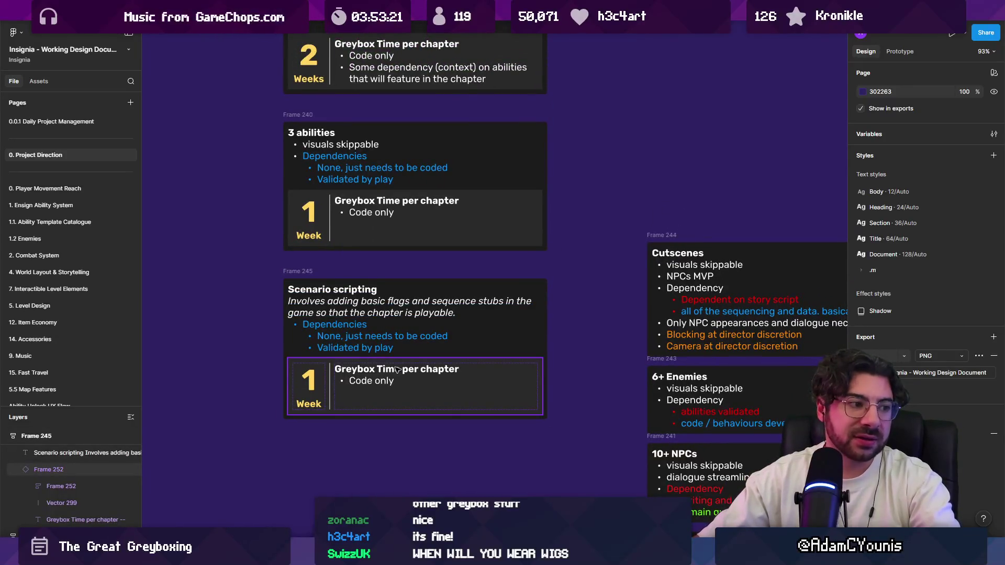
Change Scenario scripting's estimate from '1 Week' to '2 Days'
double_click(320, 387)
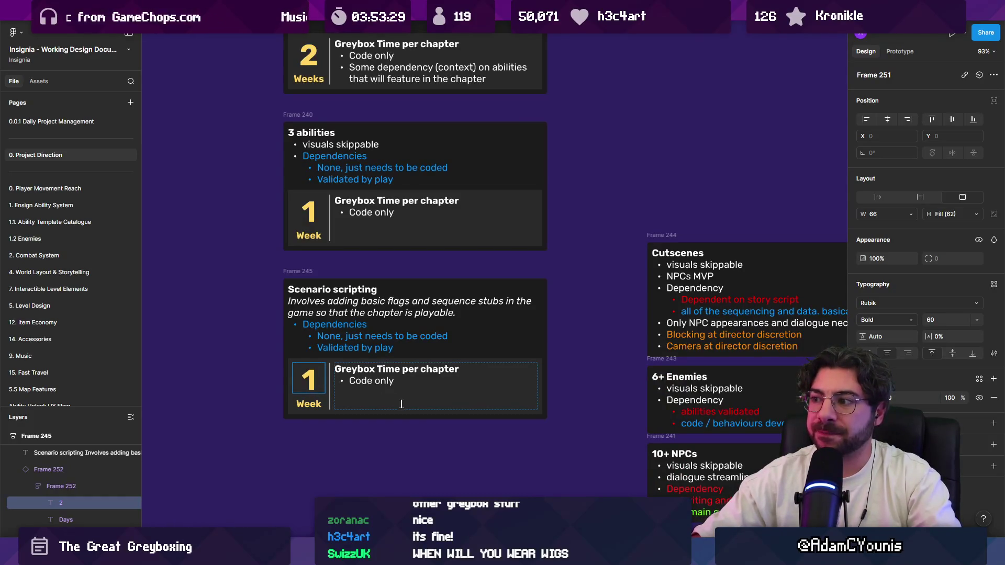
scroll(405, 406, "up", 3)
key("BackSpace")
type("2")
left_click(287, 402)
double_click(287, 402)
type("Days")
Set the fill colour of the 2 and the Days label to white
double_click(276, 370)
key("Escape")
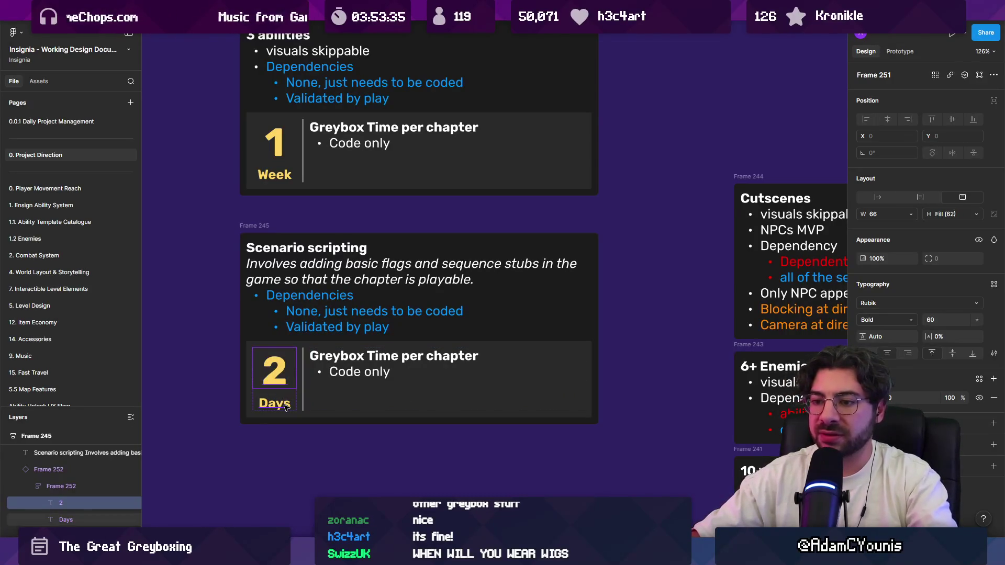
left_click(275, 403, "shift")
left_click(863, 397)
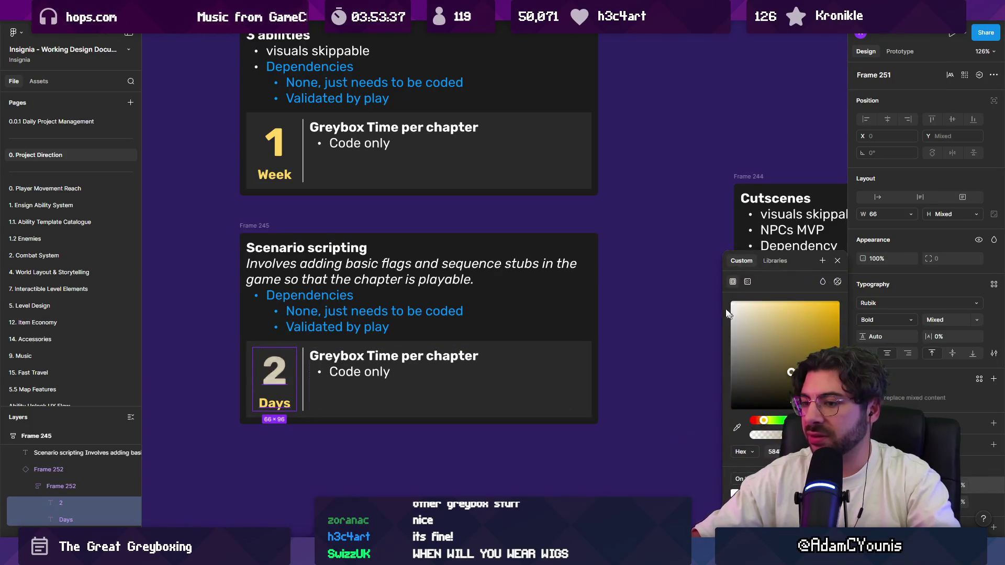
key("Escape")
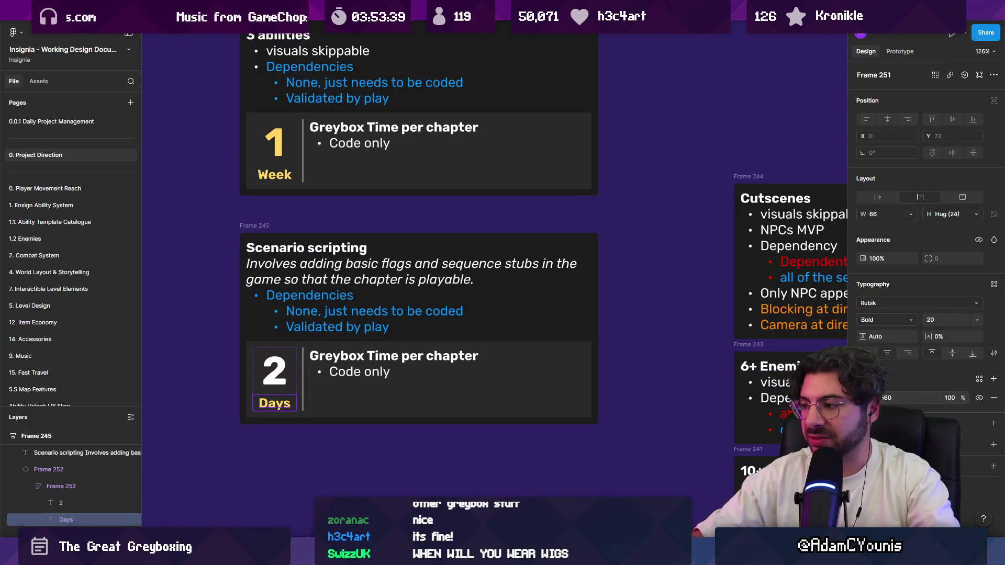
left_click(863, 397)
left_click(654, 450)
scroll(374, 377, "down", 5)
scroll(422, 388, "down", 3)
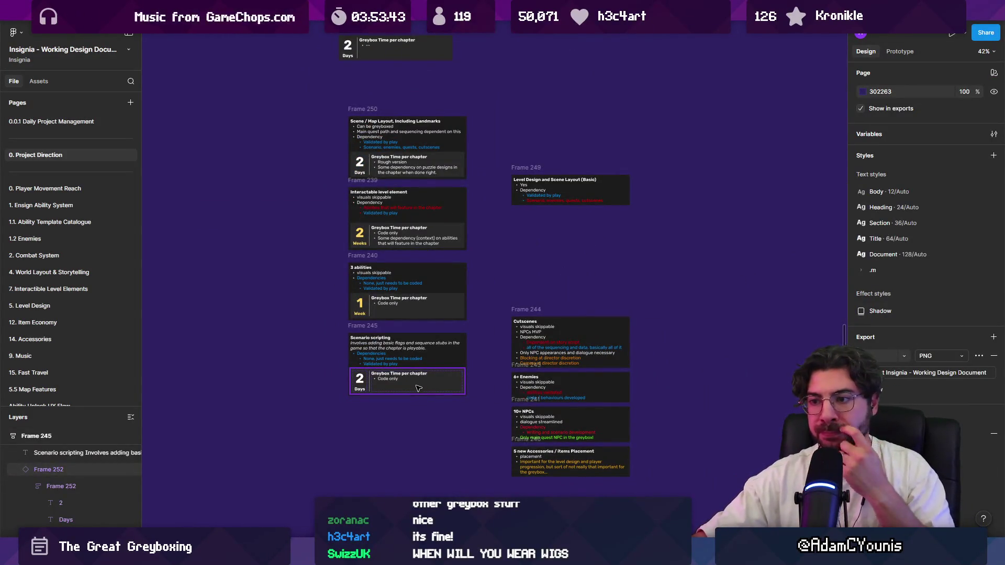
Move the Cutscenes card below Scenario scripting
scroll(495, 414, "right", 2)
scroll(494, 413, "down", 1)
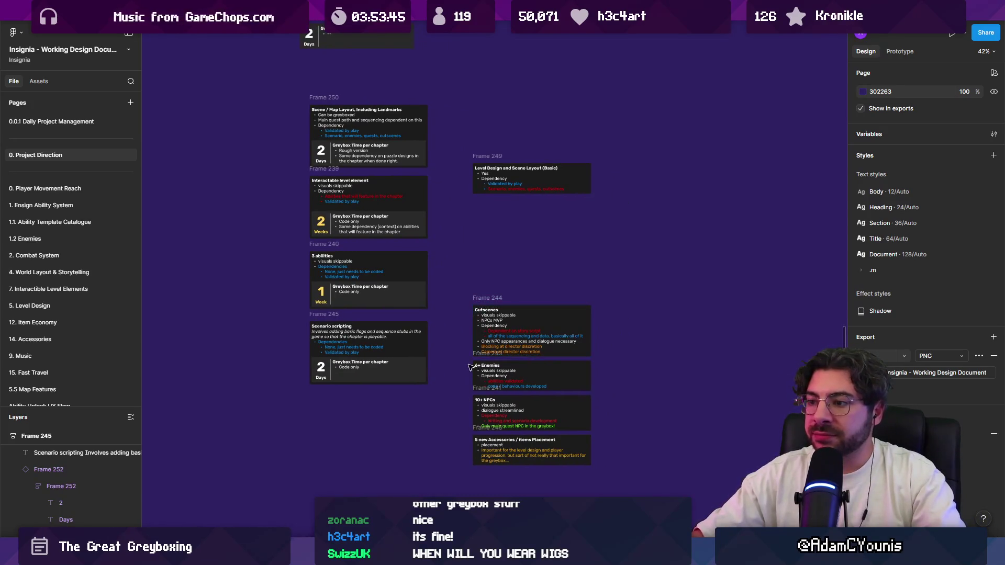
left_click_drag(479, 318, 454, 310)
scroll(367, 471, "up", 2)
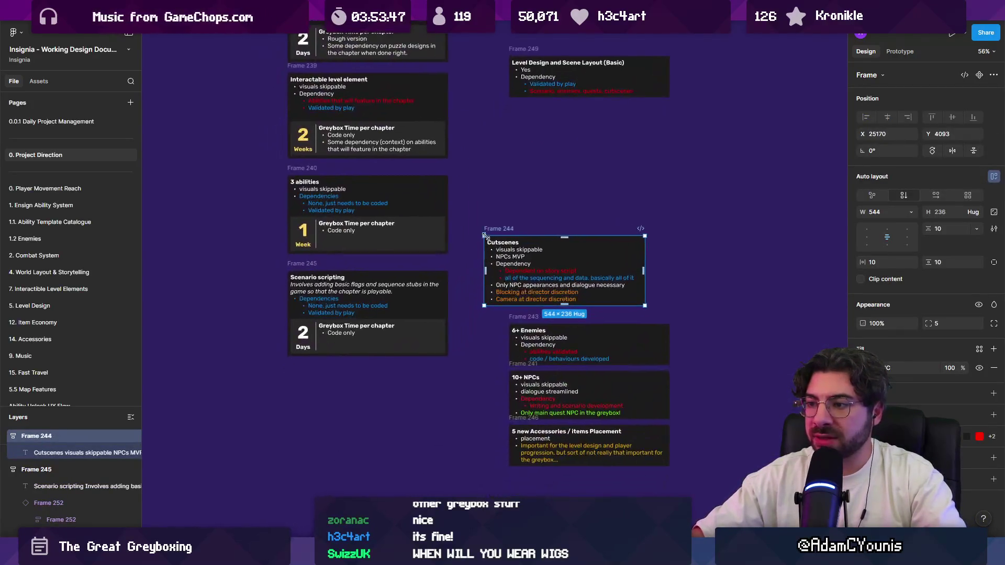
left_click_drag(493, 232, 300, 357)
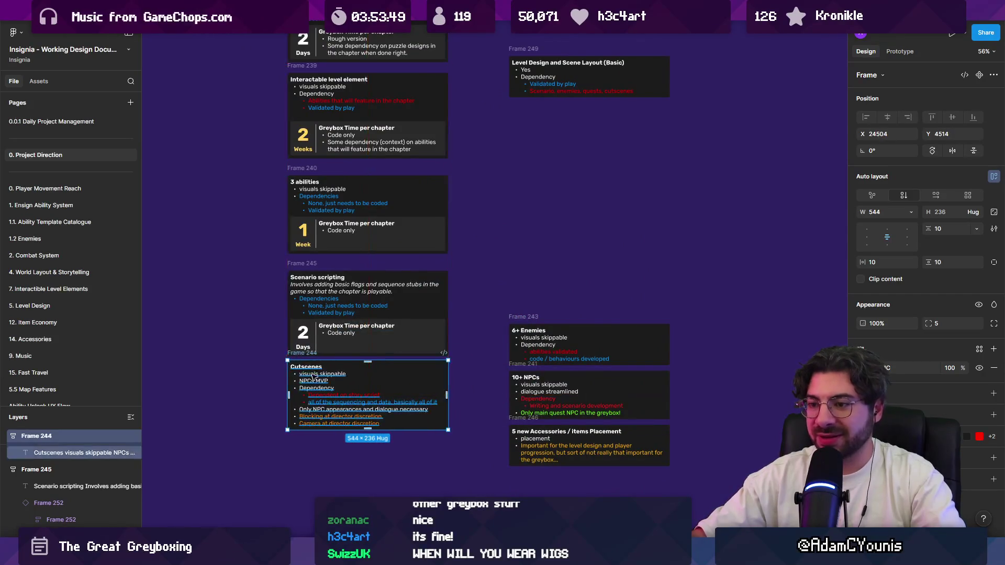
Copy a 1 Week greybox time block into the Cutscenes card
scroll(289, 461, "up", 5)
left_click(379, 248)
mouse_move(378, 248)
left_mouse_down()
mouse_move(385, 346)
mouse_move(366, 377)
left_mouse_up()
scroll(381, 272, "down", 3)
scroll(361, 387, "up", 8)
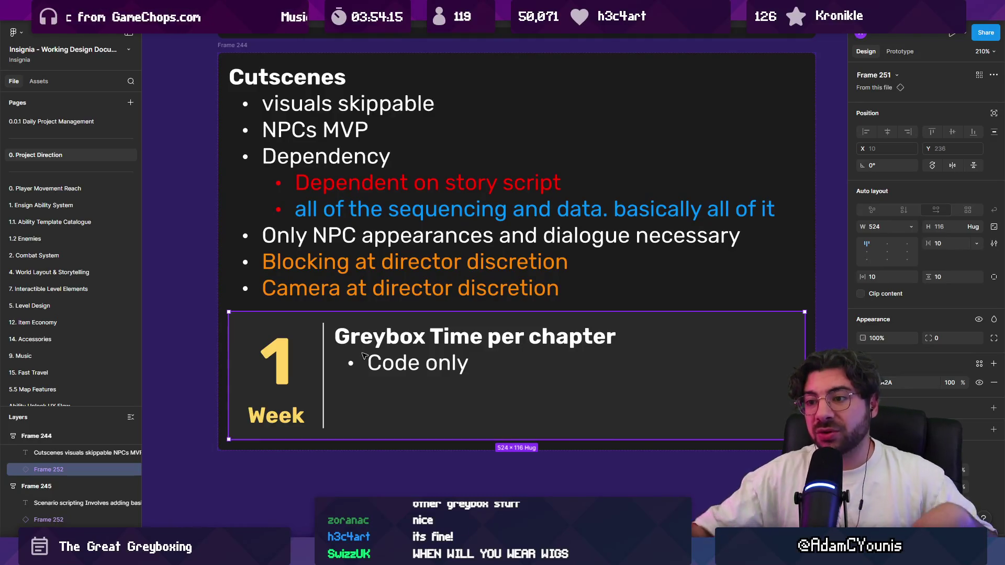
Retitle the card 'Main Quest Cutscenes'
double_click(303, 79)
scroll(302, 105, "up", 5)
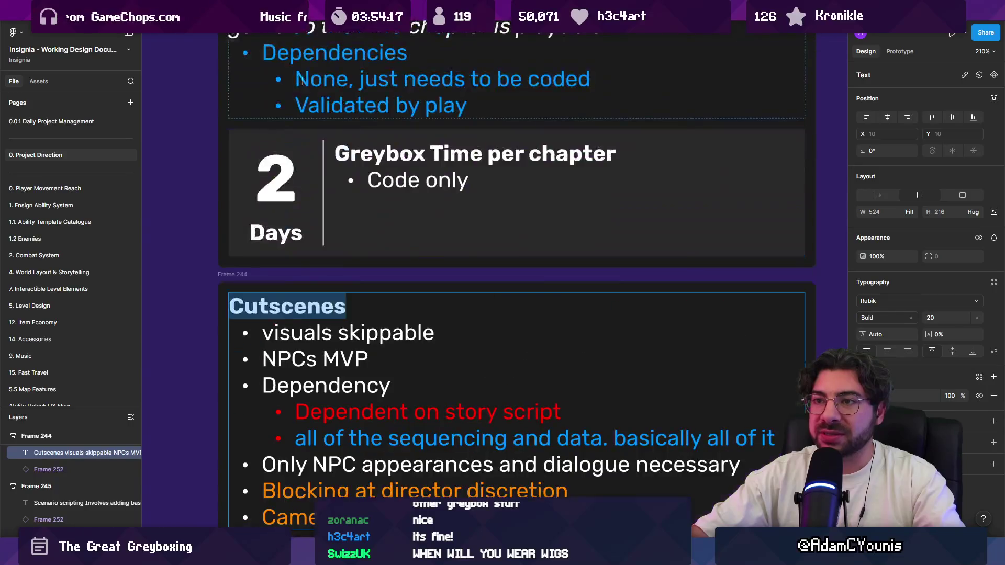
scroll(302, 115, "down", 2)
key("Left")
type("Main QU")
key("BackSpace")
key("BackSpace")
type("Quest")
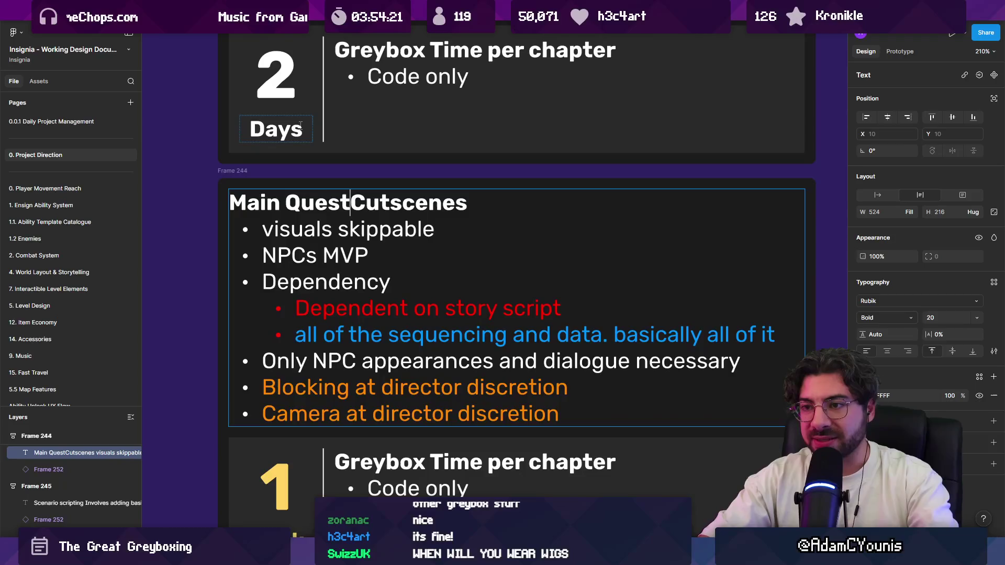
scroll(358, 150, "down", 3, "ctrl")
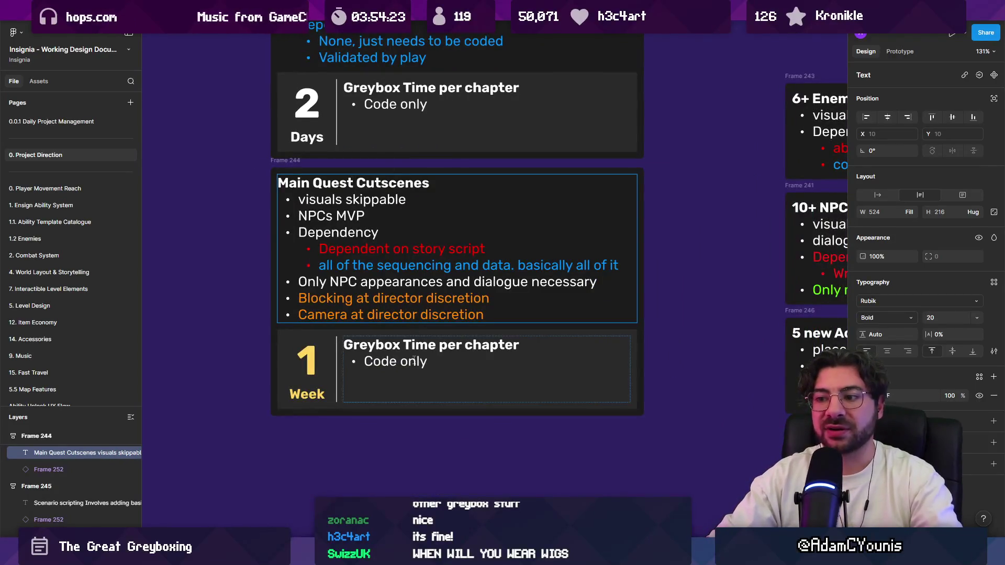
Replace the 'Code only' note with bullets Script, Blocking and Camera
double_click(429, 394)
left_click(428, 394)
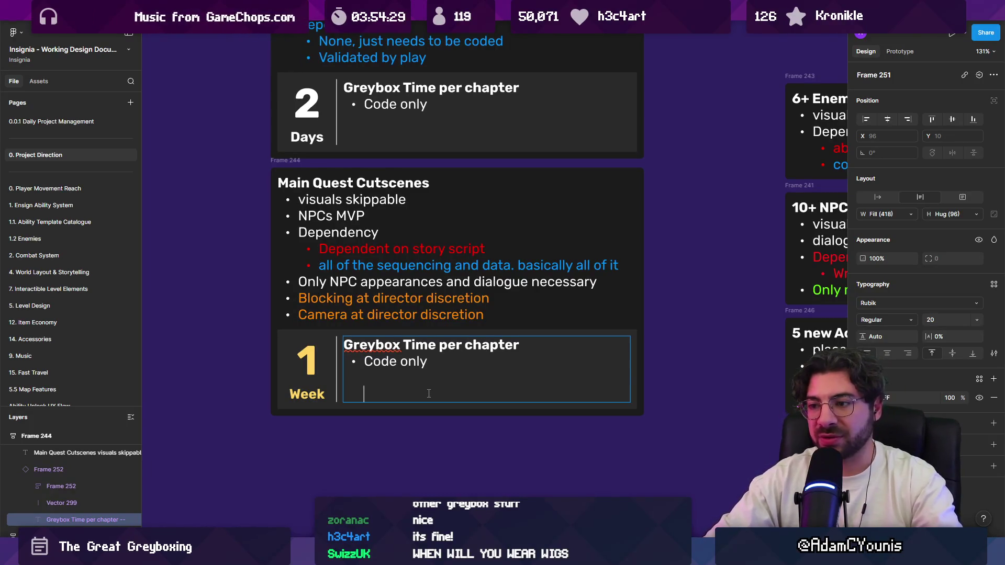
key("shift+Up")
type("Script")
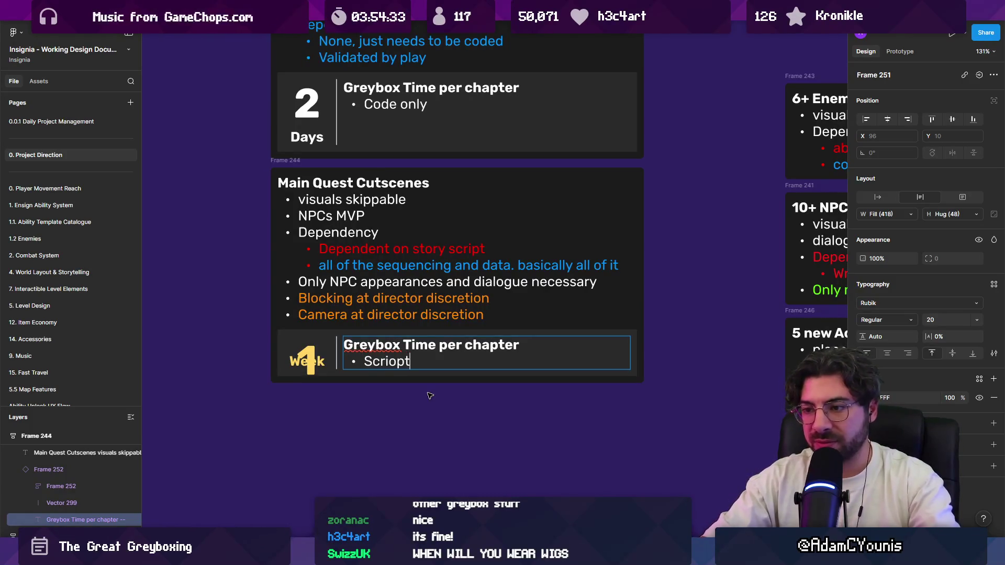
key("Return")
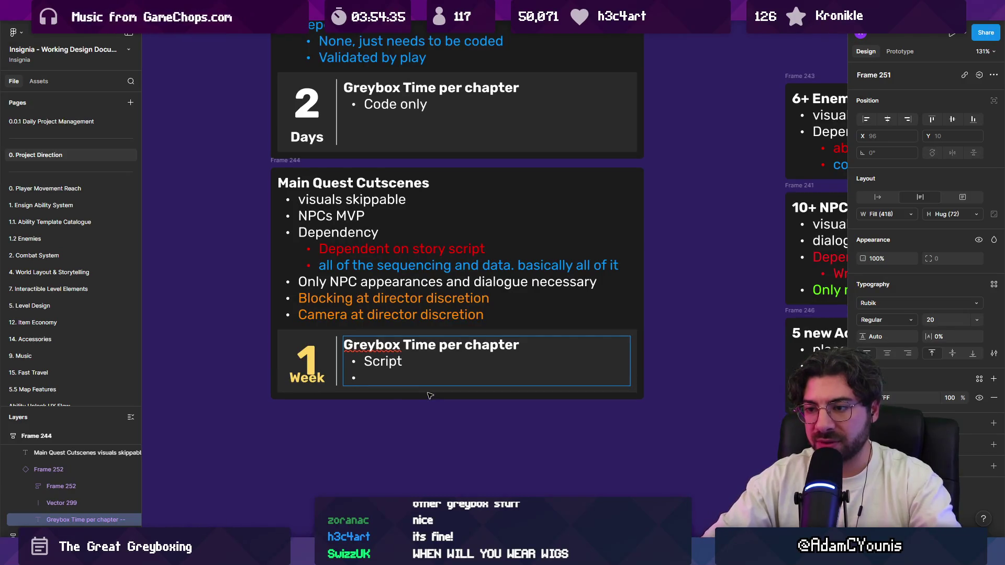
type("Blocking")
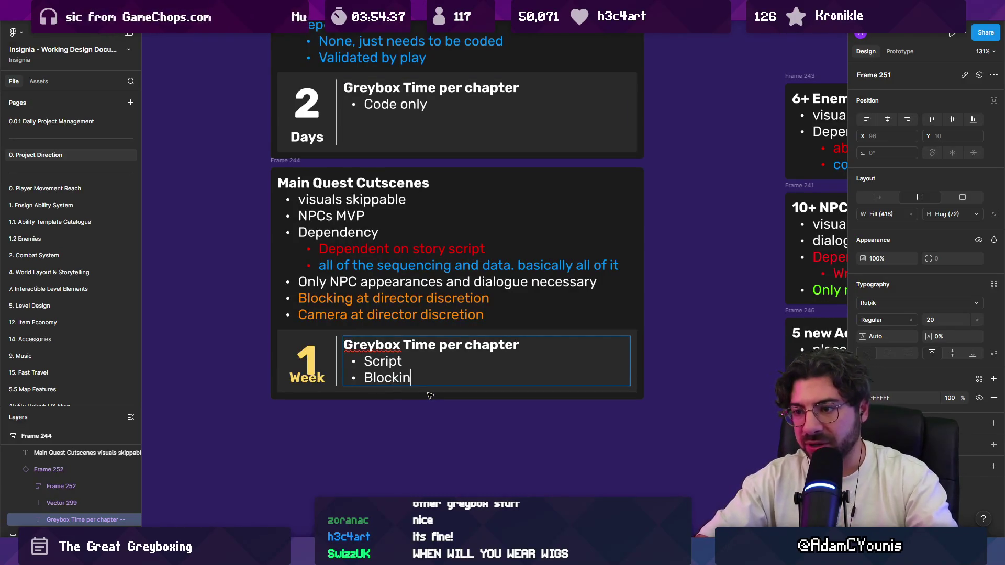
key("Return")
type("Camera")
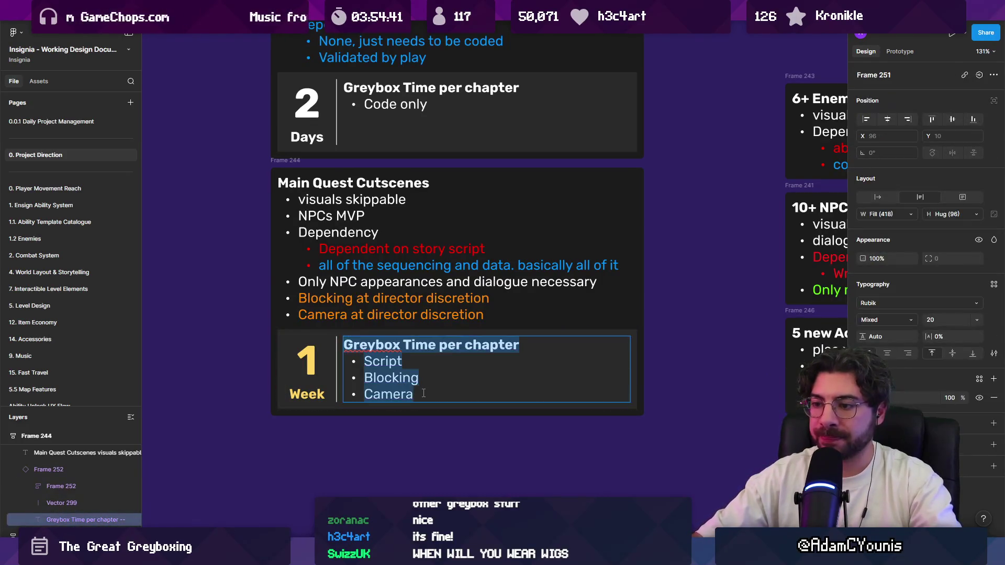
left_click(424, 437)
scroll(366, 398, "down", 5)
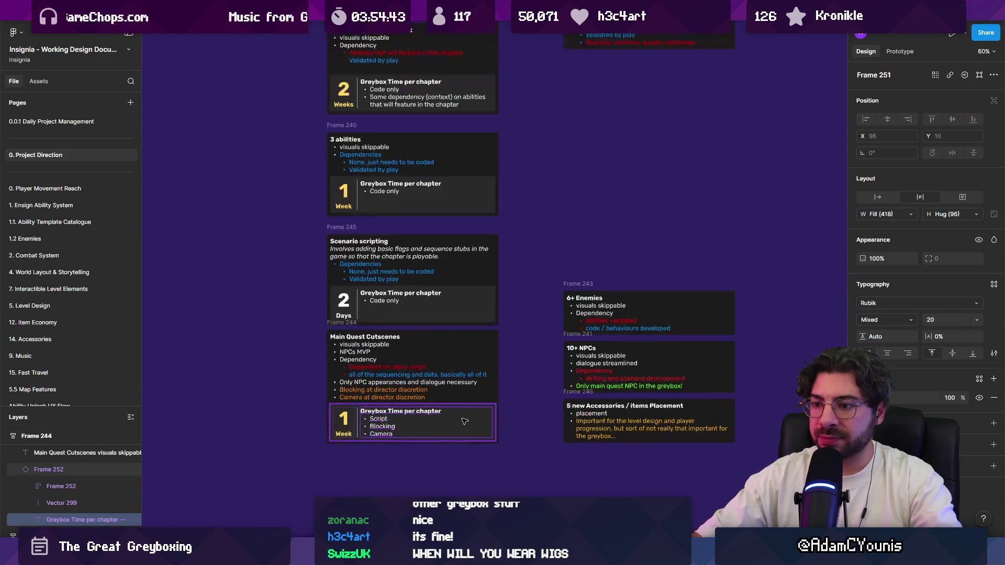
Move the 6+ Enemies card below Main Quest Cutscenes
left_click_drag(333, 323, 333, 335)
scroll(343, 337, "down", 3)
mouse_move(301, 66)
left_mouse_down()
mouse_move(458, 457)
mouse_move(466, 450)
left_mouse_up()
scroll(554, 373, "up", 5)
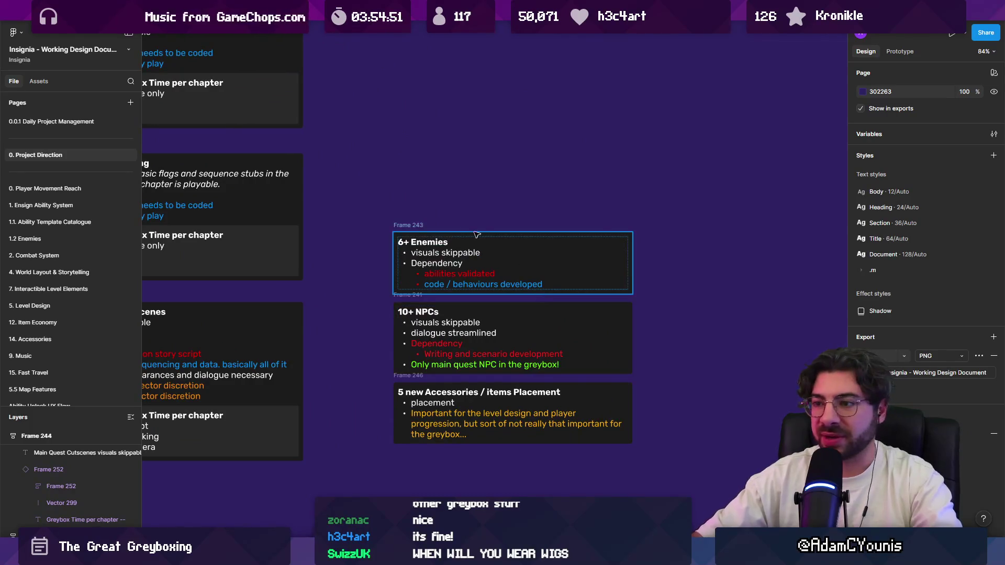
left_click(416, 227)
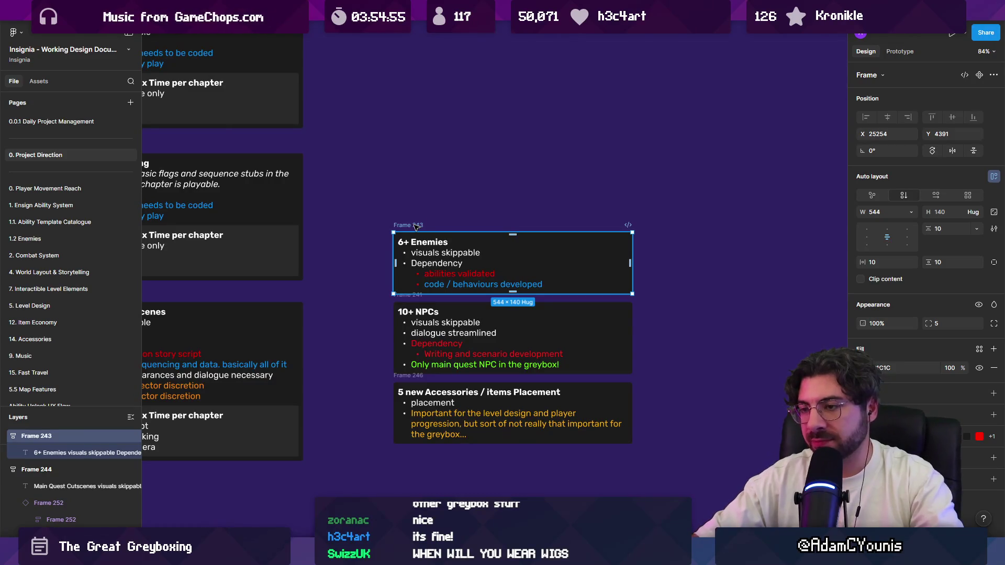
mouse_move(417, 227)
left_mouse_down()
mouse_move(389, 212)
mouse_move(619, 148)
mouse_move(366, 395)
left_mouse_up()
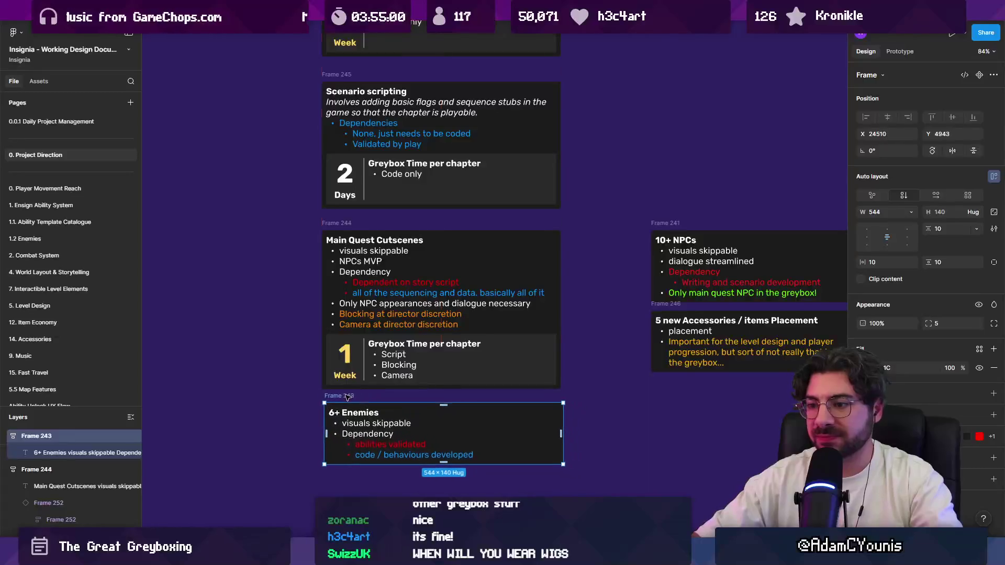
Copy the 1 Week block listing Script, Blocking, Camera into 6+ Enemies
scroll(414, 246, "down", 3)
left_click_drag(414, 246, 421, 337)
scroll(419, 335, "up", 4)
double_click(437, 317)
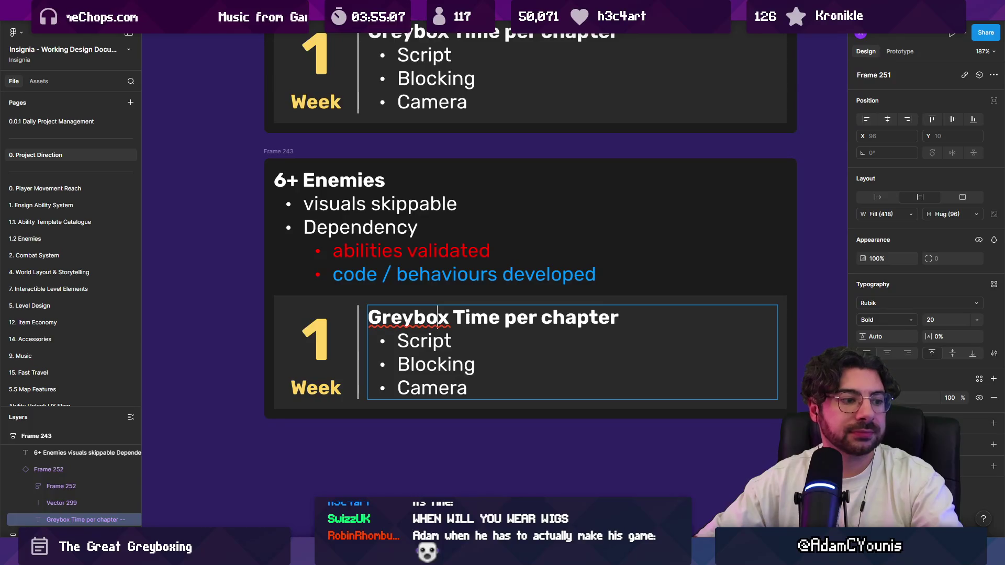
double_click(440, 317)
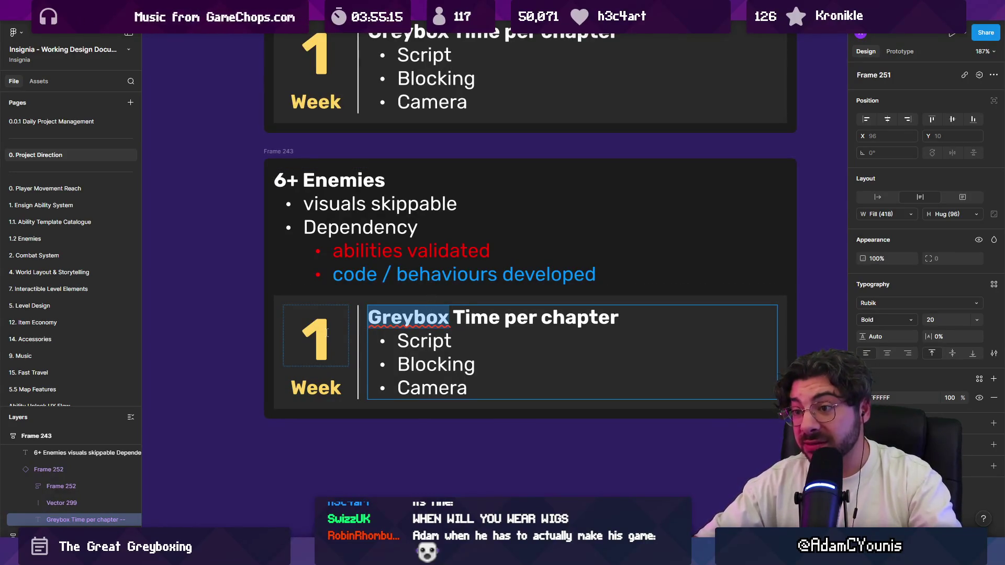
Change the 5+ Enemies estimate number from 1 to 3 and 'Week' to 'Weeks'
left_click(280, 190)
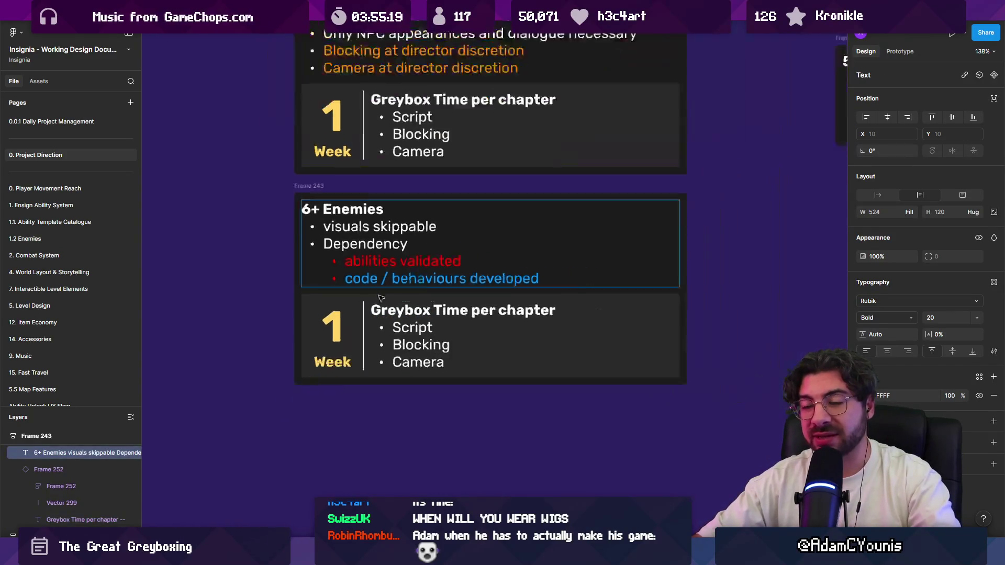
scroll(398, 340, "down", 5)
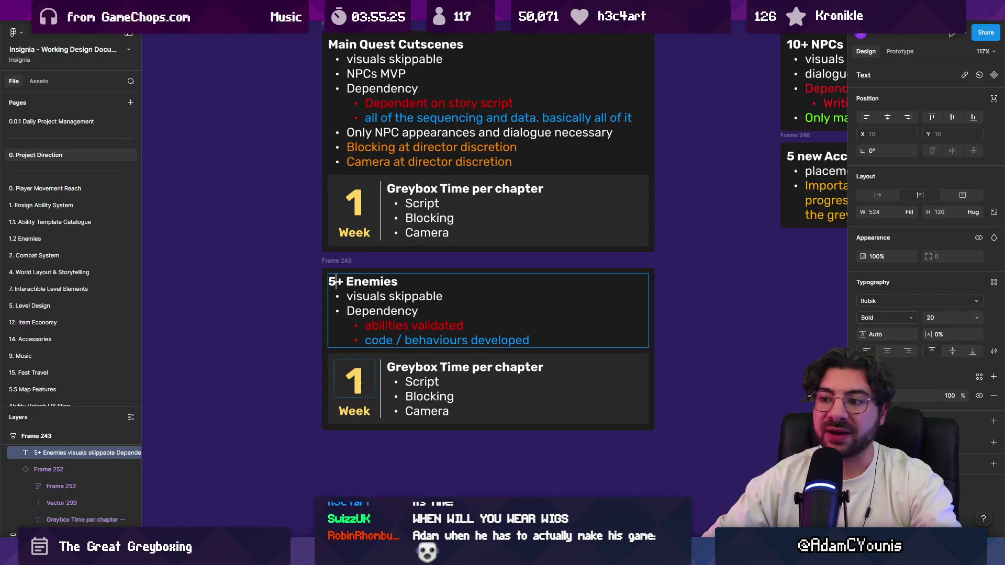
left_click(360, 385)
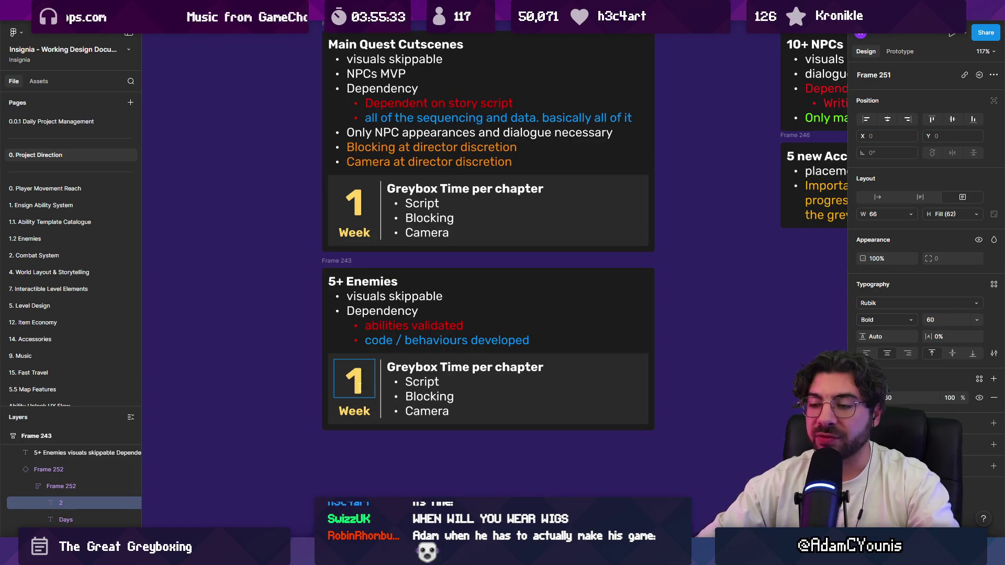
scroll(349, 391, "up", 3)
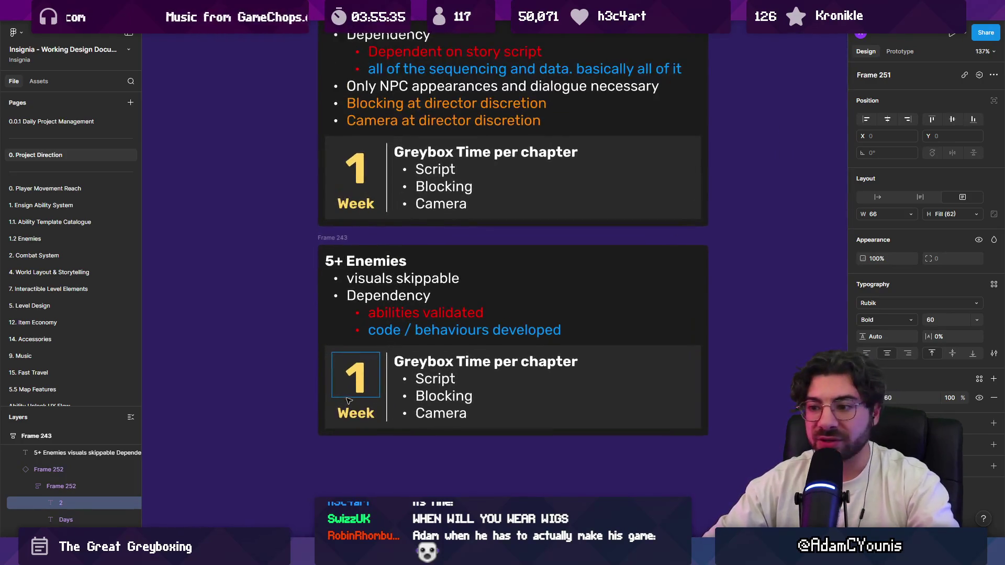
key("BackSpace")
type("3")
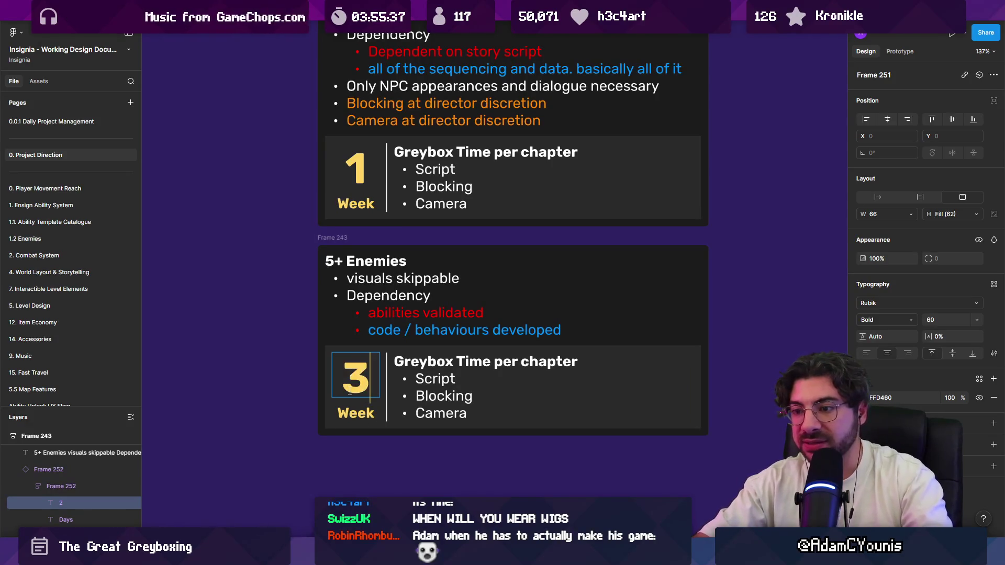
left_click(373, 413)
type("s")
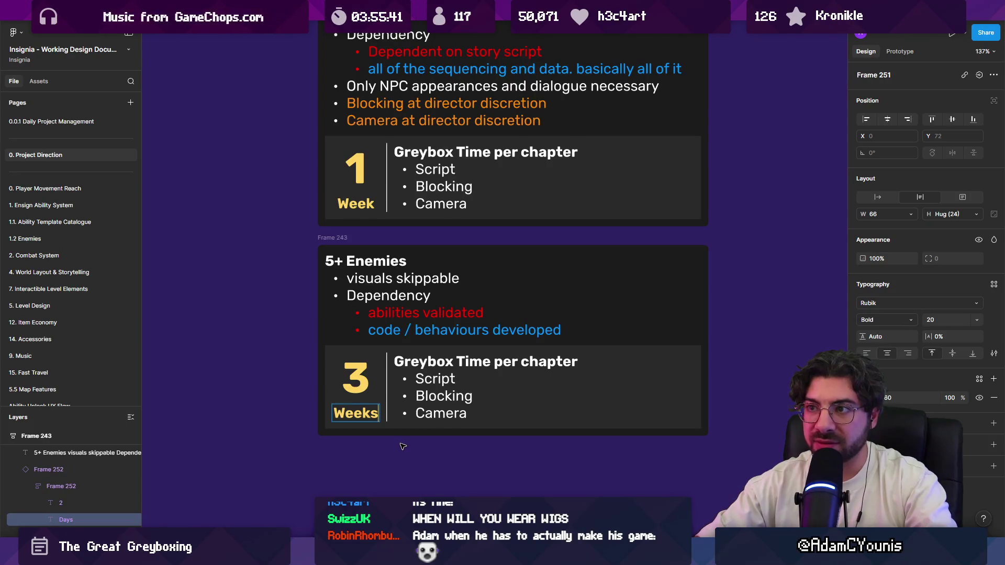
left_click(432, 381)
double_click(432, 381)
Replace Blocking and Camera with 'Blocked out animation frames' and 'Ensign opportunities' bullets
left_click(432, 381)
left_click_drag(415, 396, 499, 442)
key("BackSpace")
key("BackSpace")
key("BackSpace")
type("s")
key("Return")
key("BackSpace")
key("BackSpace")
key("BackSpace")
type("locked out animati")
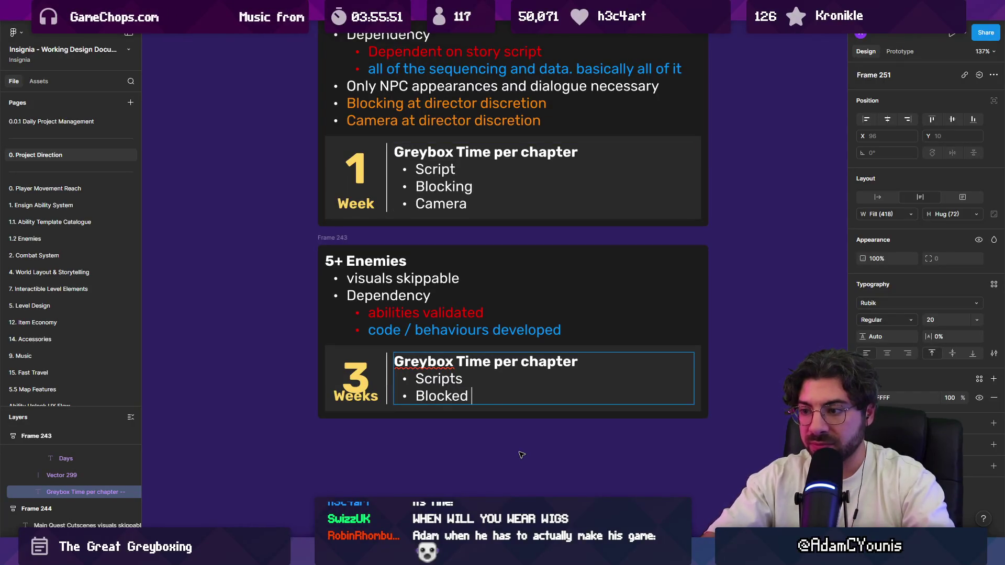
type("on frames")
key("Return")
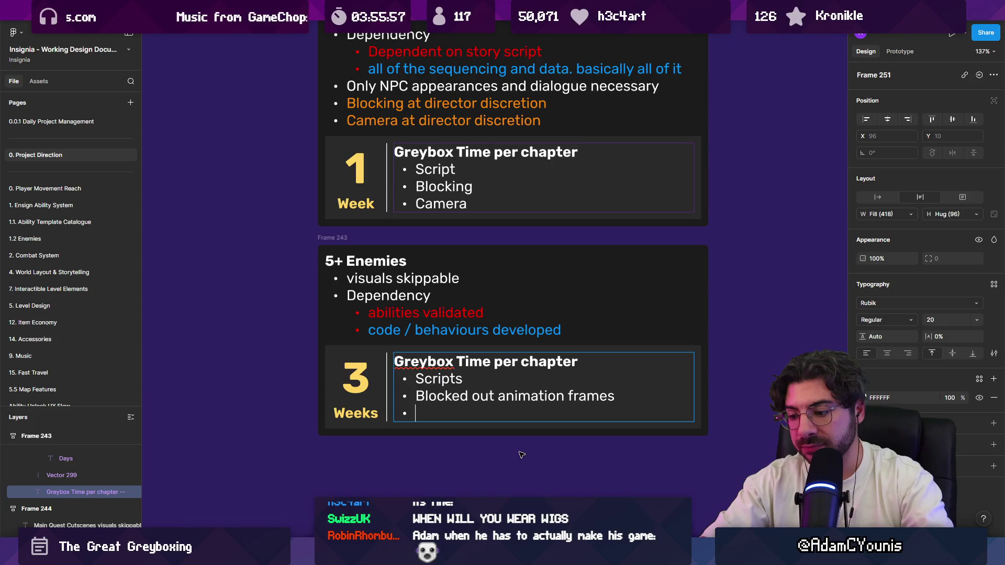
type("nsign oppport")
key("BackSpace")
type("ortunities")
Rename the first bullet 'Behaviours' and add a 'Basic balance' bullet
key("shift+Home")
type("Behavciour")
key("BackSpace")
key("BackSpace")
key("BackSpace")
type("iours")
key("BackSpace")
key("BackSpace")
key("BackSpace")
type("iours")
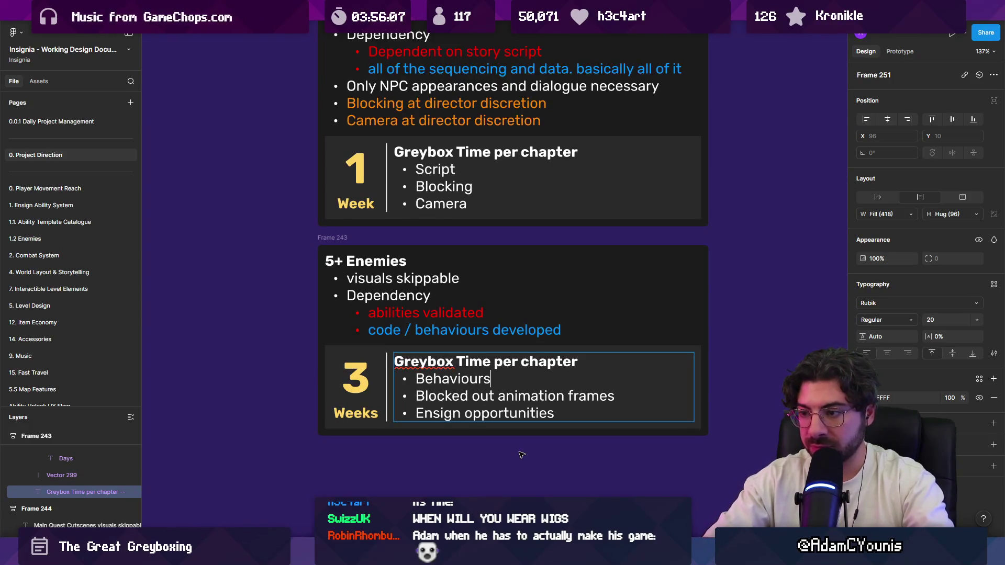
key("Return")
type("Baisc ")
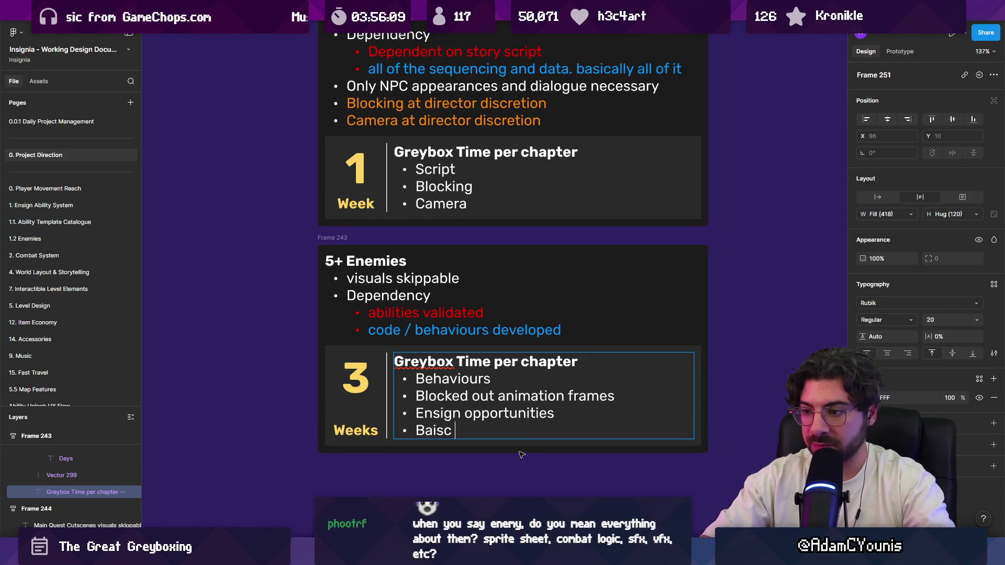
type("ic balance")
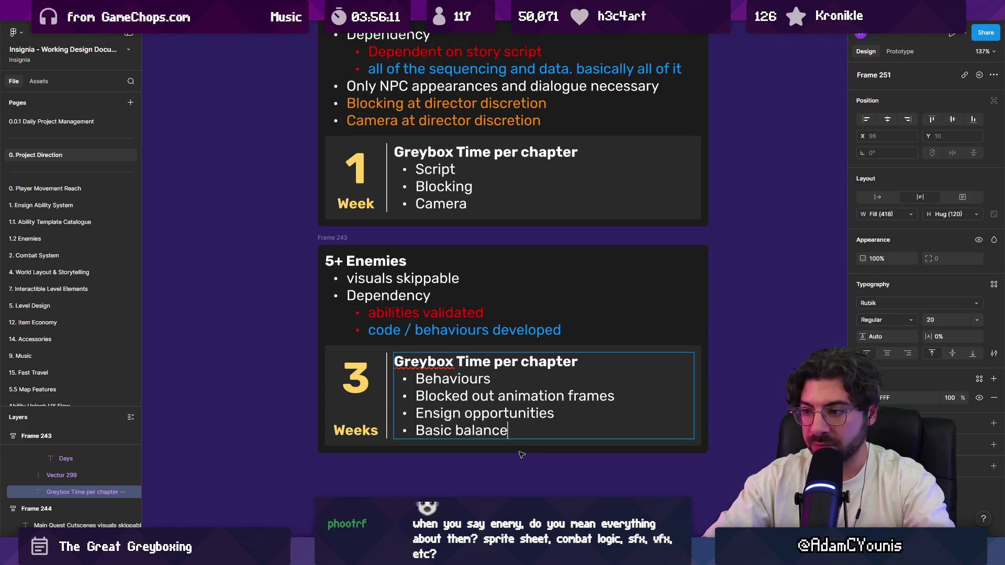
left_click(520, 454)
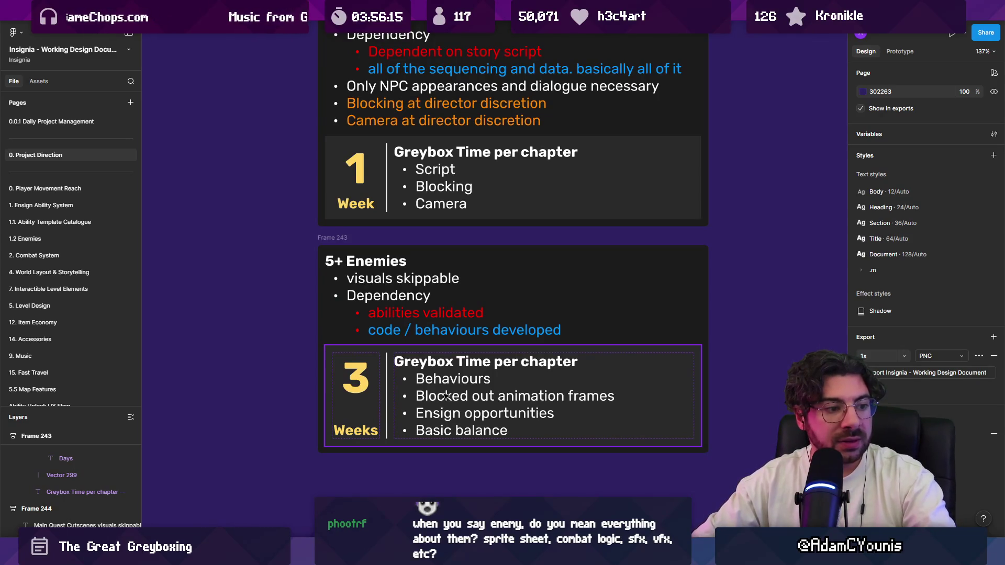
Select text in the 5+ Enemies notes and task list, then deselect the card
left_click(393, 294)
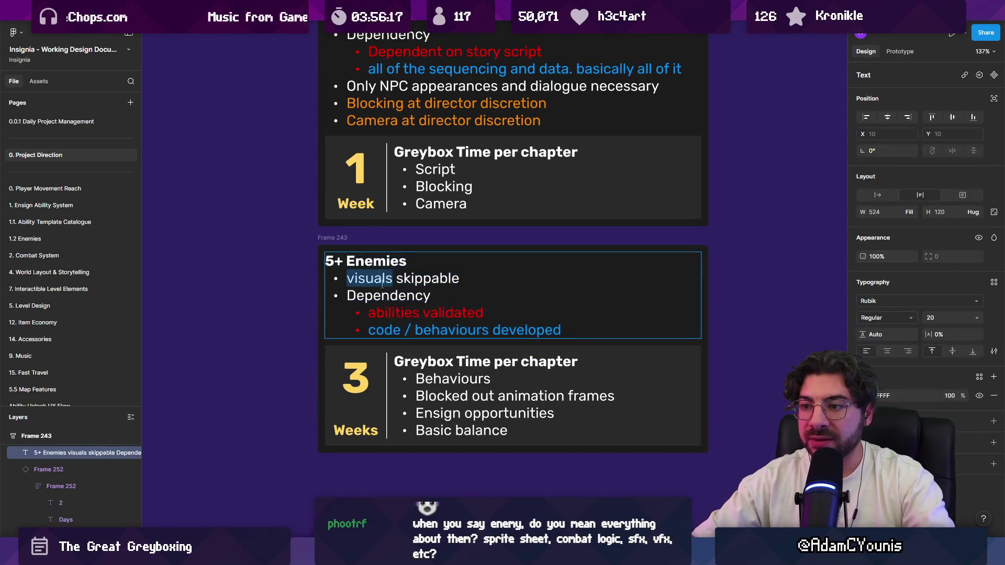
left_click_drag(355, 280, 462, 283)
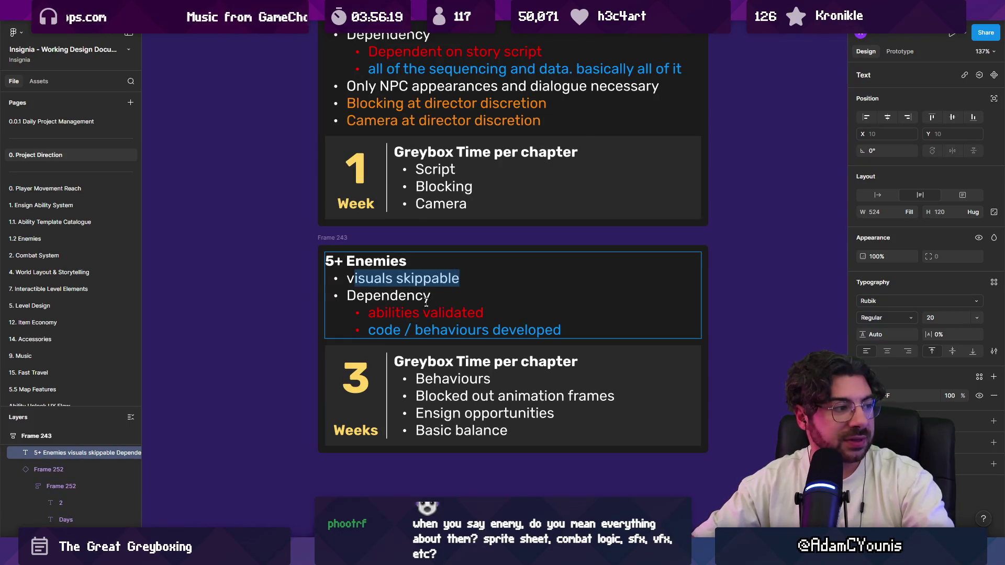
left_click(463, 395)
double_click(483, 396)
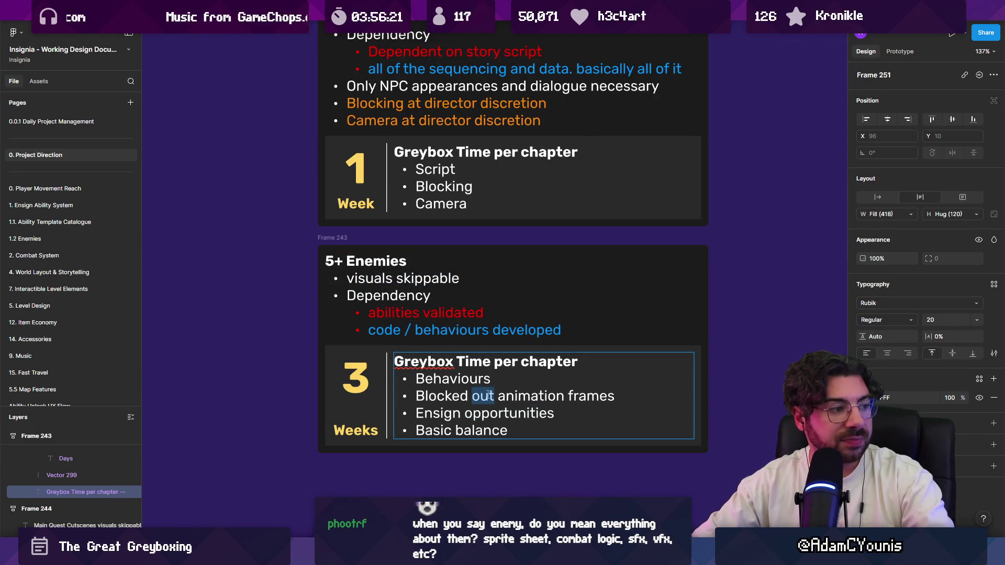
key("Escape")
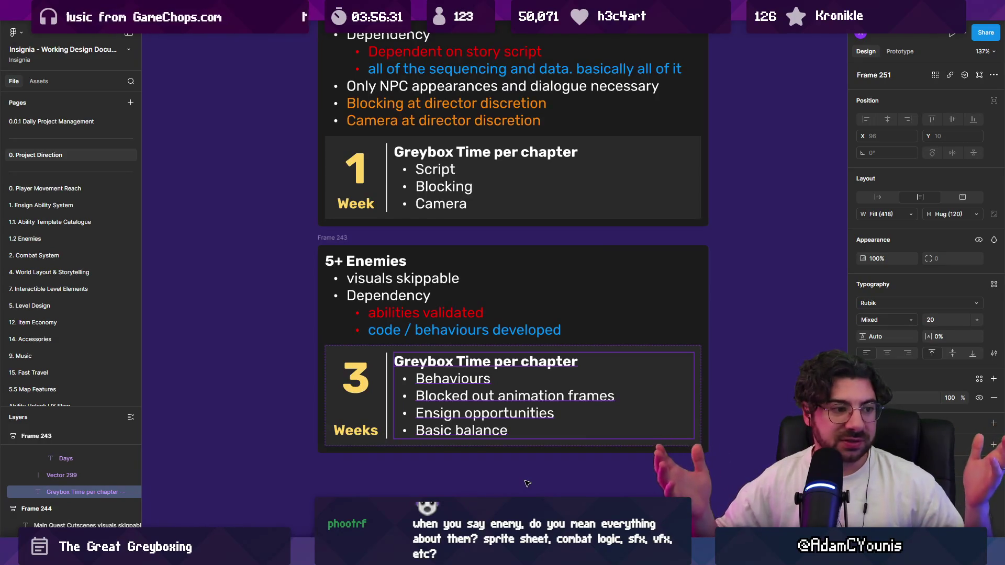
double_click(463, 428)
mouse_move(509, 431)
left_mouse_down()
mouse_move(420, 396)
mouse_move(418, 381)
left_mouse_up()
left_click(420, 382)
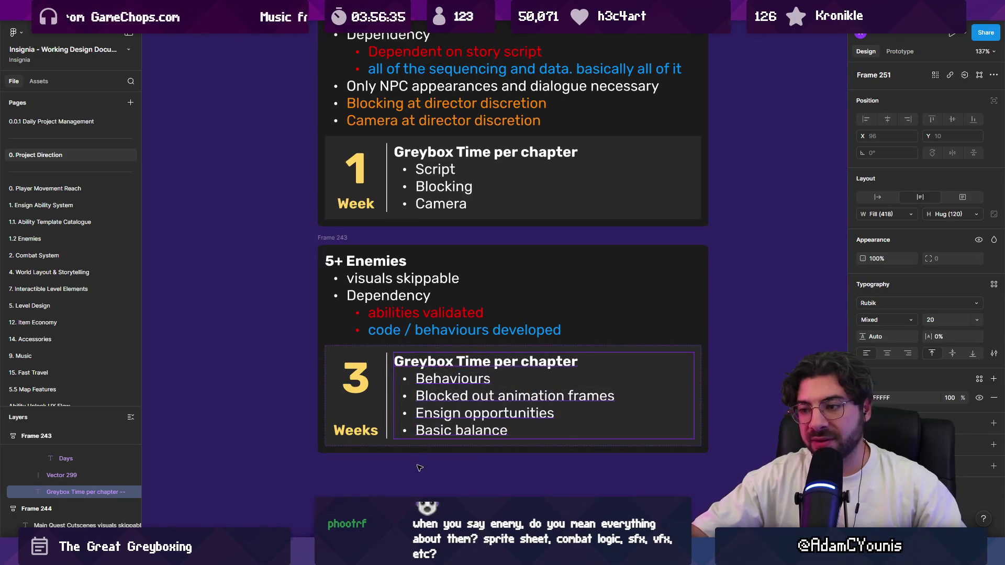
key("ctrl+a")
left_click_drag(472, 458, 401, 465)
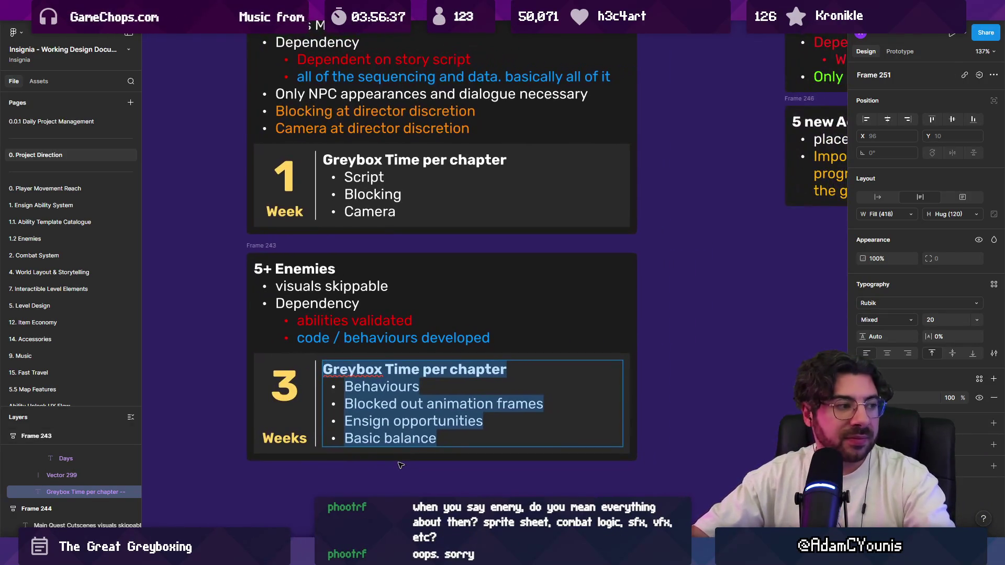
left_click(381, 484)
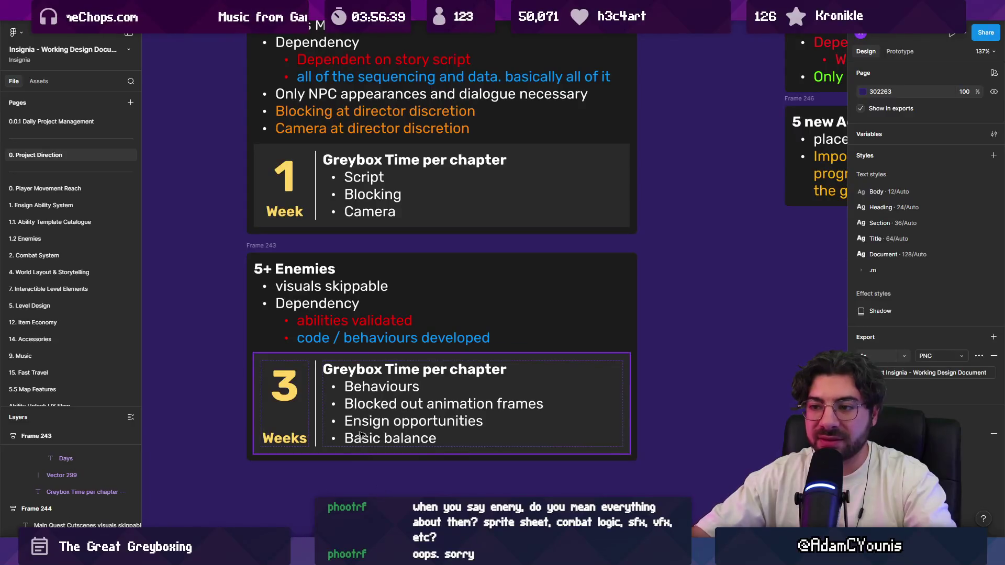
Add a 'sounds skippable' bullet beneath 'visuals skippable' in the 5+ Enemies notes
double_click(411, 286)
left_click(411, 285)
key("Return")
type("Soul")
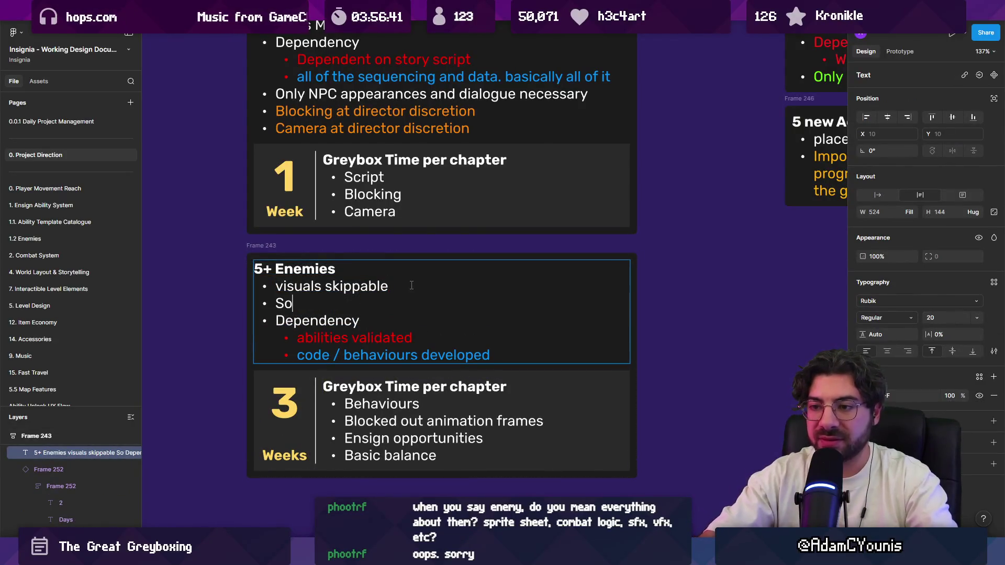
key("BackSpace")
key("BackSpace")
key("BackSpace")
type("sounds skippab")
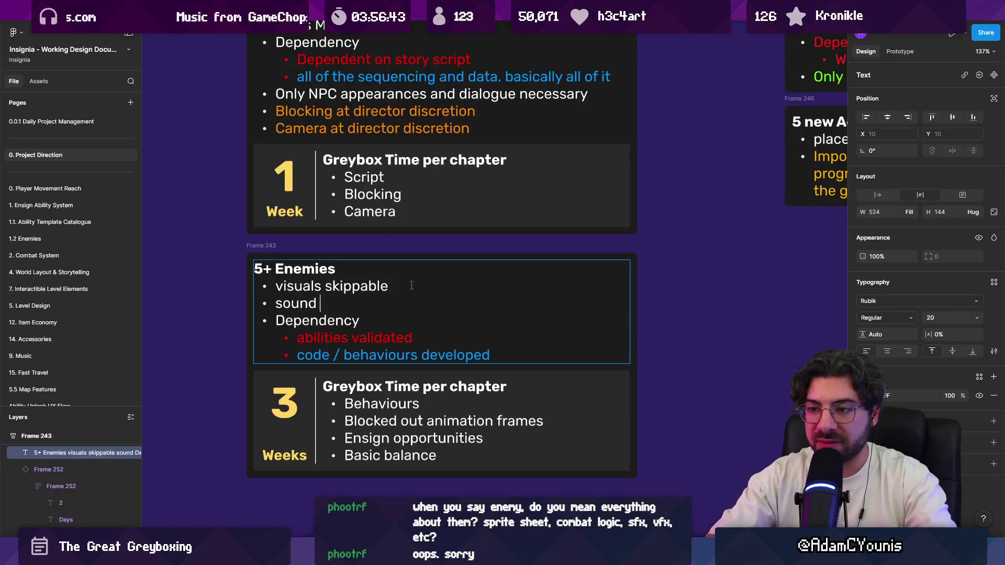
type("le")
key("Escape")
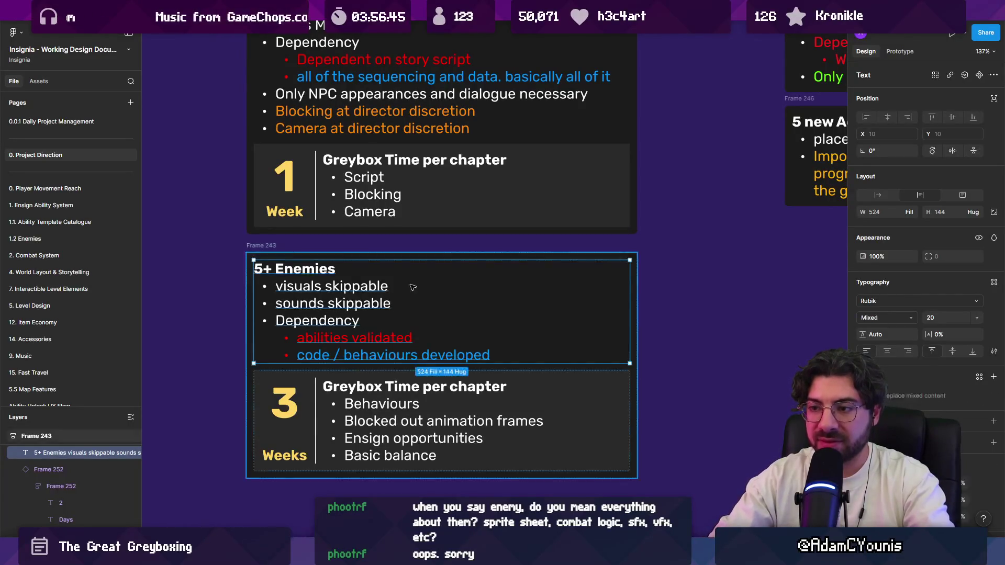
key("Escape")
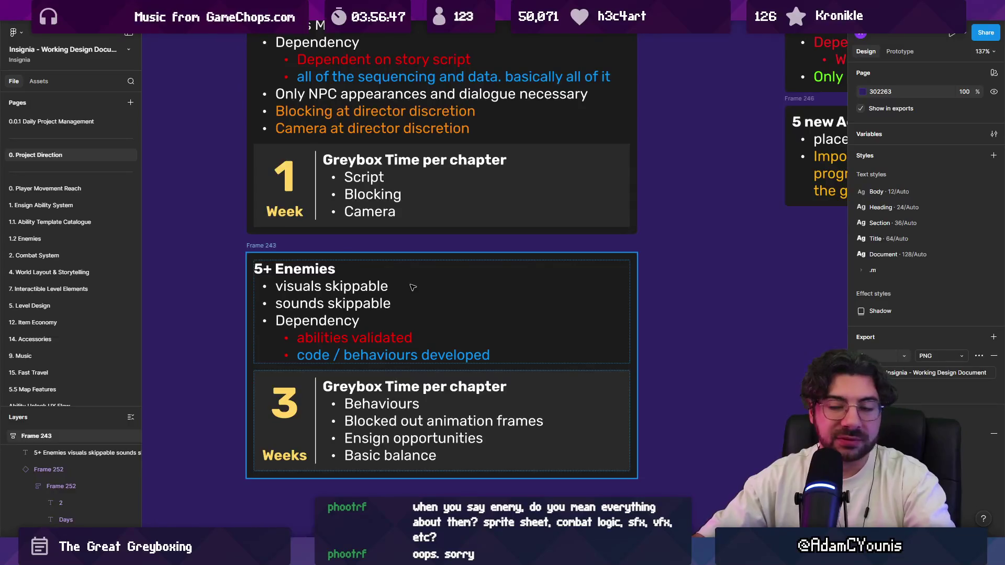
scroll(413, 288, "down", 5)
scroll(461, 173, "up", 4)
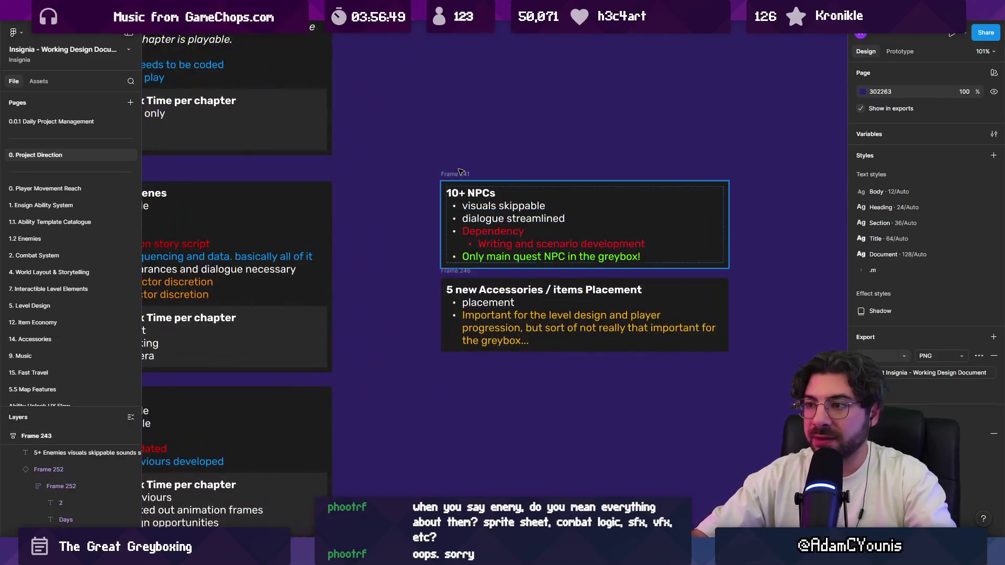
Move the 10+ NPCs card below 5+ Enemies
left_click(461, 172)
scroll(461, 173, "down", 3)
mouse_move(460, 172)
left_mouse_down()
mouse_move(277, 401)
mouse_move(223, 416)
left_mouse_up()
scroll(293, 377, "up", 5)
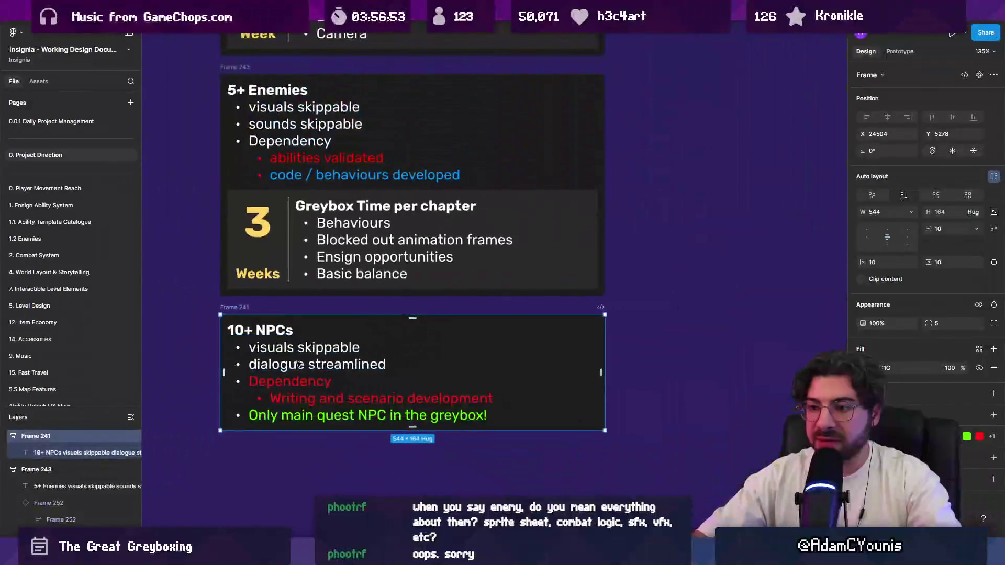
Add a 'portraits skippable' bullet after visuals skippable in the 10+ NPCs notes
double_click(361, 349)
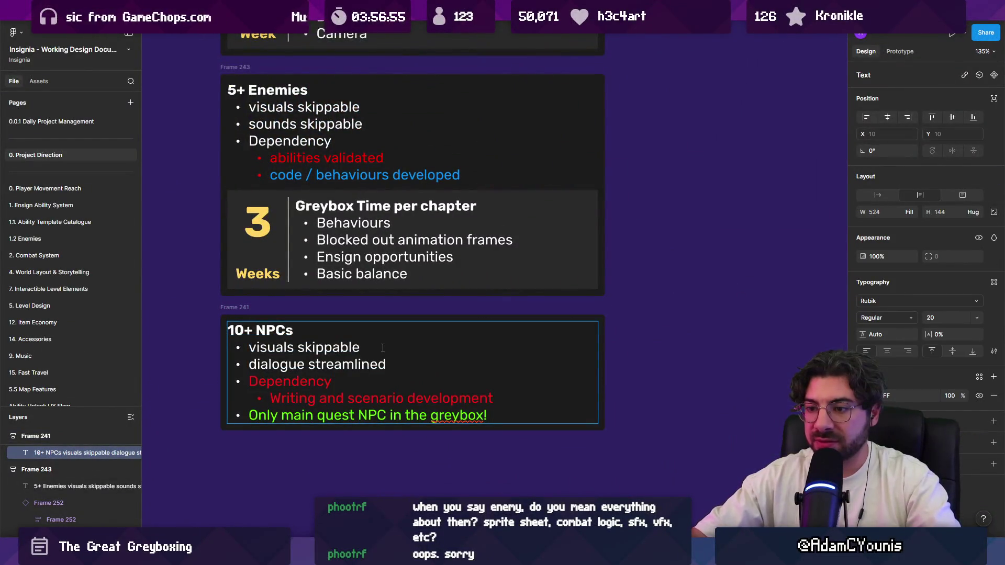
key("Return")
type("Port")
key("BackSpace")
key("BackSpace")
key("BackSpace")
type("portrait")
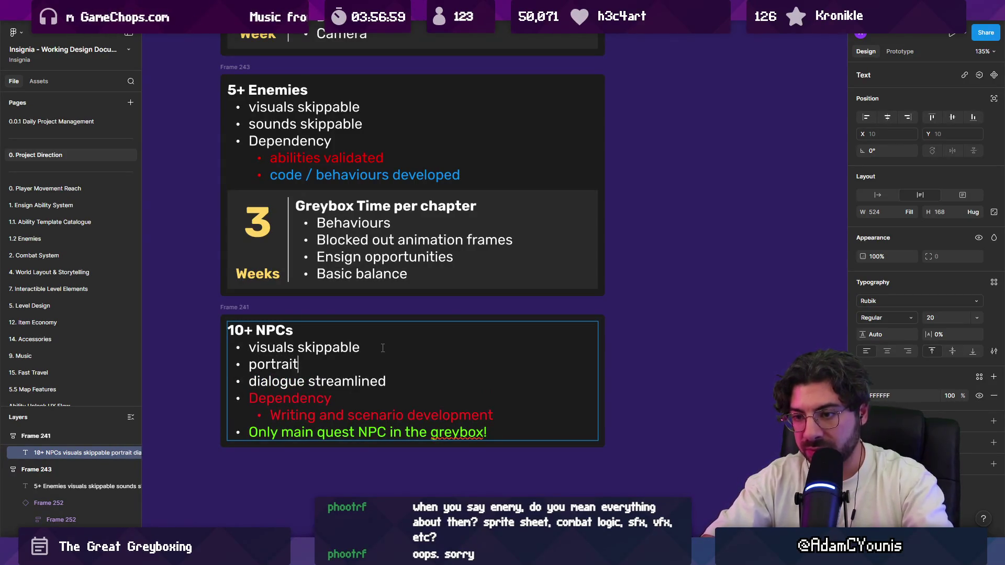
type("s skippable")
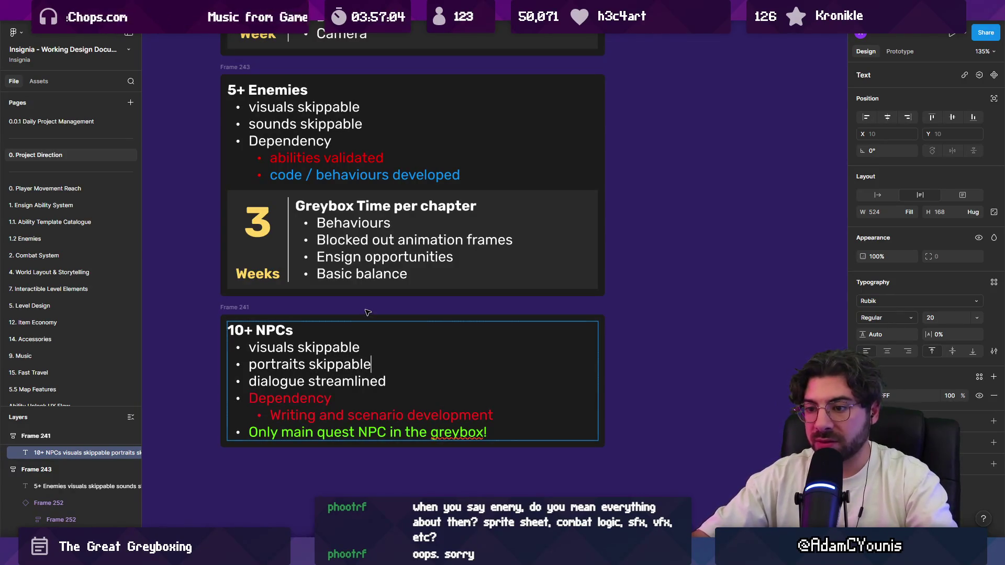
key("Escape")
scroll(277, 313, "down", 5)
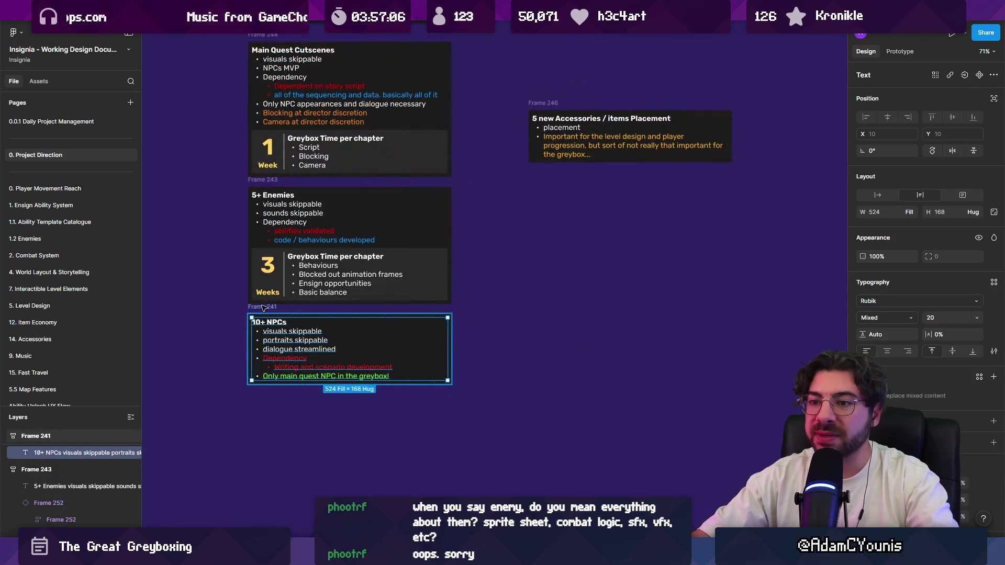
scroll(277, 366, "up", 5)
Copy the 3 Weeks estimate block into the 10+ NPCs card
left_click(279, 230)
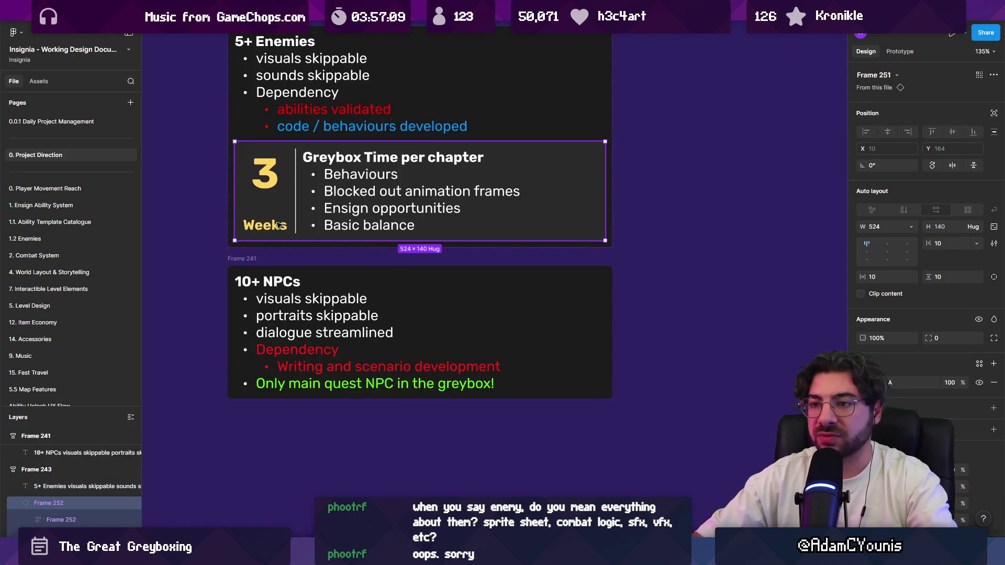
left_click(254, 260)
scroll(253, 261, "down", 5)
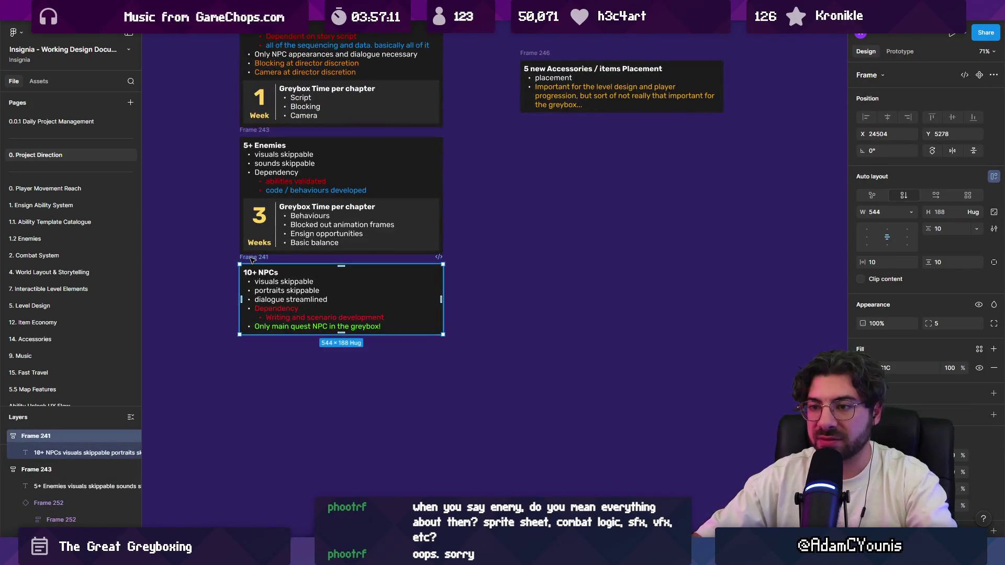
scroll(366, 282, "up", 3)
scroll(366, 283, "left", 4)
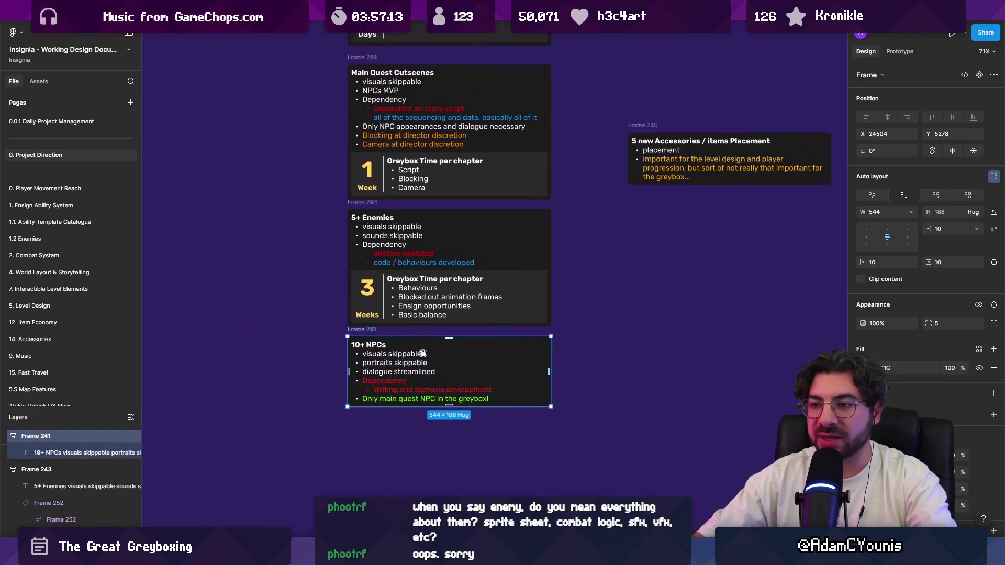
left_click(400, 294)
left_click_drag(400, 294, 361, 398)
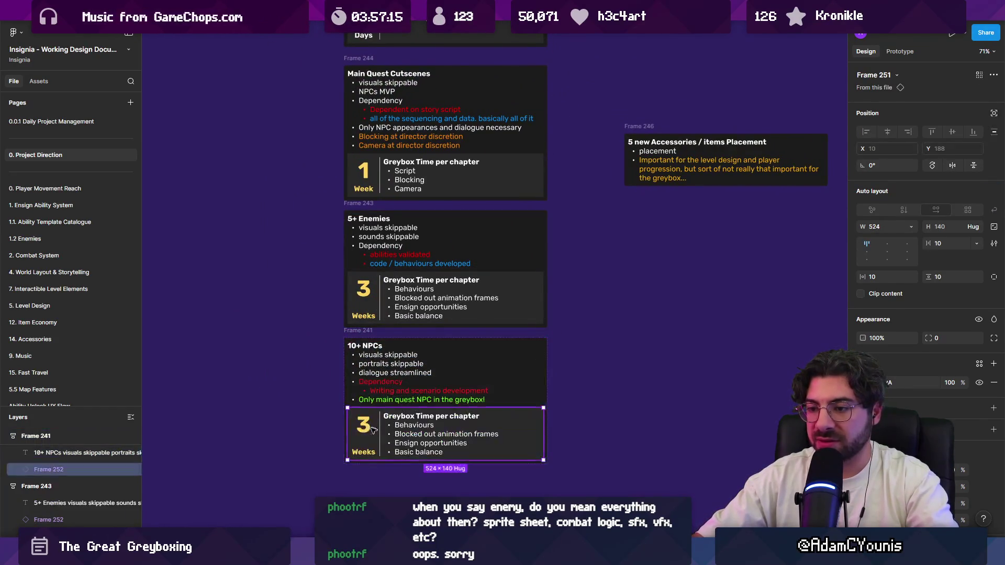
Replace the copy's number and unit label with '?' and its task bullets with '???'
double_click(359, 434)
type("?")
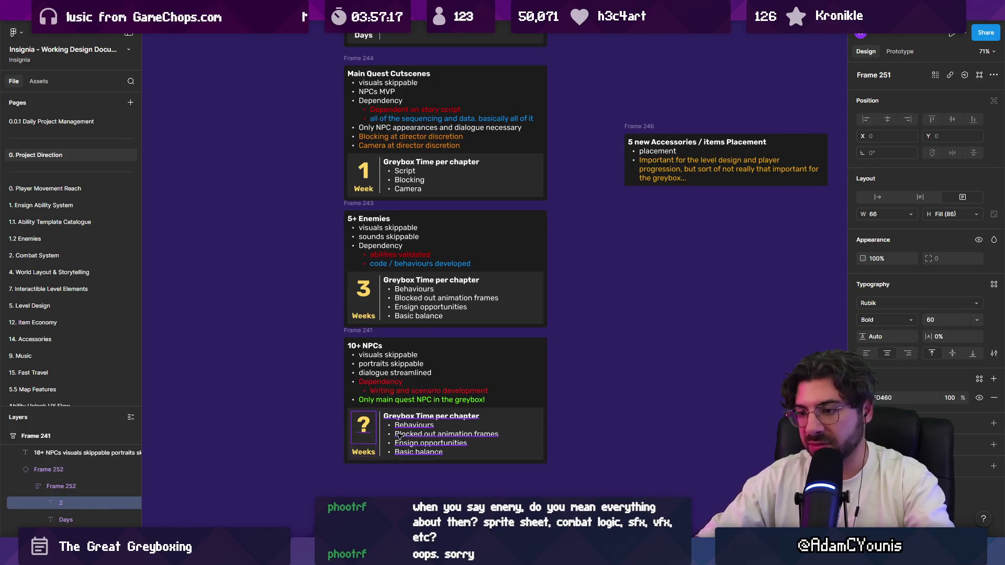
double_click(369, 450)
type("?")
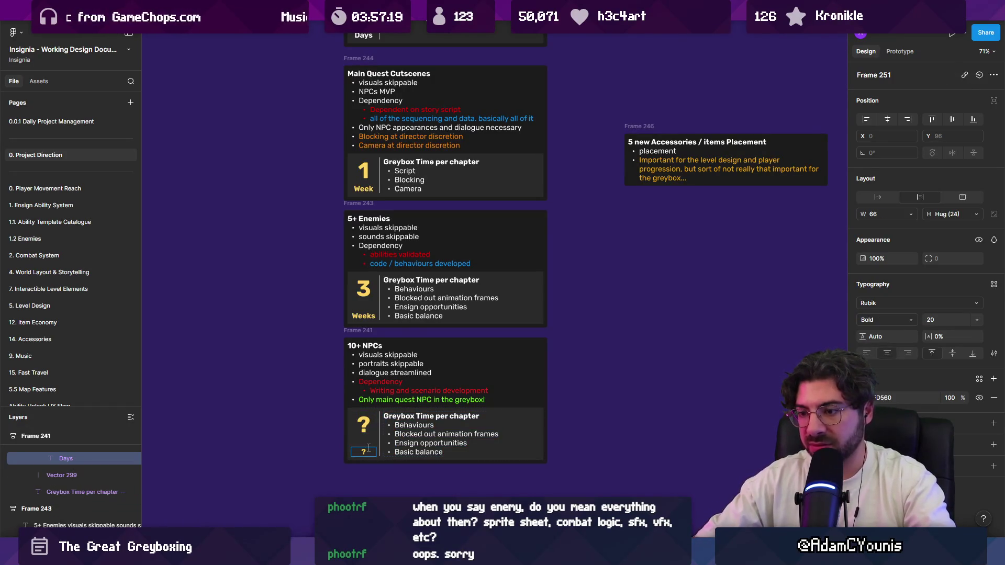
triple_click(439, 436)
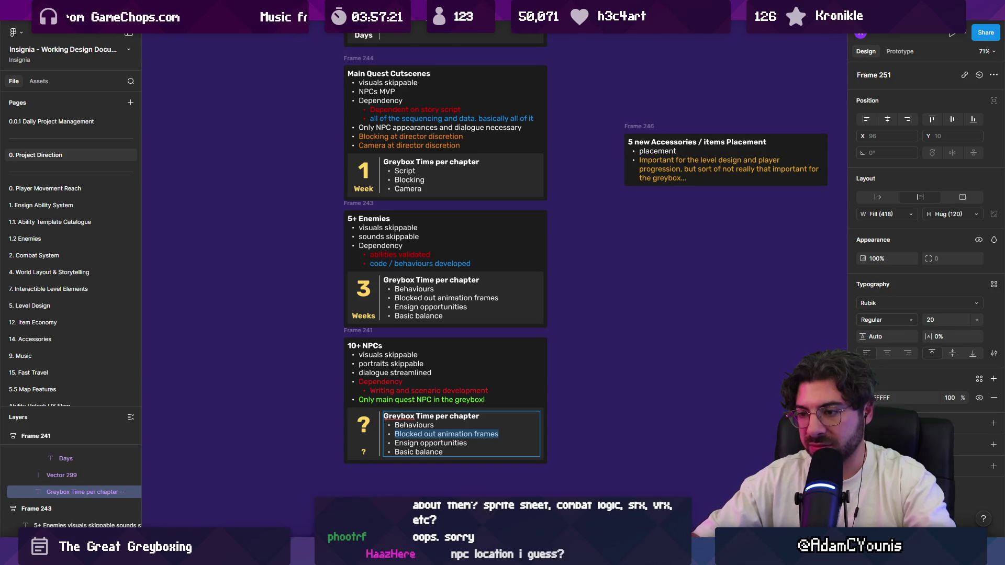
left_click_drag(394, 425, 444, 453)
type("?")
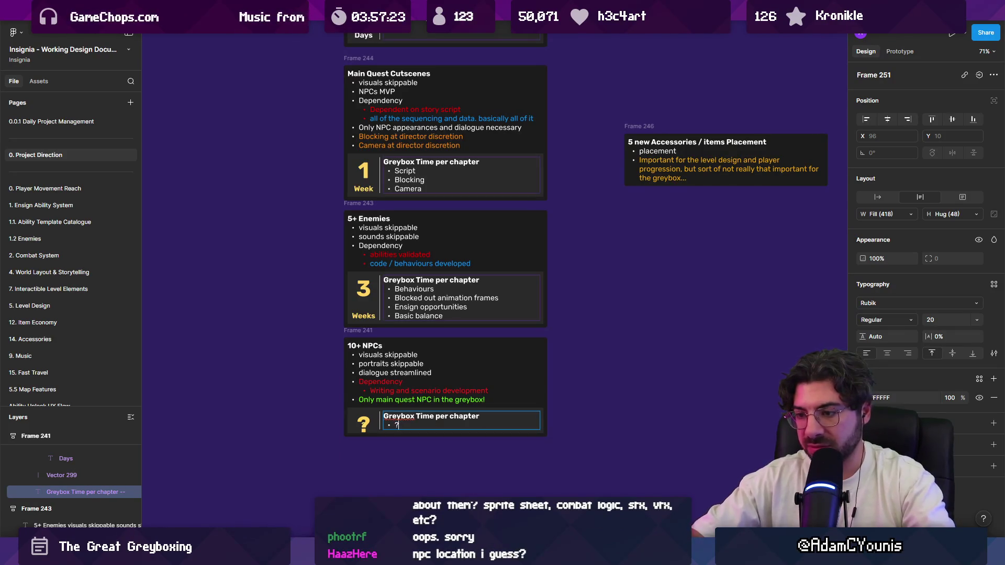
left_click(398, 456)
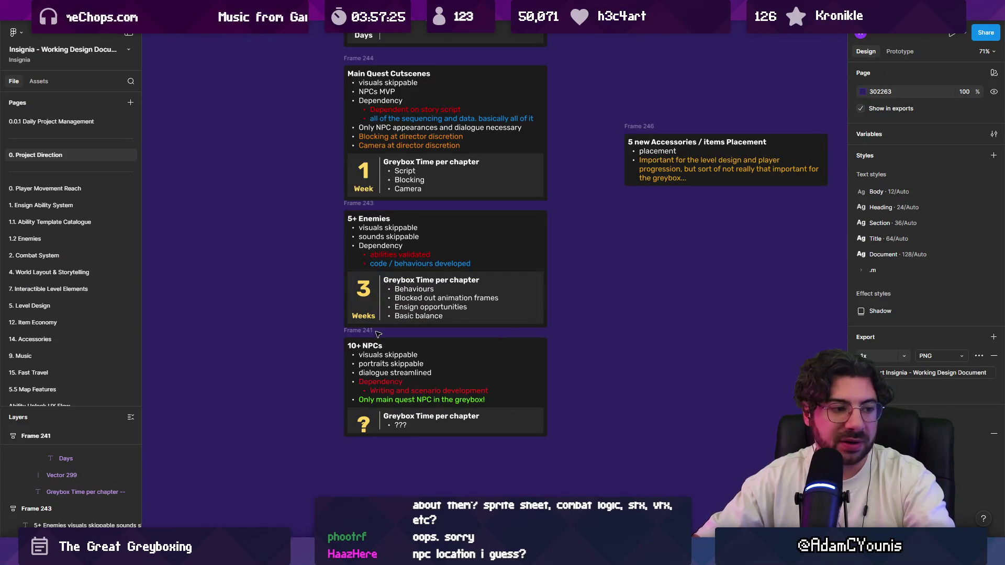
Drag the 5 new Accessories / items Placement card to sit directly under the 10+ NPCs card
scroll(416, 361, "up", 3)
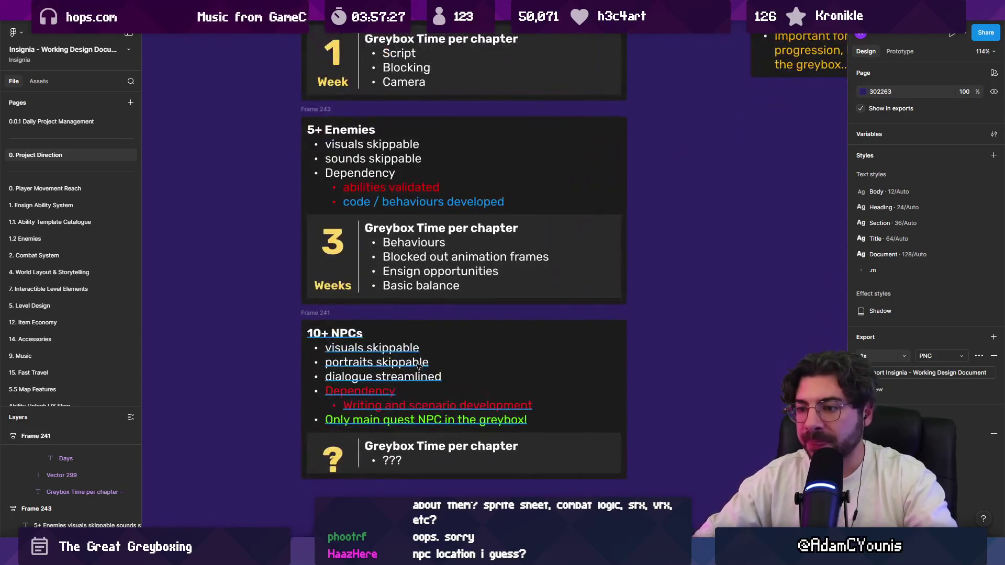
scroll(415, 350, "down", 3)
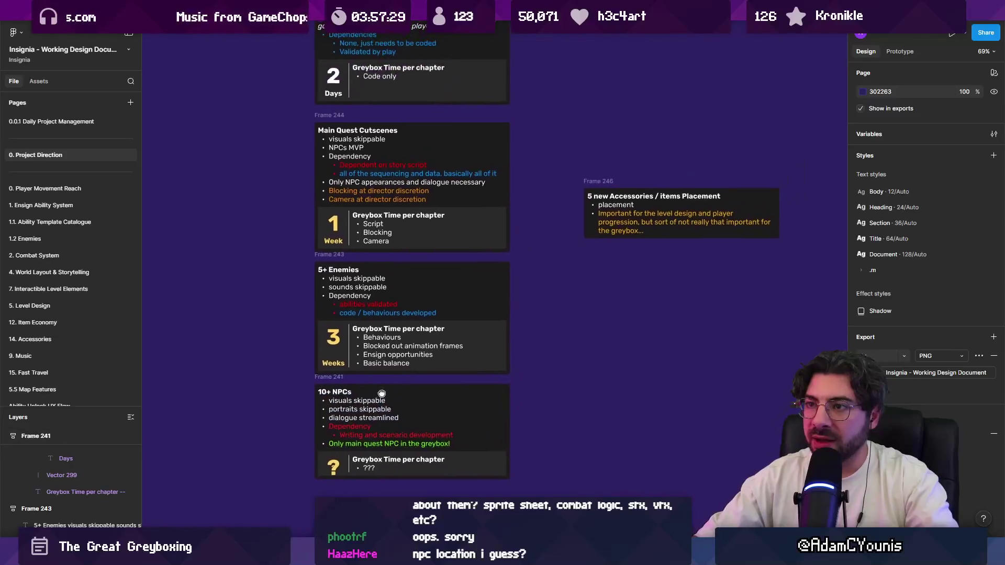
scroll(426, 362, "down", 5)
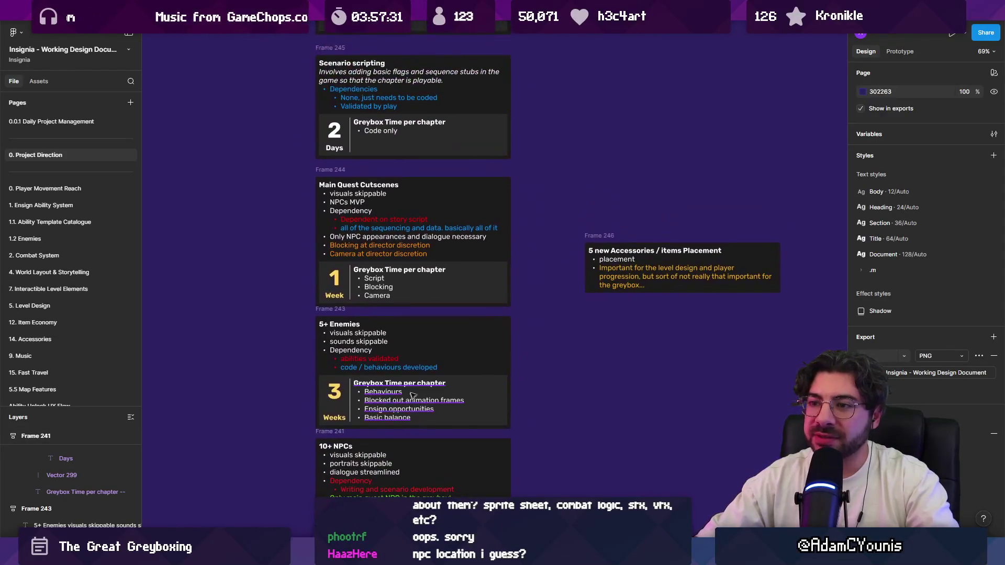
scroll(427, 366, "up", 5)
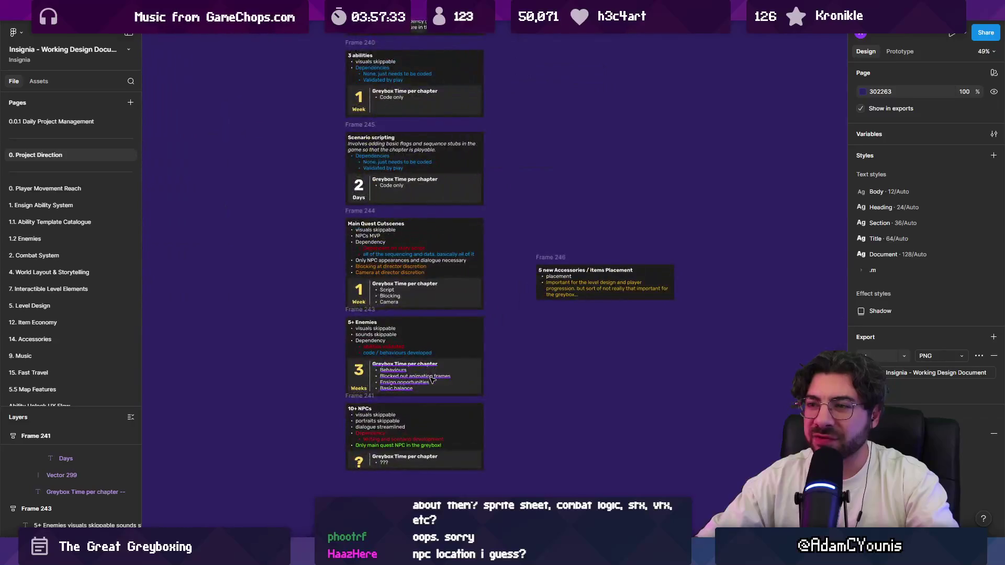
scroll(424, 416, "up", 2)
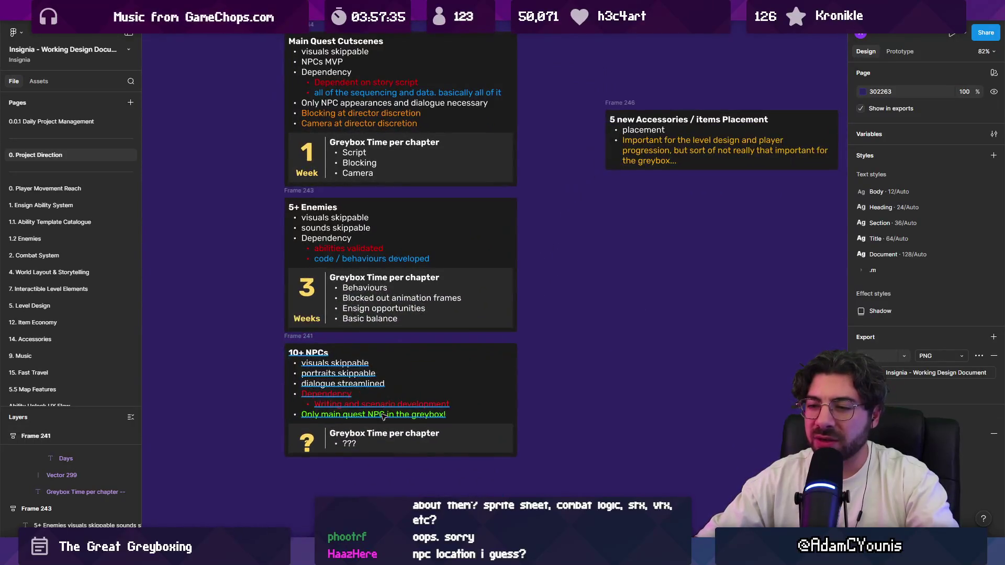
scroll(393, 330, "down", 4)
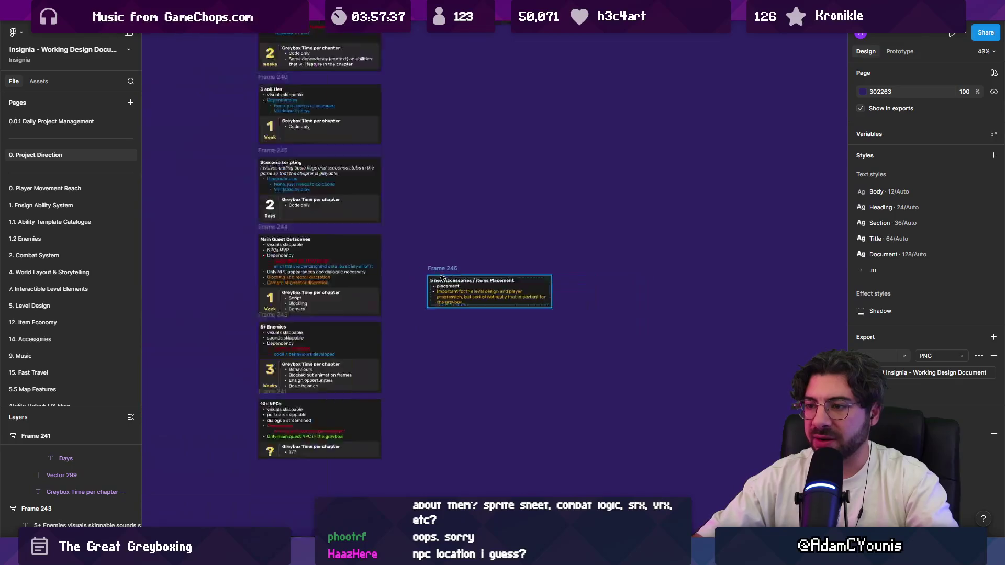
mouse_move(444, 269)
left_mouse_down()
mouse_move(280, 467)
mouse_move(307, 435)
left_mouse_up()
scroll(315, 335, "up", 7)
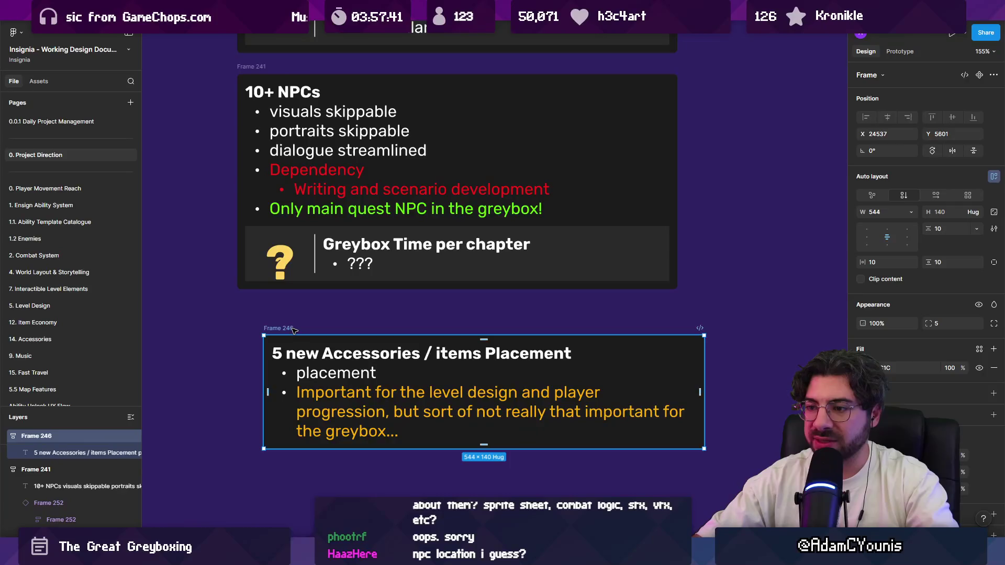
scroll(293, 330, "down", 3)
Add an empty line below the ??? bullet in the NPC card's greybox time text
left_click(350, 291)
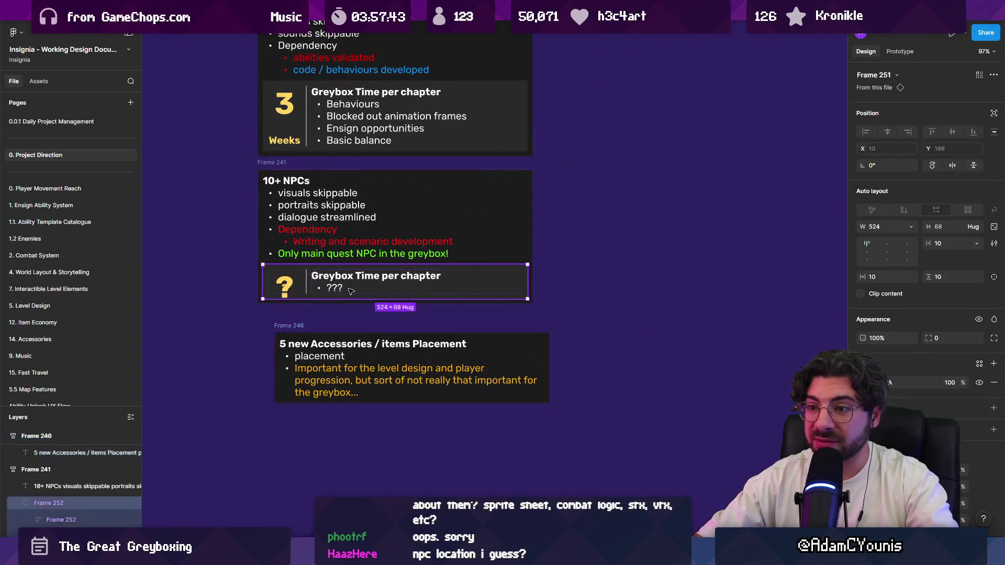
double_click(350, 290)
double_click(351, 287)
key("Return")
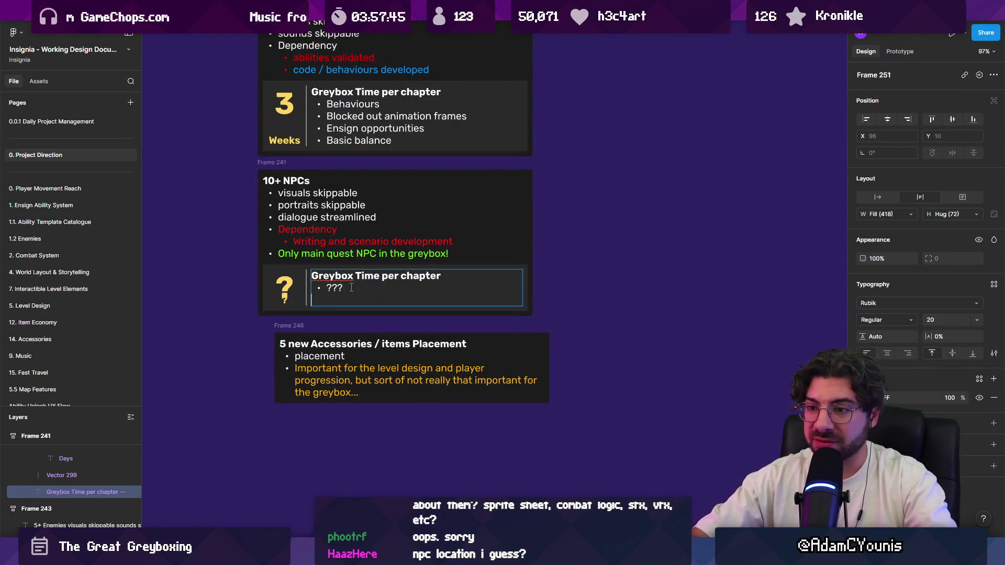
Place a copy of the question-mark greybox time block in the Accessories card
left_click(281, 335)
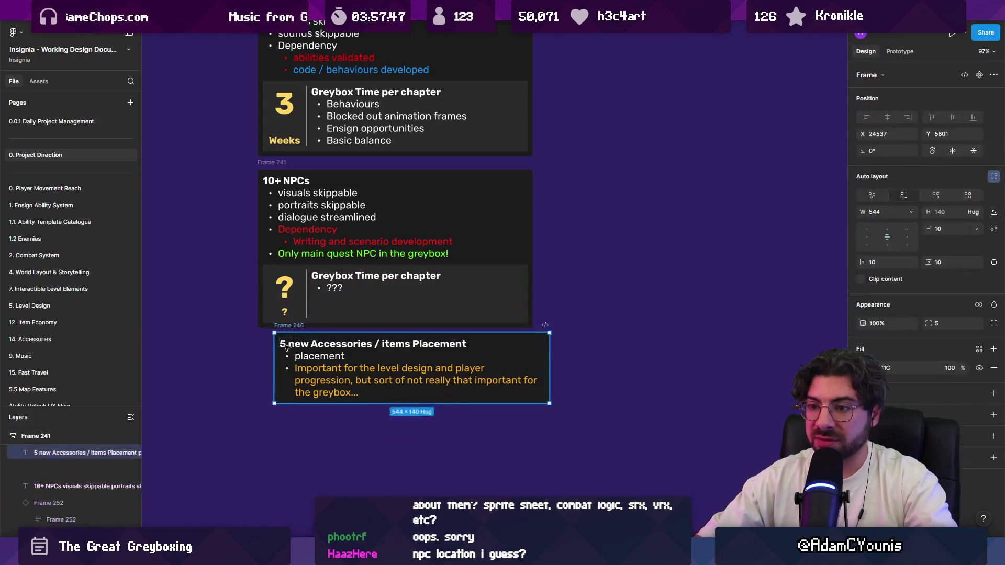
left_click(291, 298)
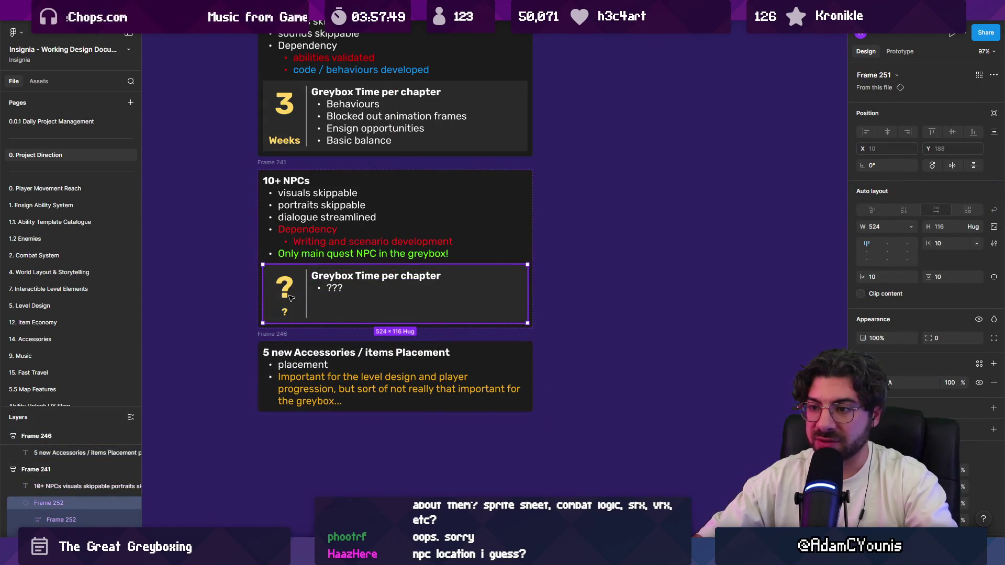
mouse_move(318, 305)
left_mouse_down()
mouse_move(327, 301)
mouse_move(328, 345)
mouse_move(292, 351)
left_mouse_up()
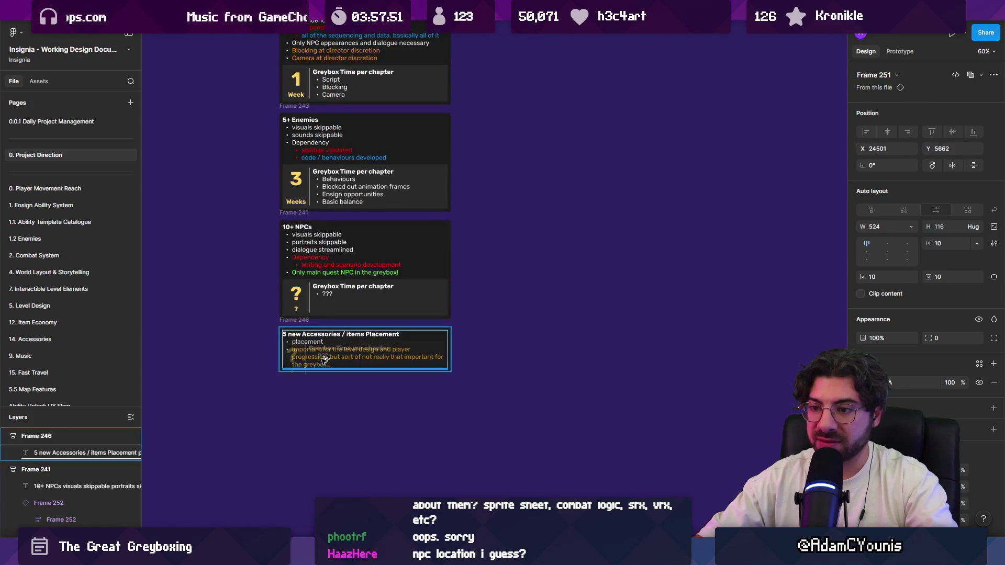
scroll(292, 350, "up", 3)
Set the copied block's estimate to 1 Day and make the text white
double_click(296, 386)
type("1")
left_click(295, 422)
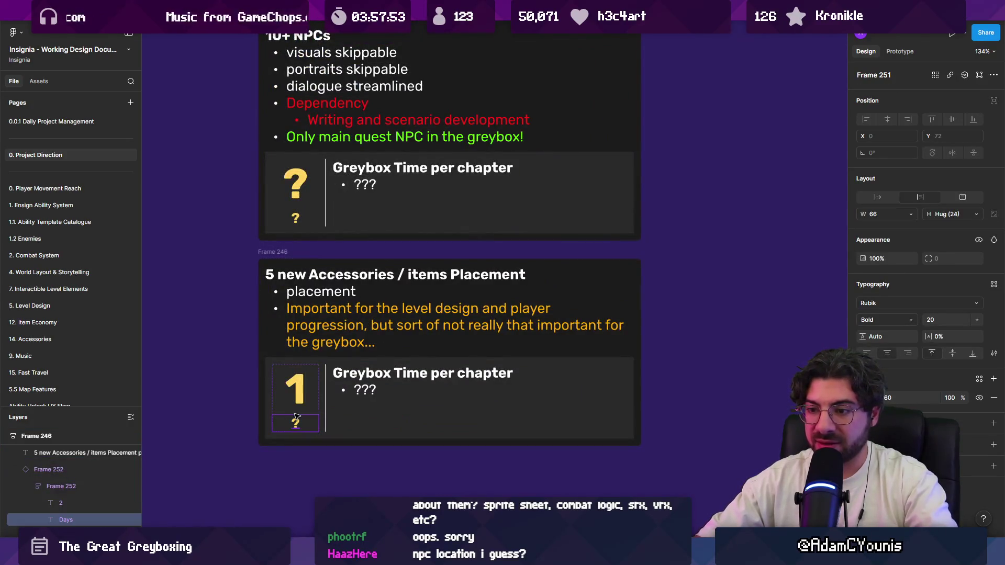
double_click(296, 423)
type("Day")
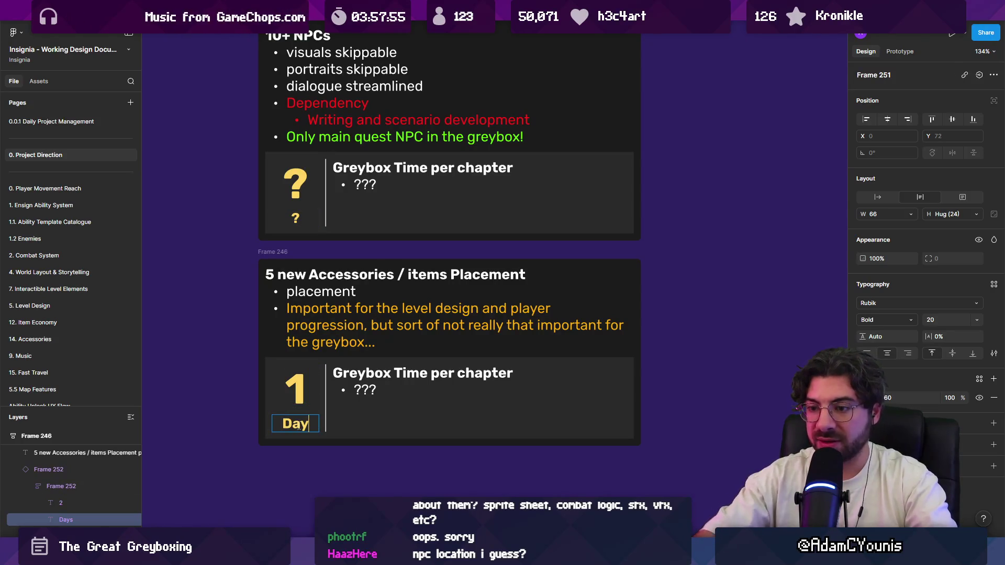
key("Escape")
left_click(296, 394, "shift")
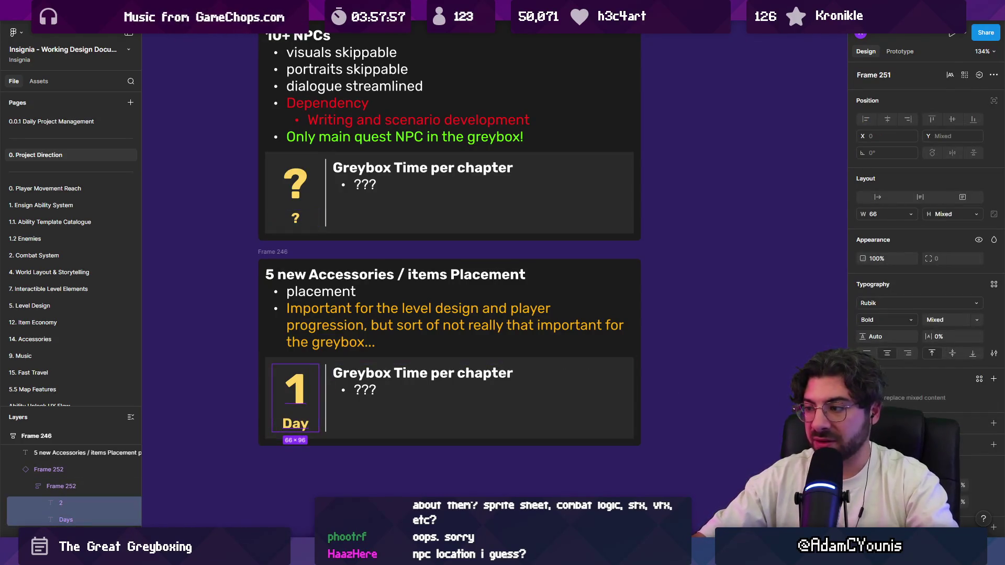
left_click(867, 485)
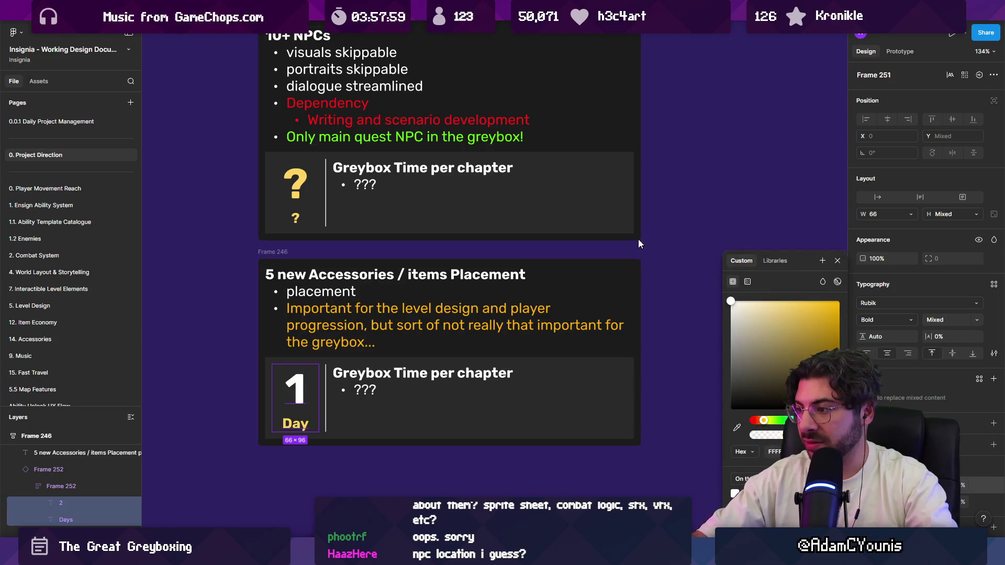
left_click(460, 456)
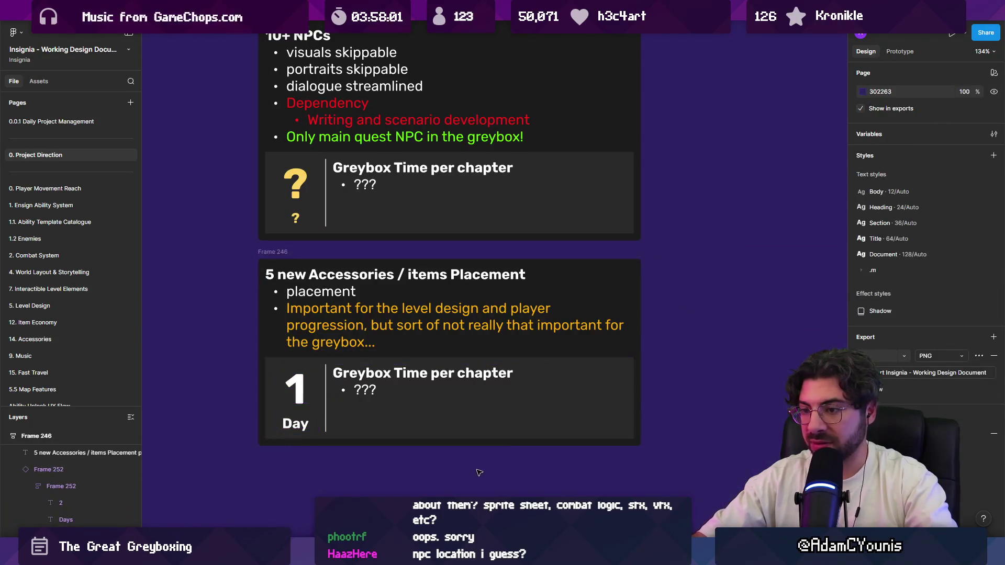
Replace the block's ??? bullet with 'Chest positions'
scroll(460, 455, "down", 5)
left_click(436, 435)
scroll(436, 426, "up", 5)
double_click(436, 425)
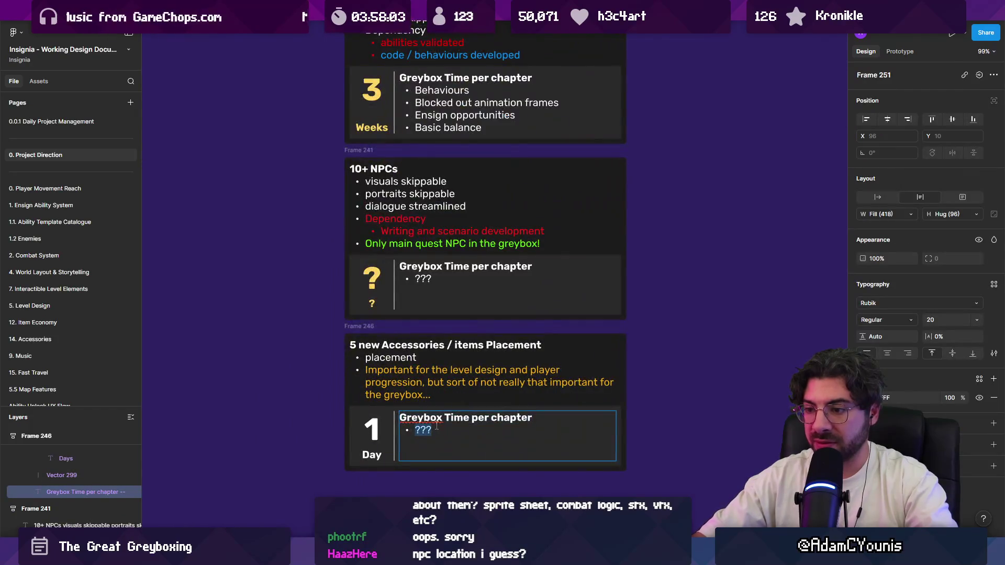
type("positions")
double_click(437, 426)
type("Chest positions")
key("Escape")
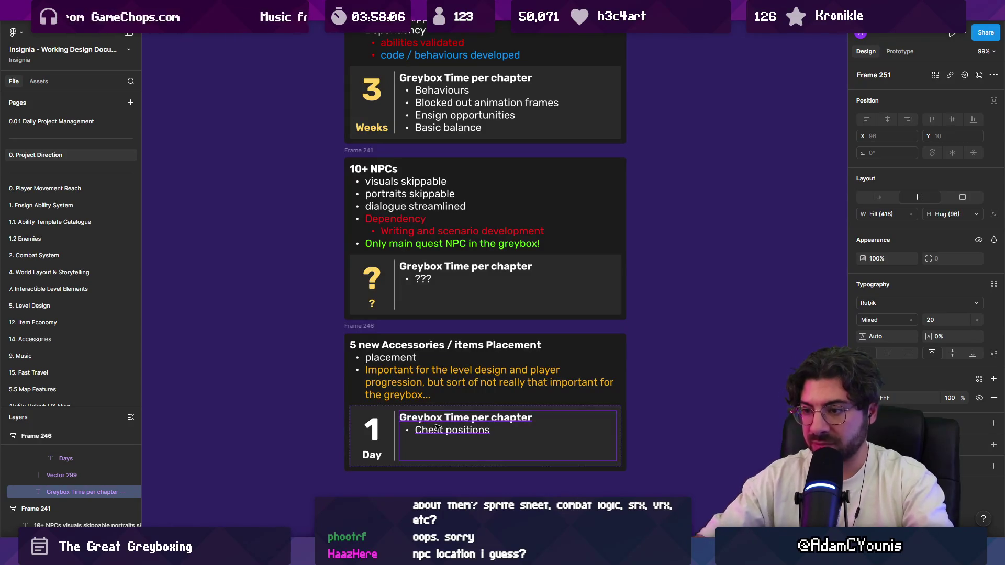
left_click(626, 277)
Move the Level Design card down below the column of cards
scroll(626, 278, "down", 5)
scroll(626, 277, "up", 1)
mouse_move(576, 86)
left_mouse_down()
mouse_move(526, 489)
mouse_move(506, 484)
left_mouse_up()
scroll(506, 484, "down", 3)
scroll(526, 284, "up", 5)
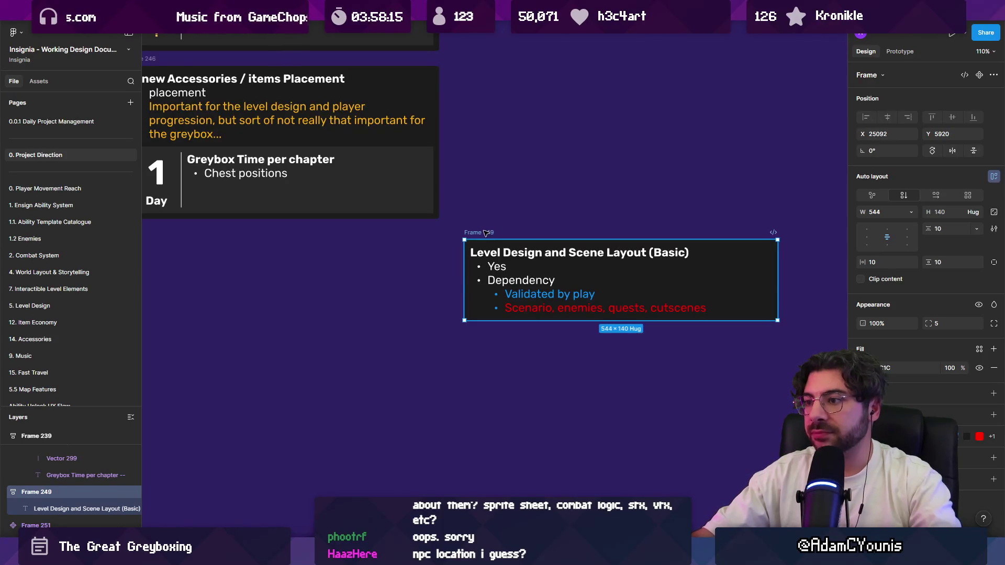
Align the Level Design and Scene Layout (Basic) card under the Accessories card
scroll(485, 229, "down", 5)
scroll(504, 240, "up", 5)
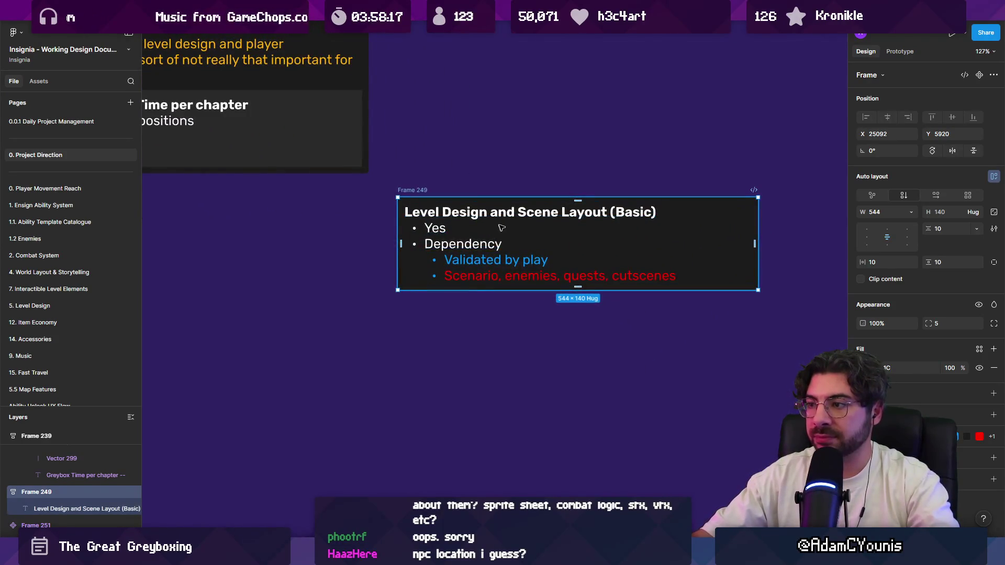
scroll(504, 240, "down", 5)
scroll(489, 148, "up", 6)
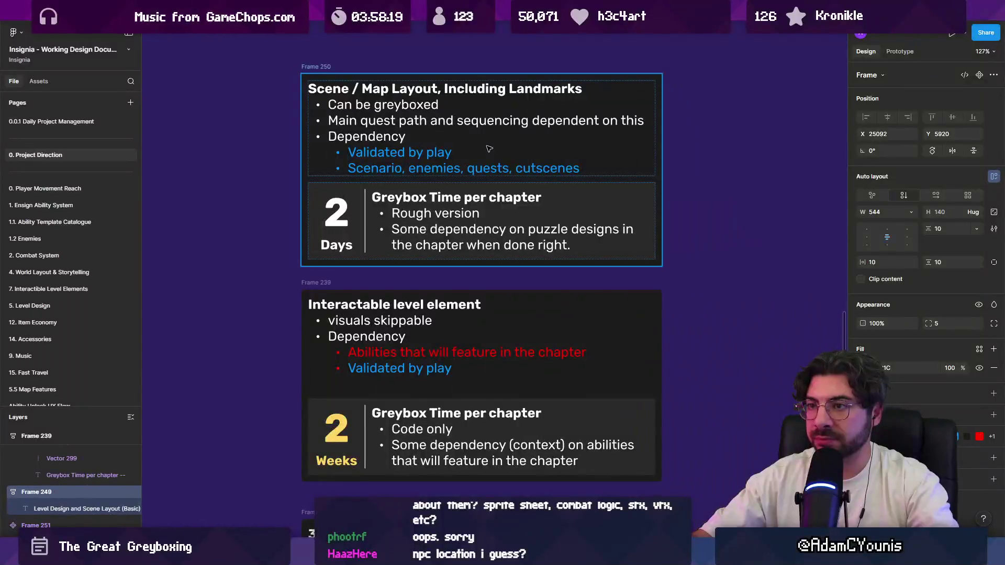
scroll(489, 149, "down", 6)
scroll(492, 376, "up", 3)
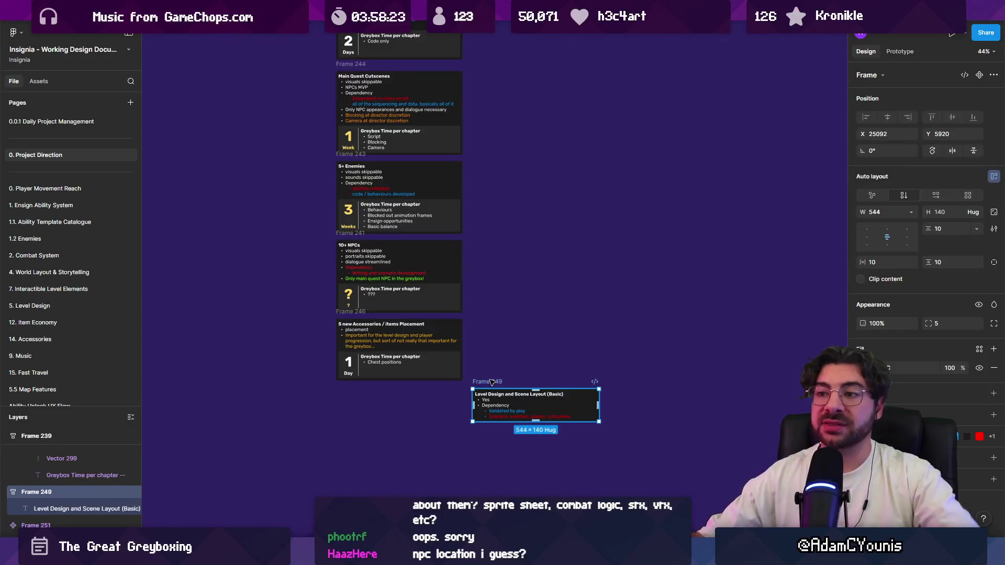
mouse_move(492, 382)
left_mouse_down()
mouse_move(347, 384)
mouse_move(358, 387)
left_mouse_up()
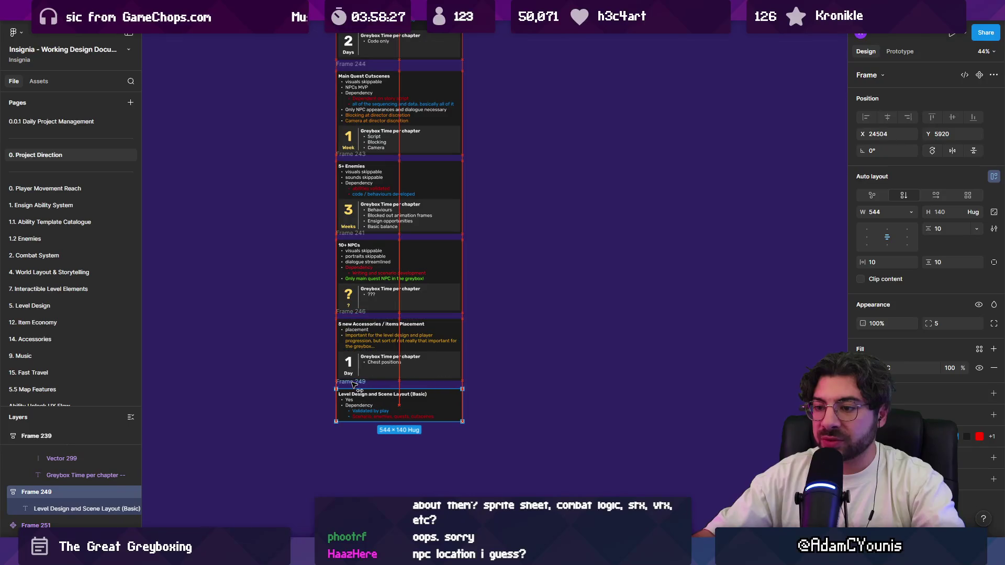
Copy the 1 Day time block into the Level Design card
scroll(346, 418, "up", 5)
left_click(424, 285)
left_click_drag(426, 302, 437, 396)
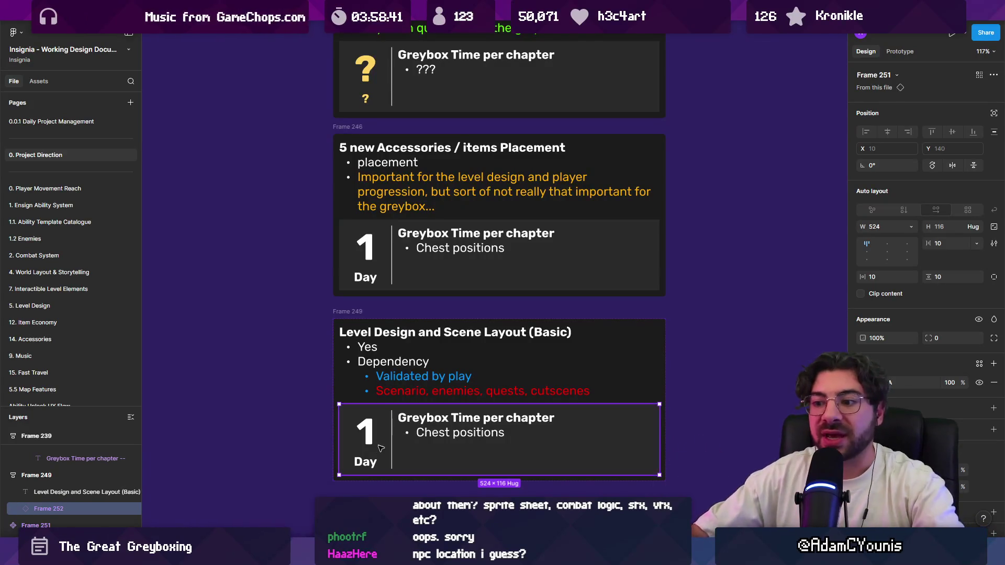
Change the Level Design estimate to 3 Days with the note 'layouts only, assuming we have everything else locked in'
double_click(367, 433)
key("Return")
type("3")
double_click(378, 461)
type("s")
double_click(478, 433)
triple_click(643, 433)
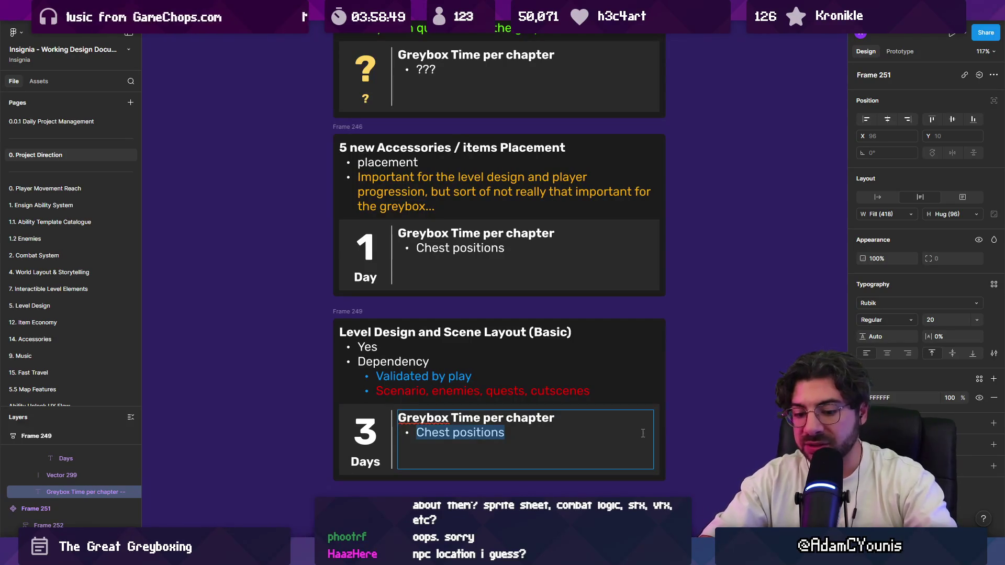
type("layouts only")
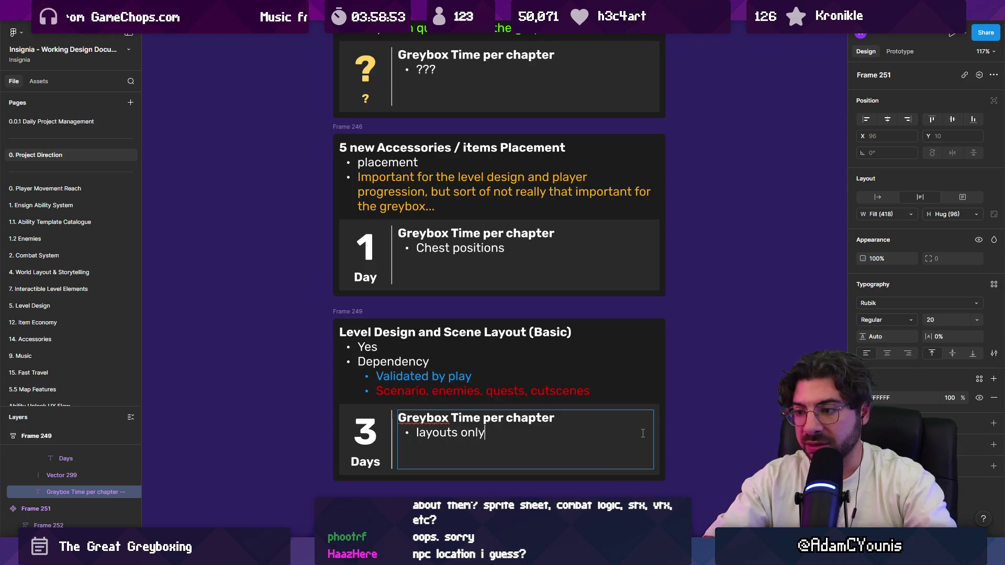
type(", assuming")
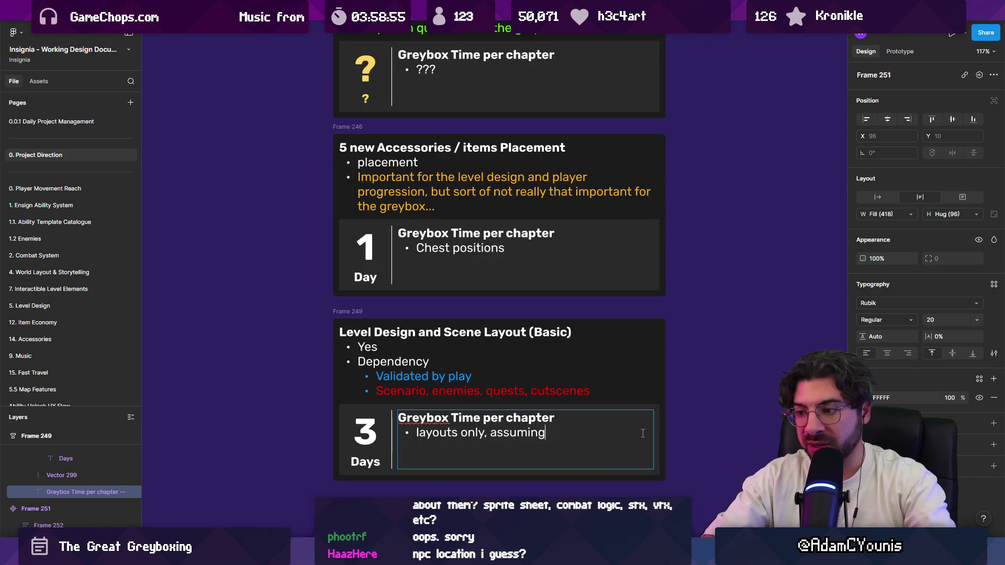
type(" we have everything else")
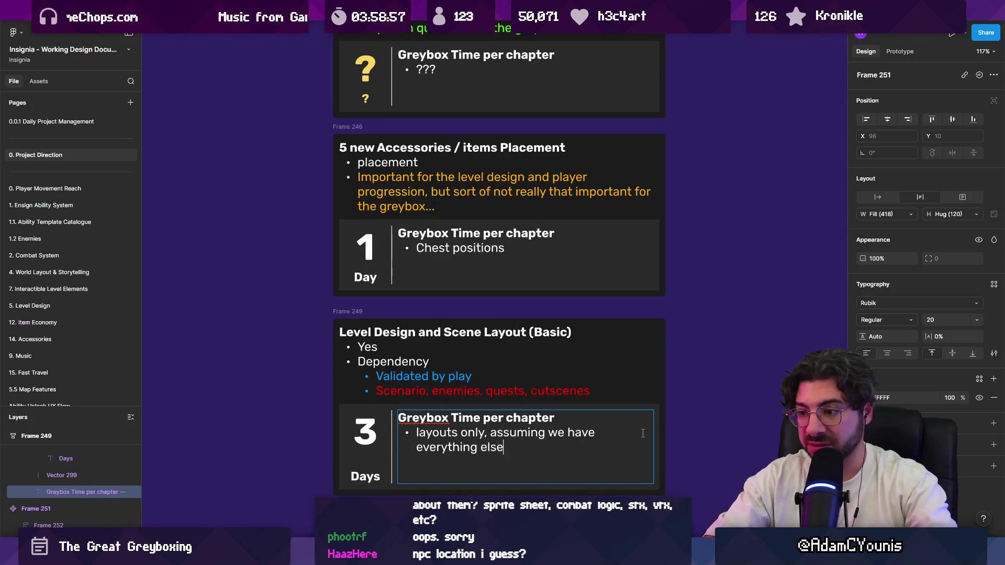
type(" locked in")
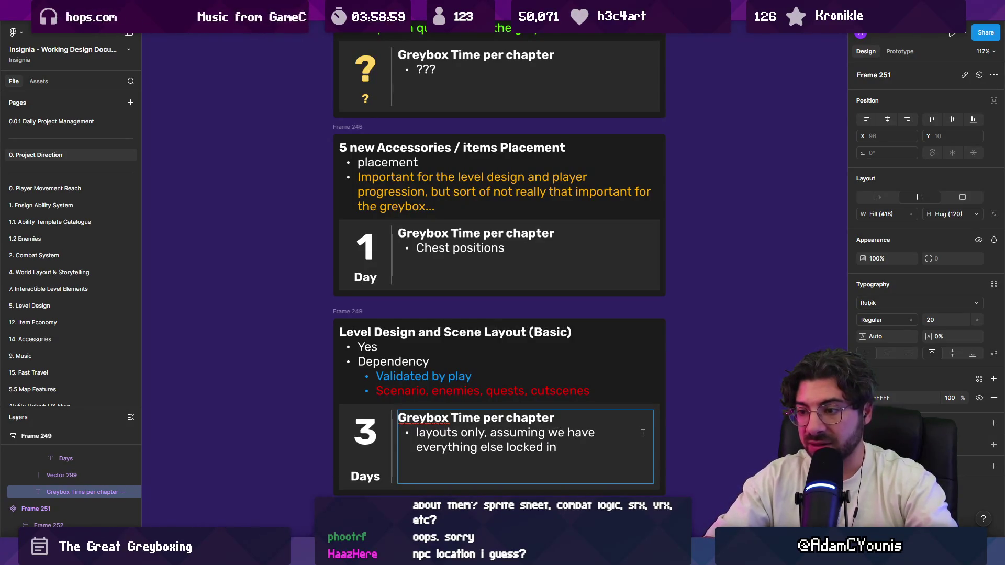
key("Escape")
key("Escape")
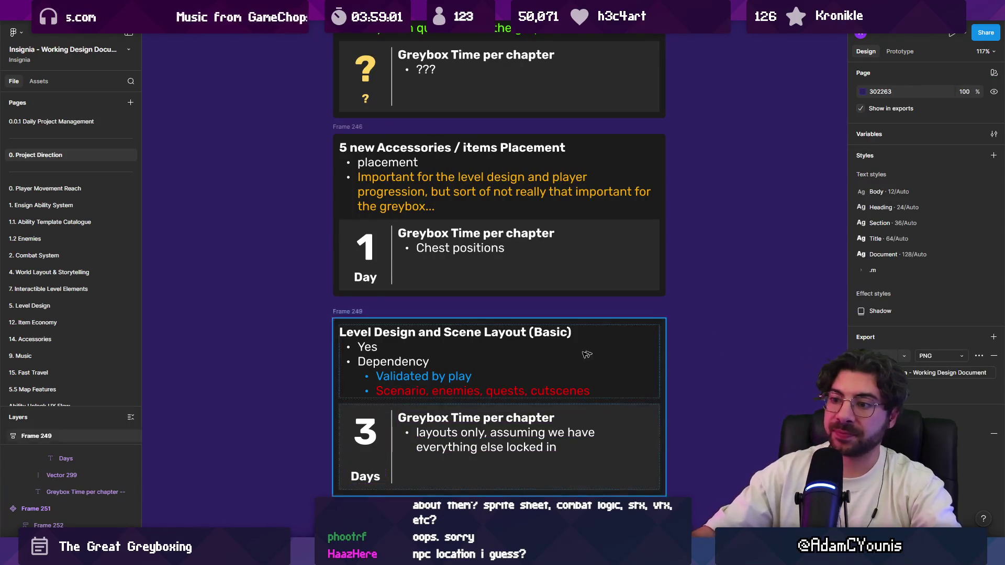
Check the 3 Days card's number, then shrink the template's big 2 box to height 58
scroll(369, 425, "down", 3)
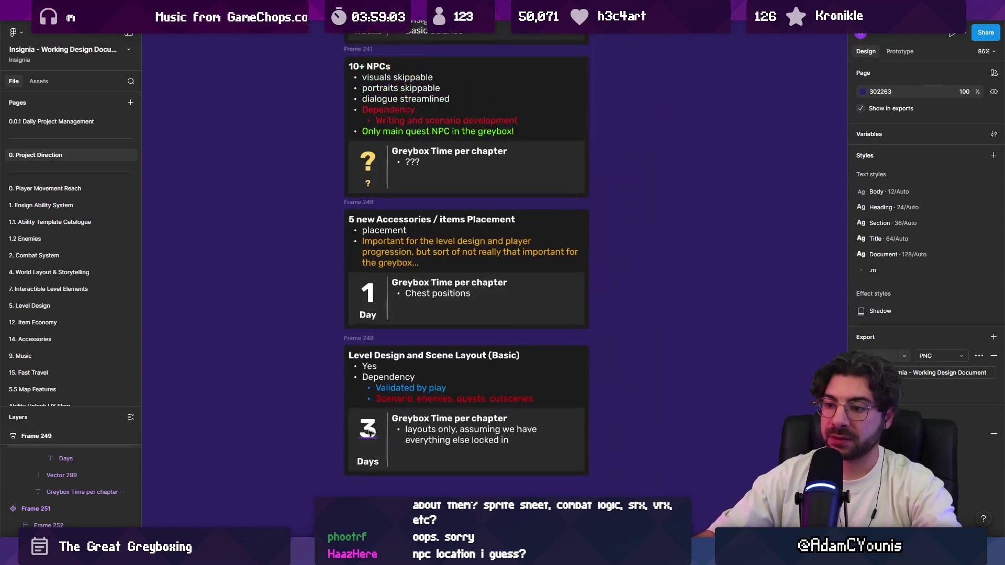
left_click(370, 441)
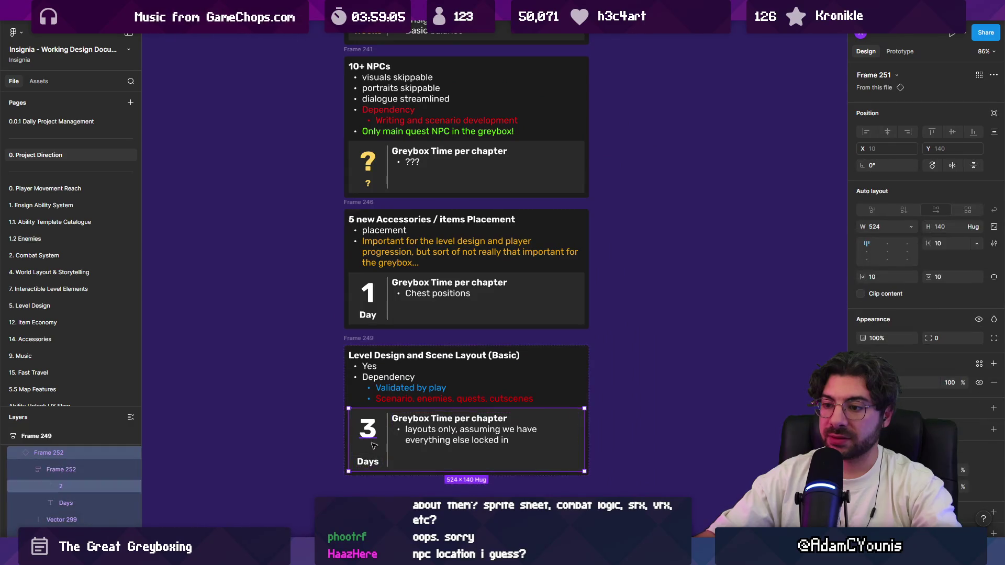
scroll(370, 441, "up", 5)
left_click(371, 434)
left_click(370, 436)
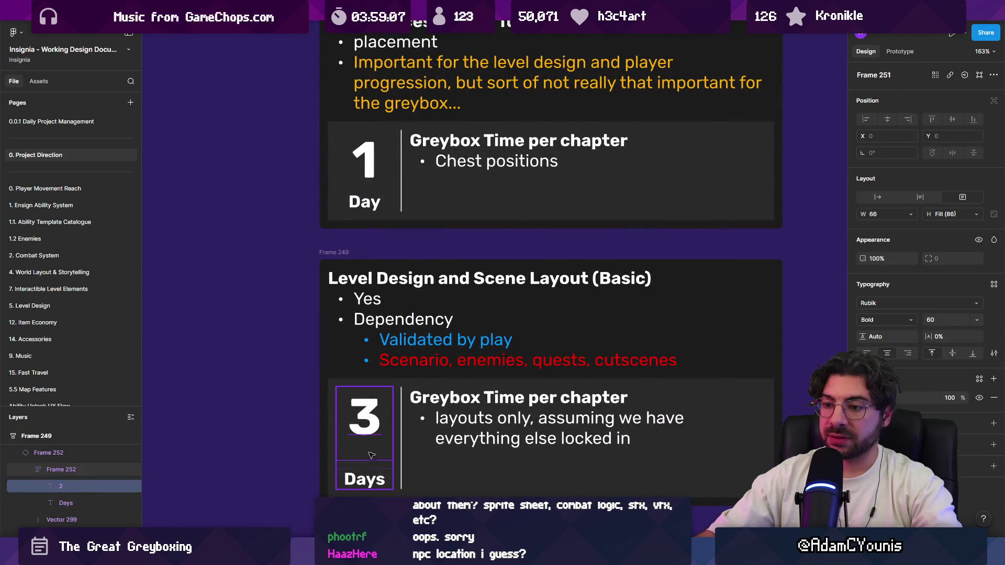
scroll(369, 451, "down", 10)
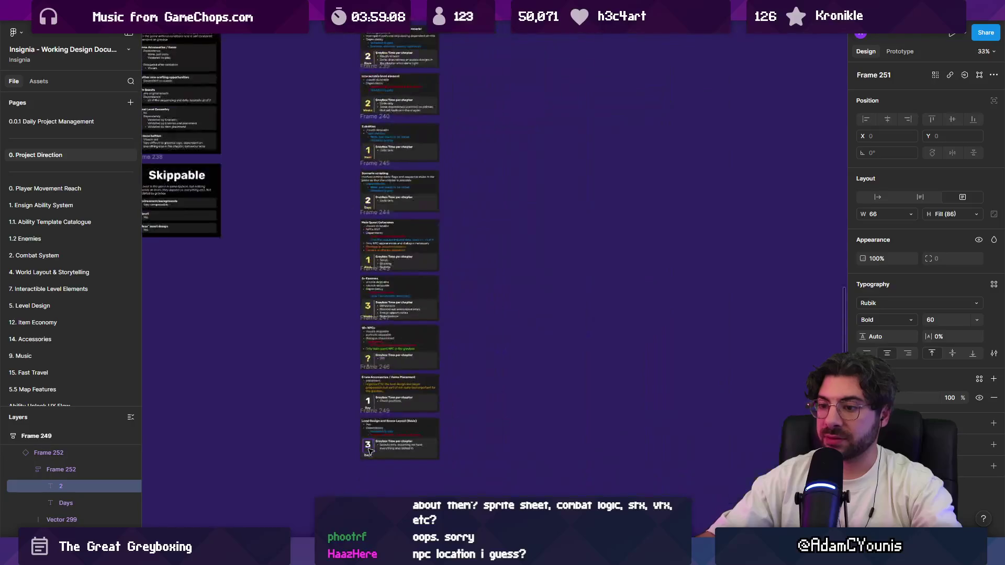
scroll(340, 206, "up", 8)
left_click(340, 206)
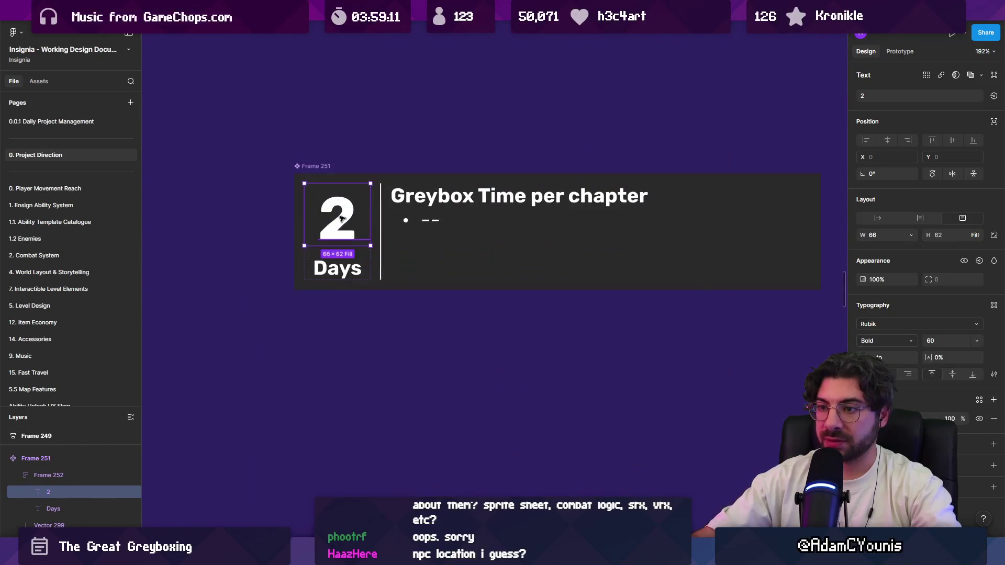
scroll(340, 205, "up", 5)
left_click_drag(307, 291, 308, 261)
left_click(315, 306)
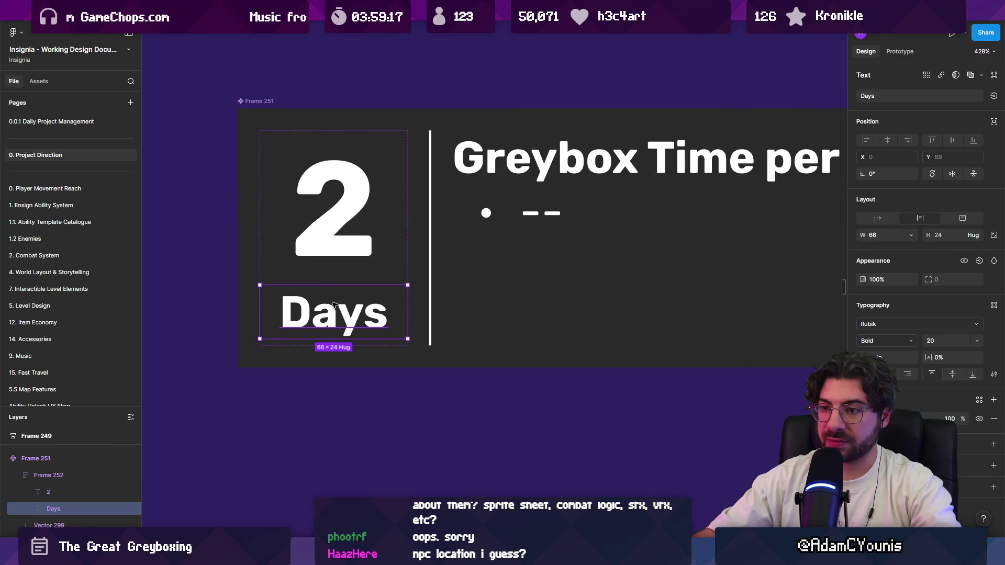
Give the 2 Days number column an auto-layout gap of 5 and Hug contents height
key("shift+Tab")
key("Tab")
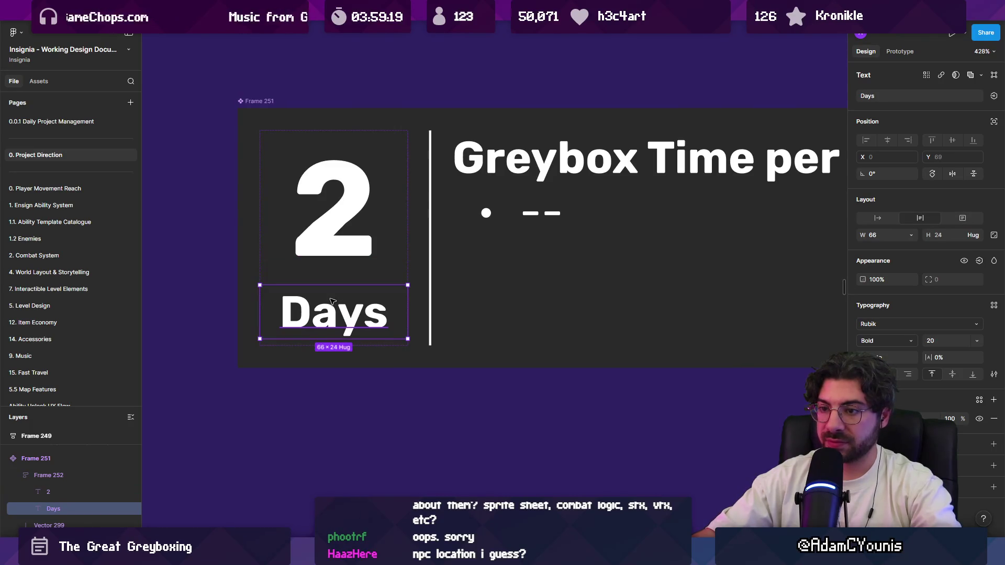
key("shift+Tab")
key("Tab")
key("shift+Tab")
key("shift+Return")
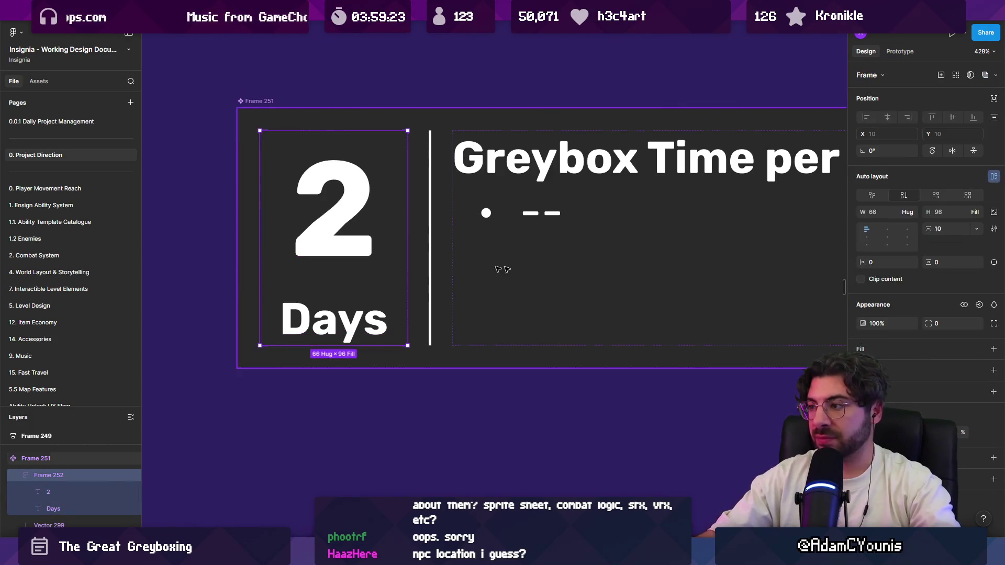
left_click(942, 230)
type("5")
key("Return")
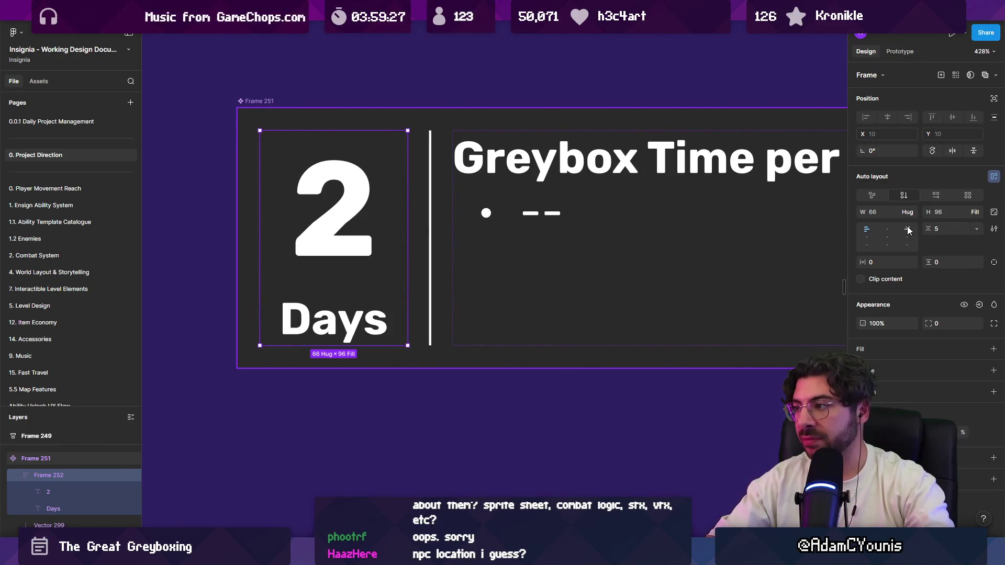
left_click(972, 212)
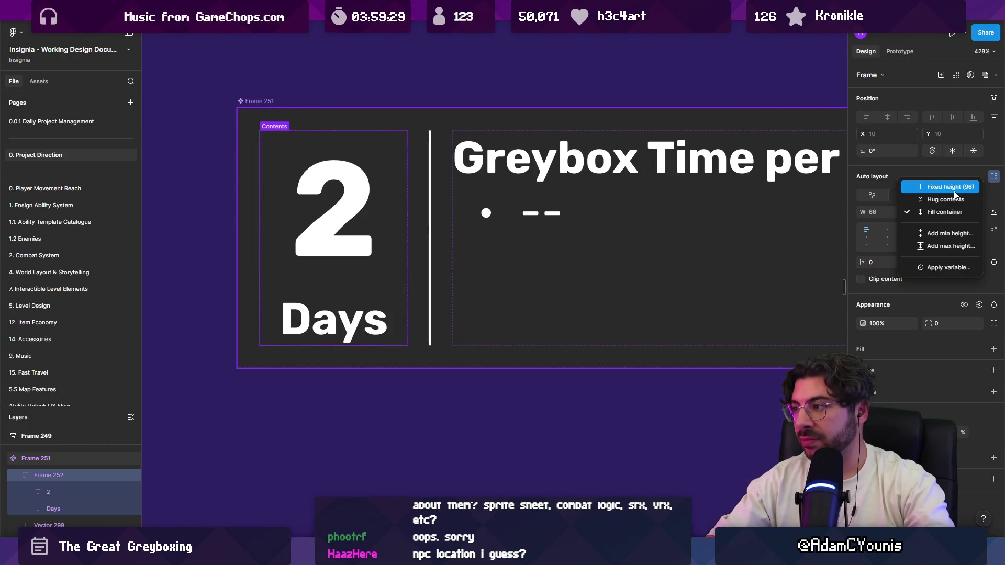
left_click(956, 202)
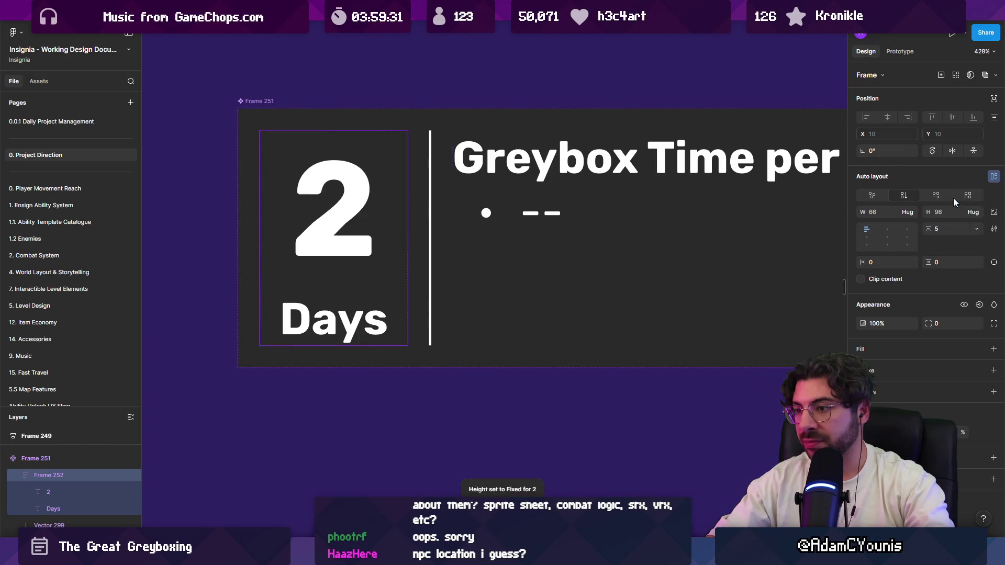
scroll(270, 113, "down", 10)
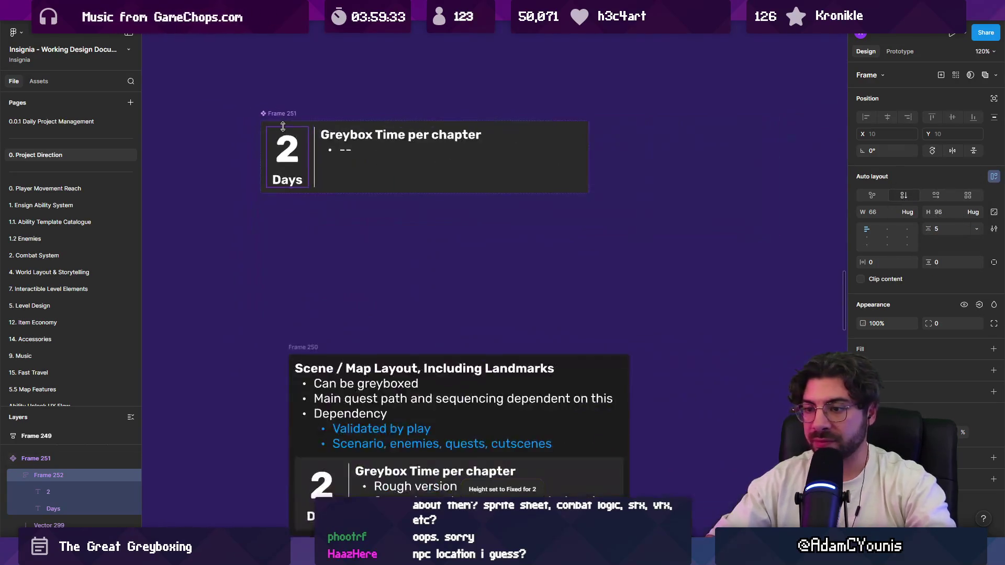
scroll(338, 262, "up", 5)
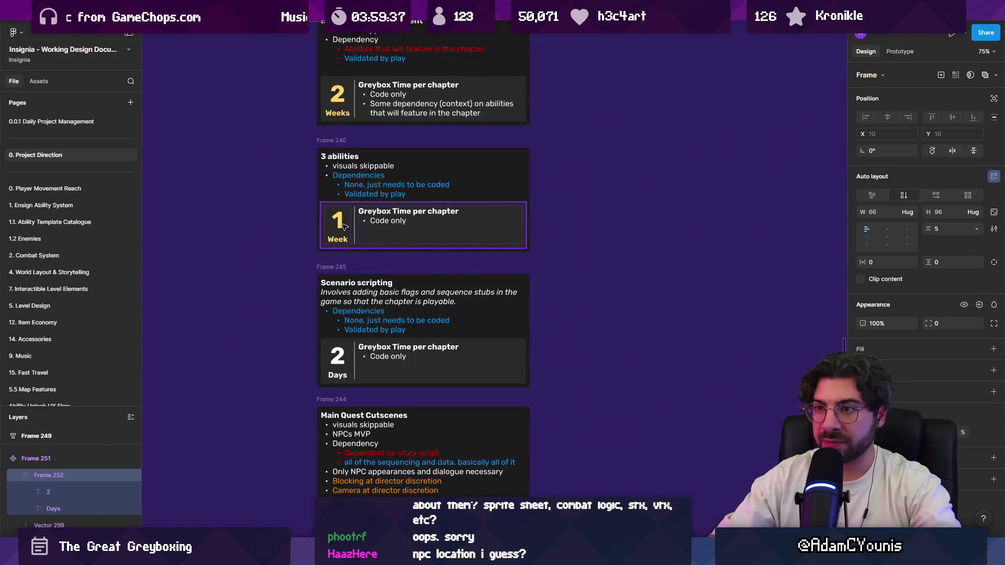
scroll(566, 203, "down", 10)
scroll(566, 204, "down", 5)
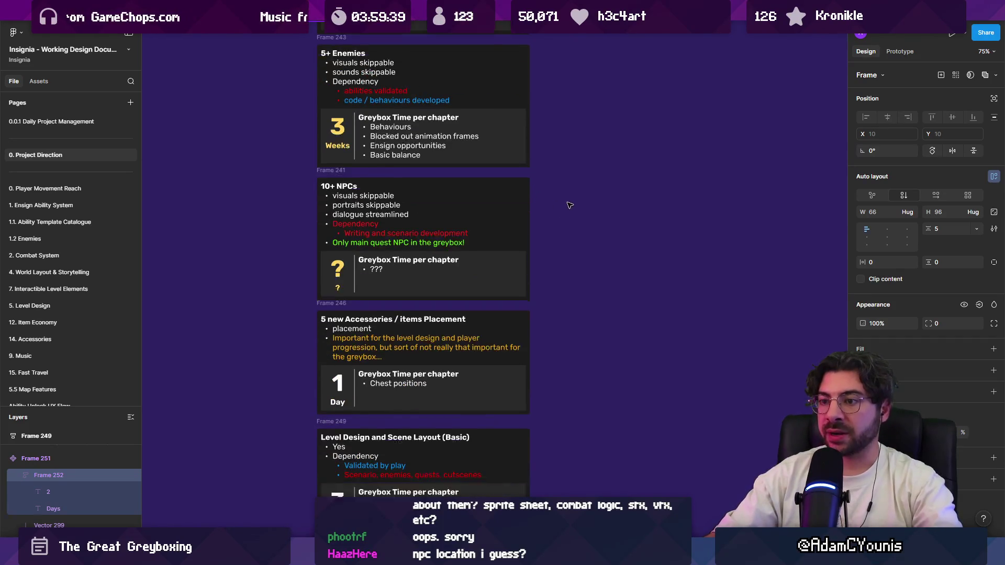
scroll(586, 225, "up", 6)
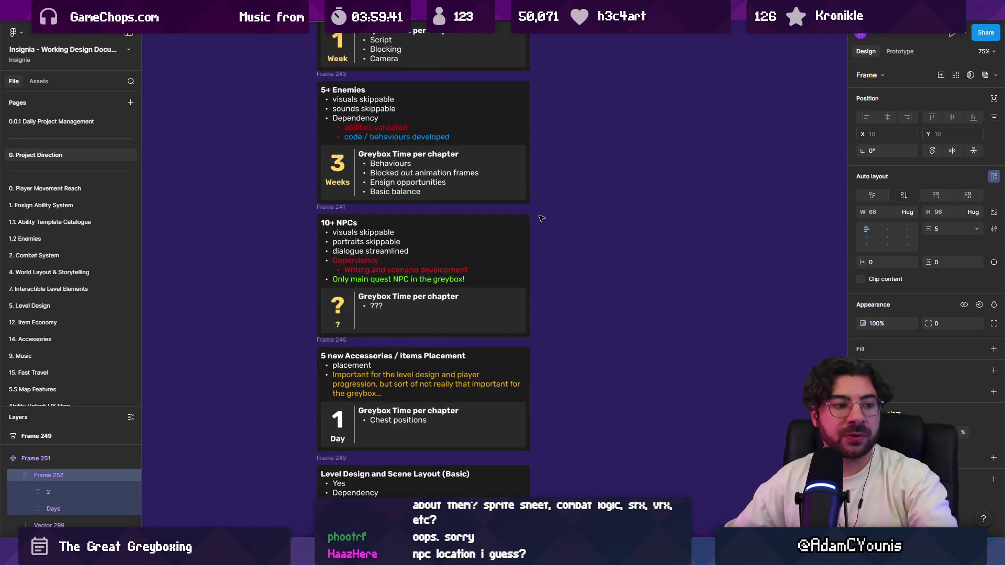
scroll(561, 234, "down", 6)
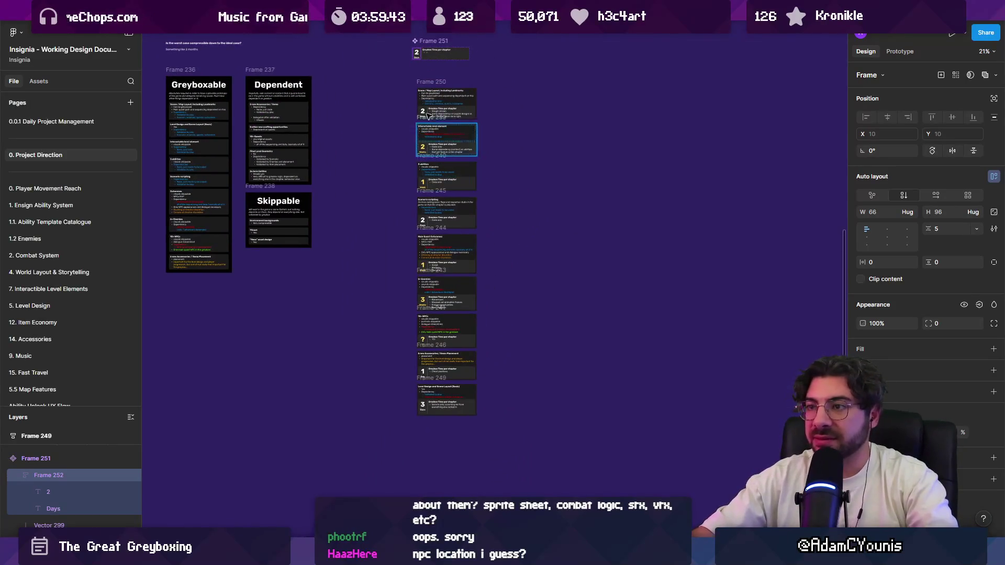
mouse_move(396, 70)
left_mouse_down()
mouse_move(515, 476)
mouse_move(513, 430)
left_mouse_up()
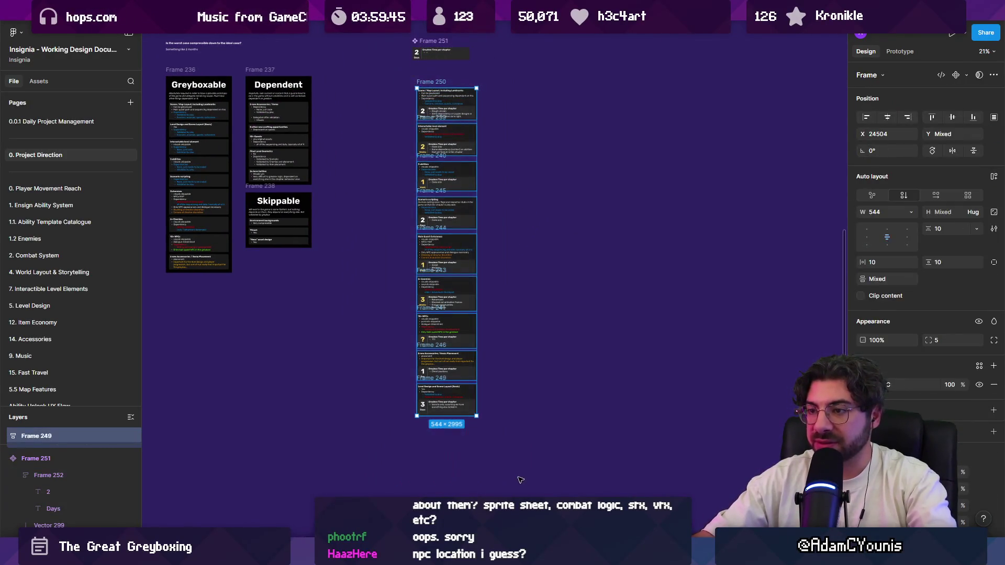
scroll(456, 238, "up", 3)
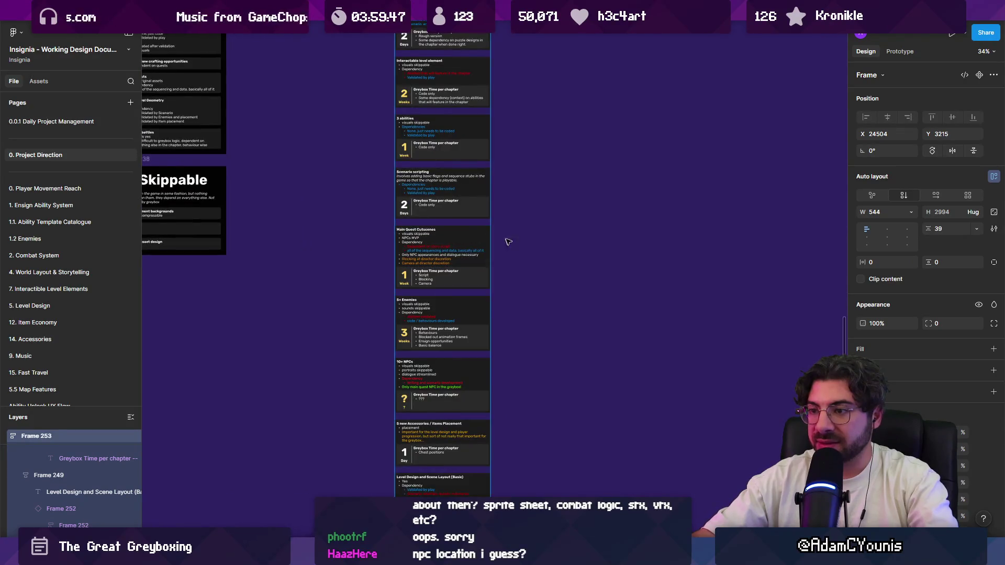
scroll(471, 301, "up", 2)
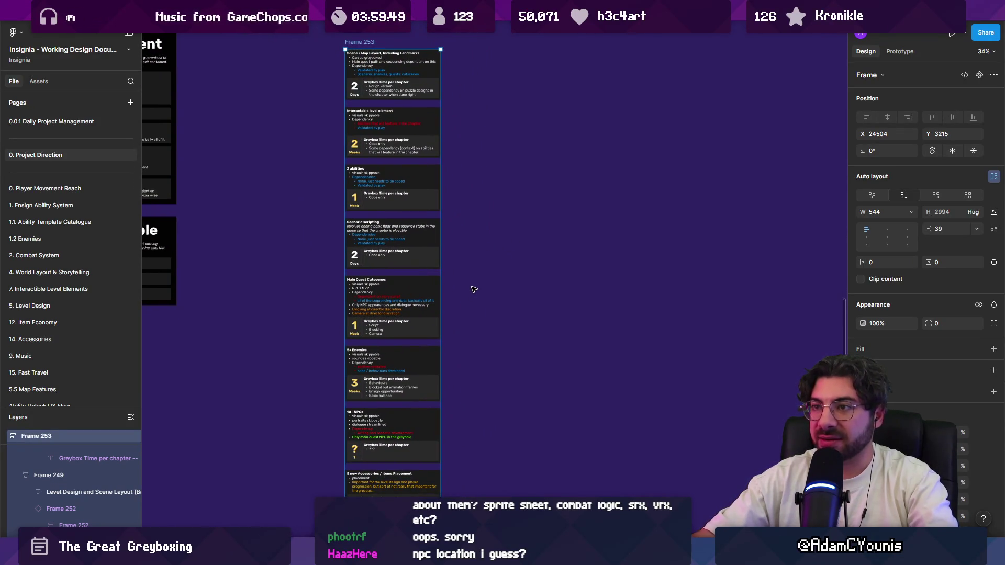
scroll(473, 289, "down", 2)
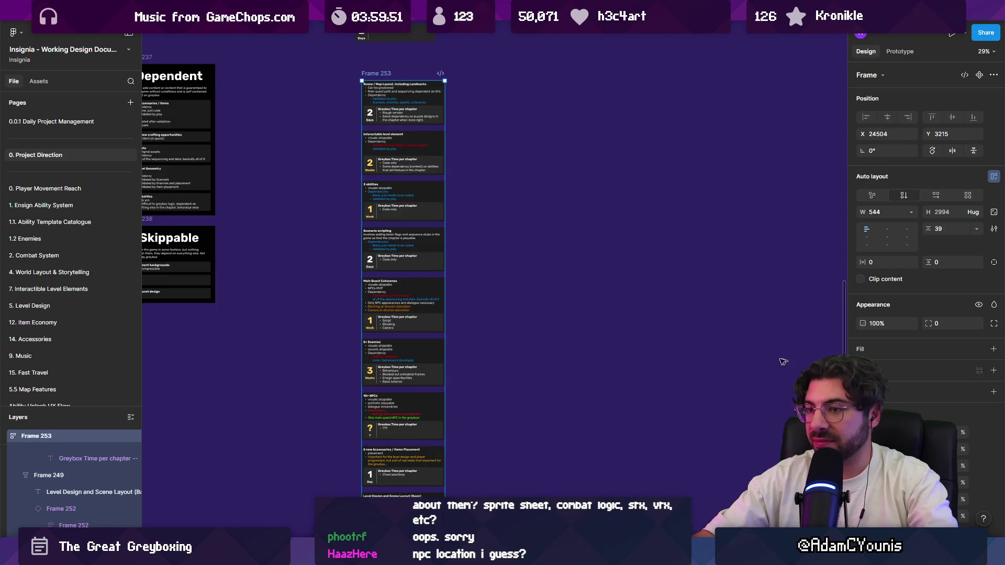
scroll(385, 256, "left", 3)
key("Return")
left_click(384, 256)
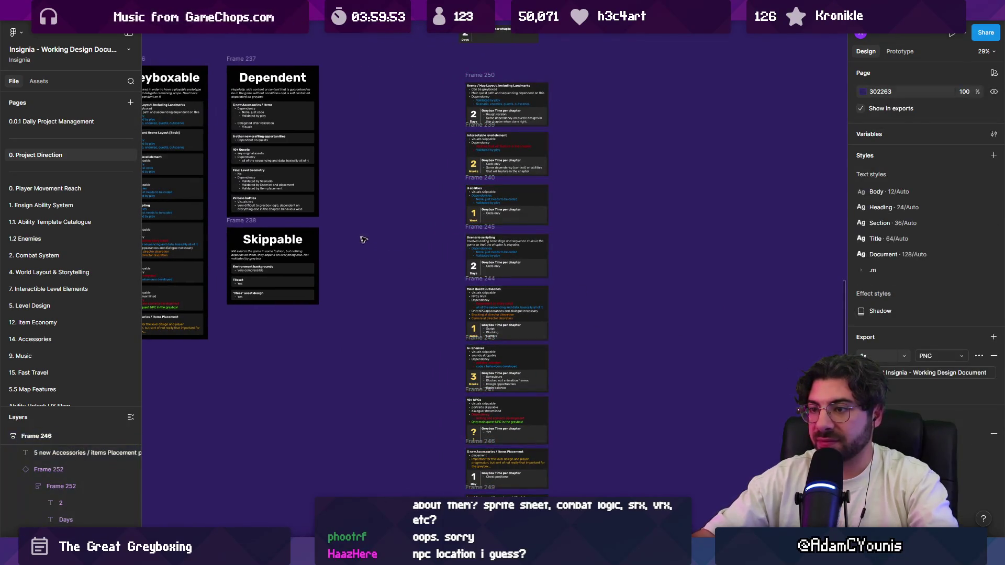
Duplicate the Skippable frame, retitle the copy WEEKS and delete its four items
left_click_drag(601, 249, 577, 220)
left_click(252, 209)
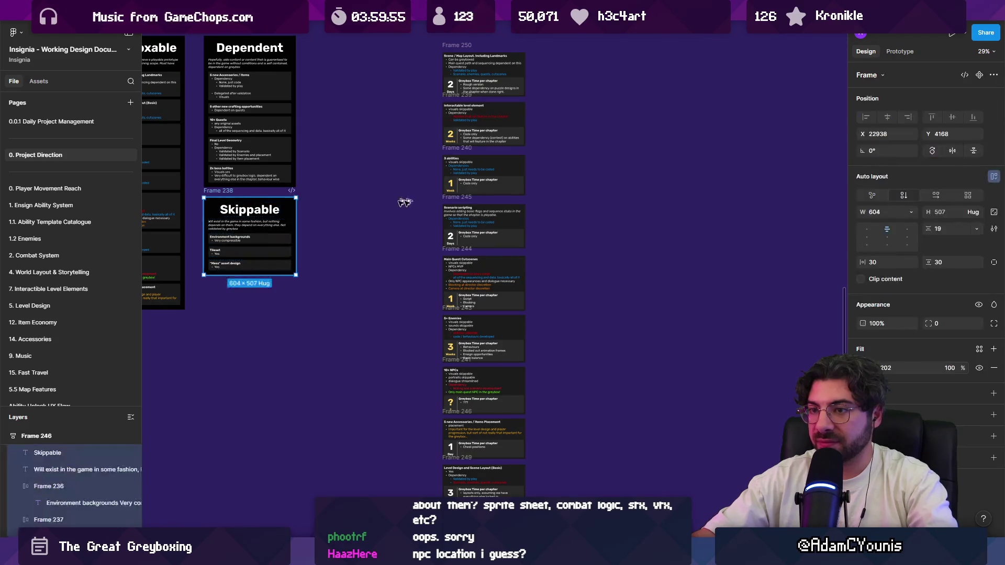
key("ctrl+d")
double_click(646, 184)
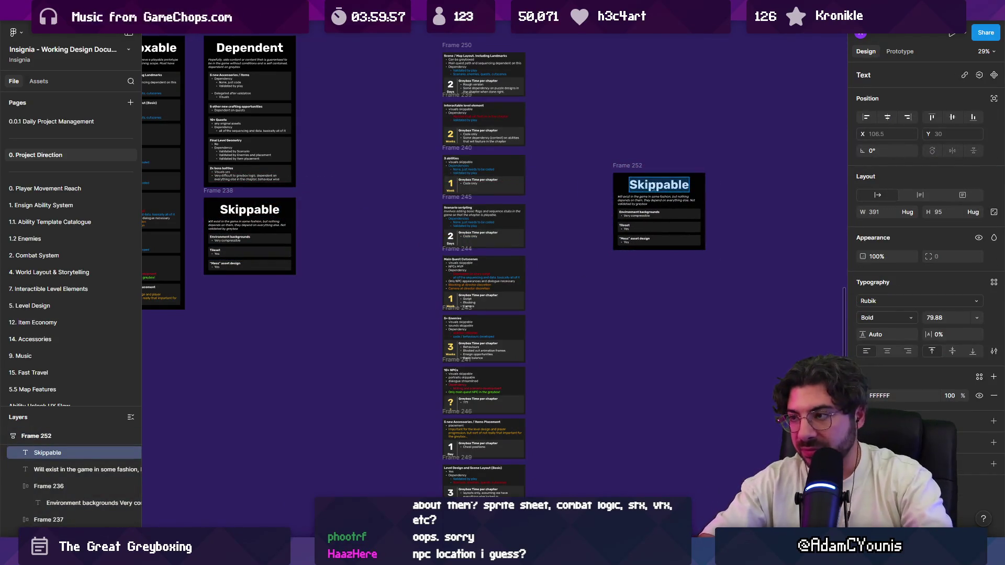
key("BackSpace")
type("DAY")
key("BackSpace")
key("BackSpace")
key("BackSpace")
type("WEEKS")
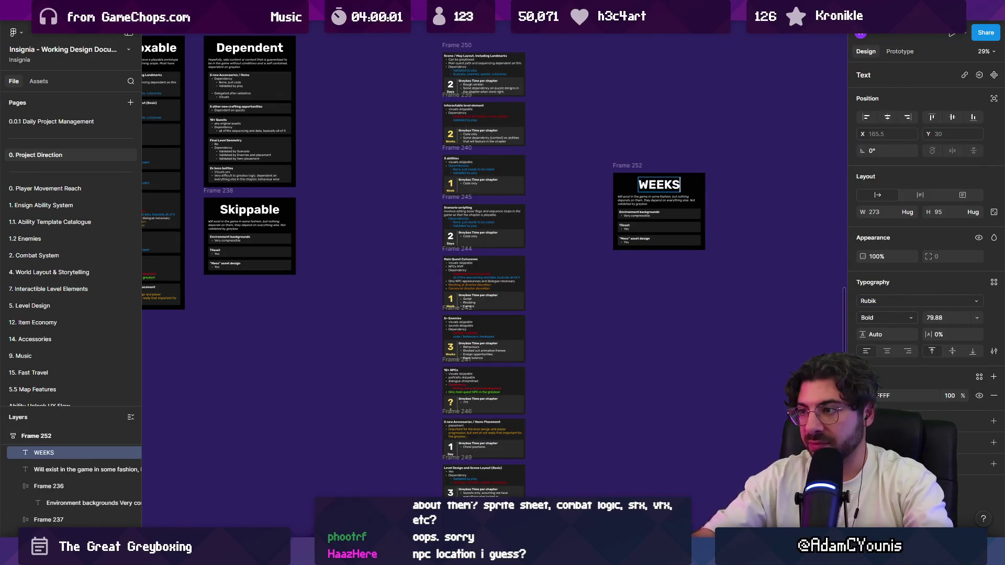
left_click_drag(633, 202, 638, 241)
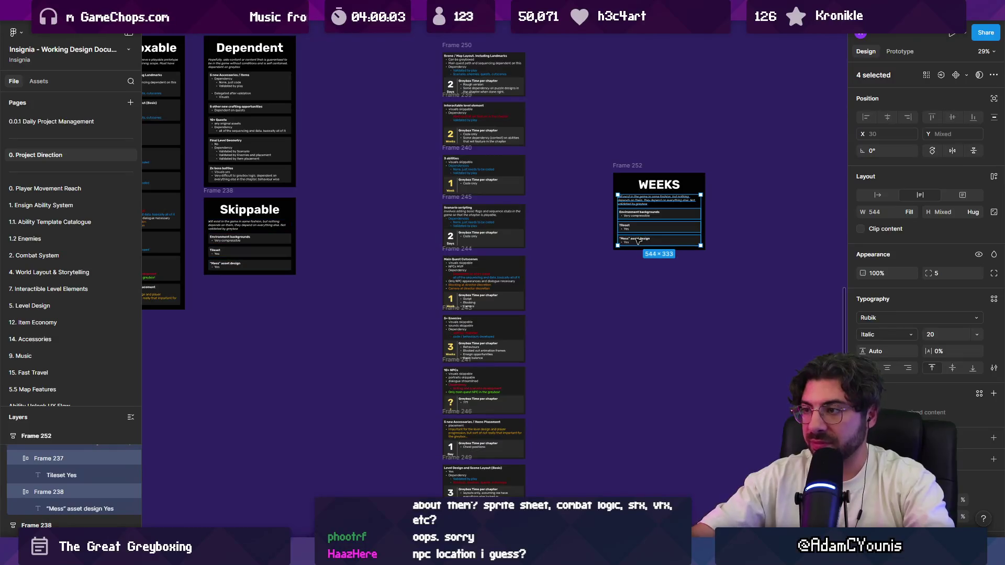
key("Delete")
Move the estimate card column into the new frame beneath the WEEKS heading
left_click(484, 84)
scroll(484, 262, "down", 2)
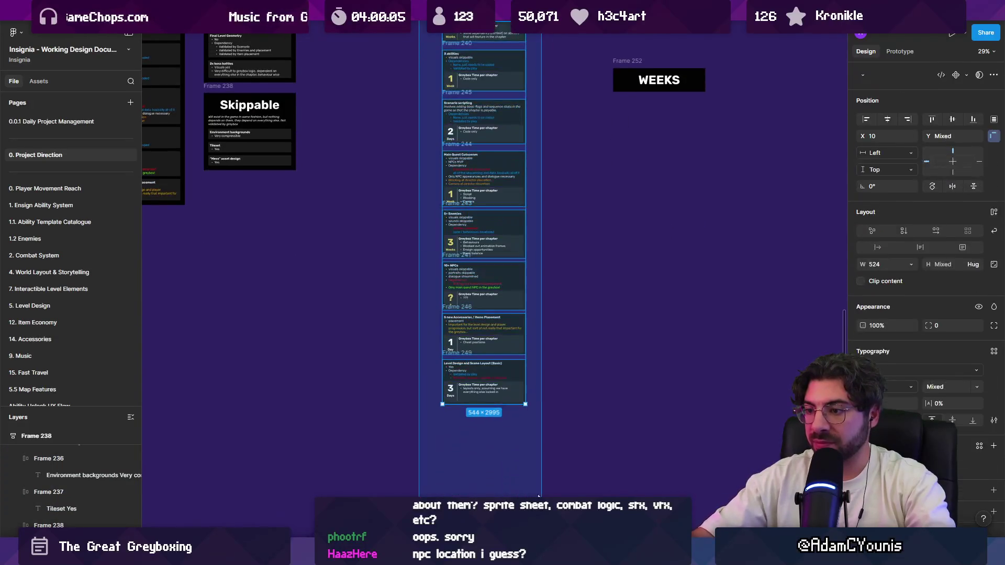
key("shift+Return")
scroll(541, 455, "up", 5)
mouse_move(431, 184)
left_mouse_down()
mouse_move(639, 285)
mouse_move(646, 323)
mouse_move(593, 269)
left_mouse_up()
scroll(593, 269, "up", 5)
left_click(634, 291)
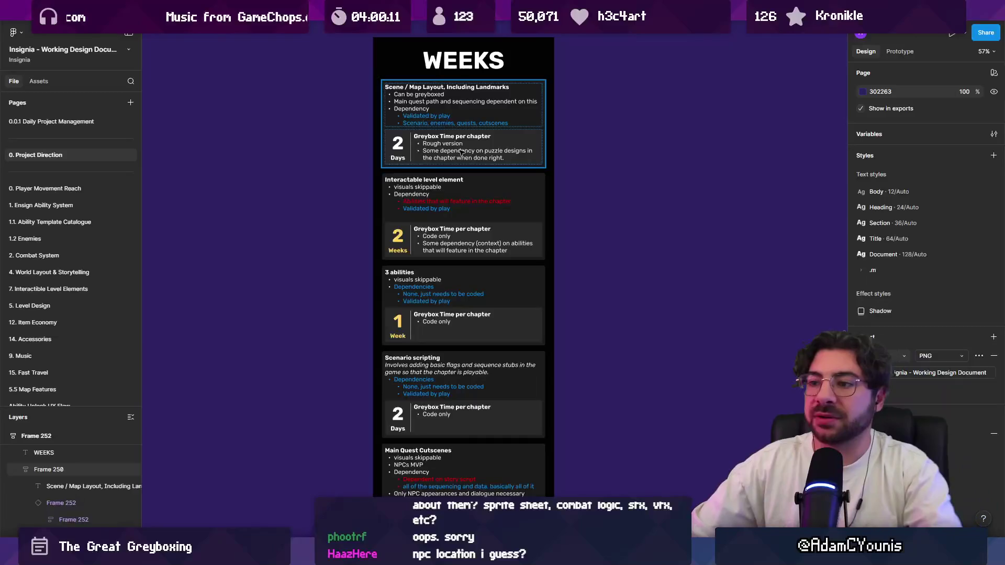
Review the WEEKS cards from Scene / Map Layout to Level Design, then select the heading
scroll(428, 301, "down", 4)
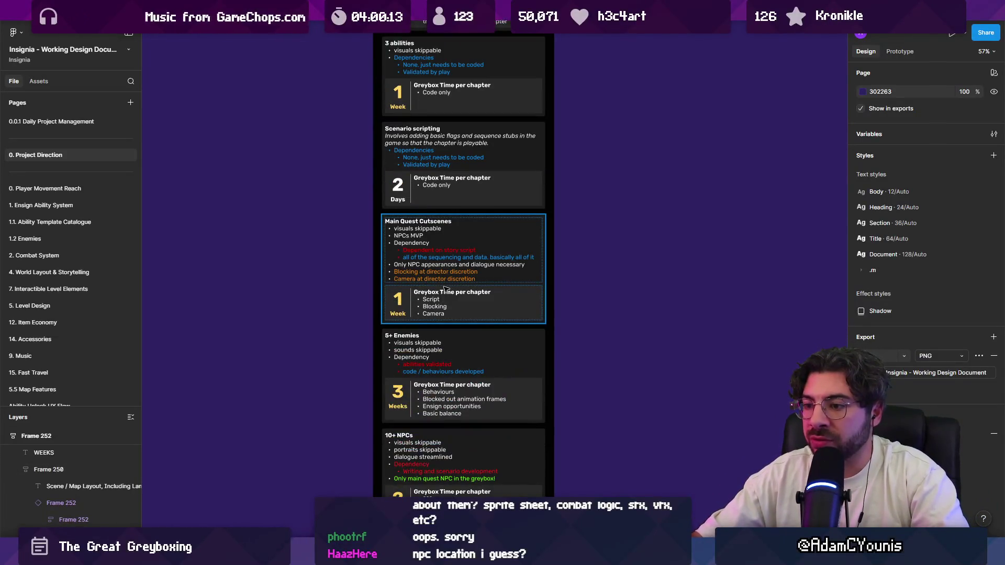
scroll(428, 300, "down", 3)
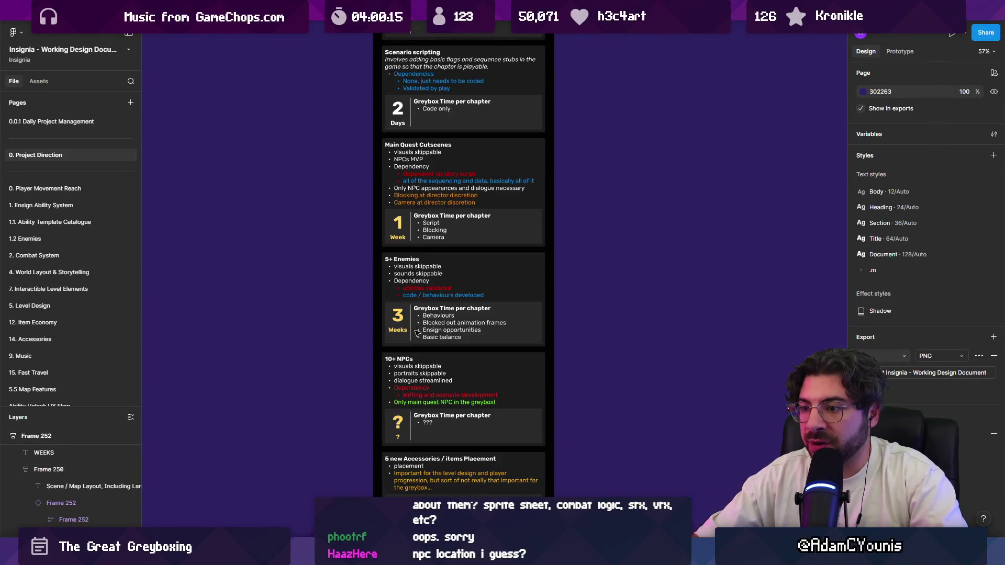
scroll(417, 319, "down", 2)
scroll(418, 325, "up", 2)
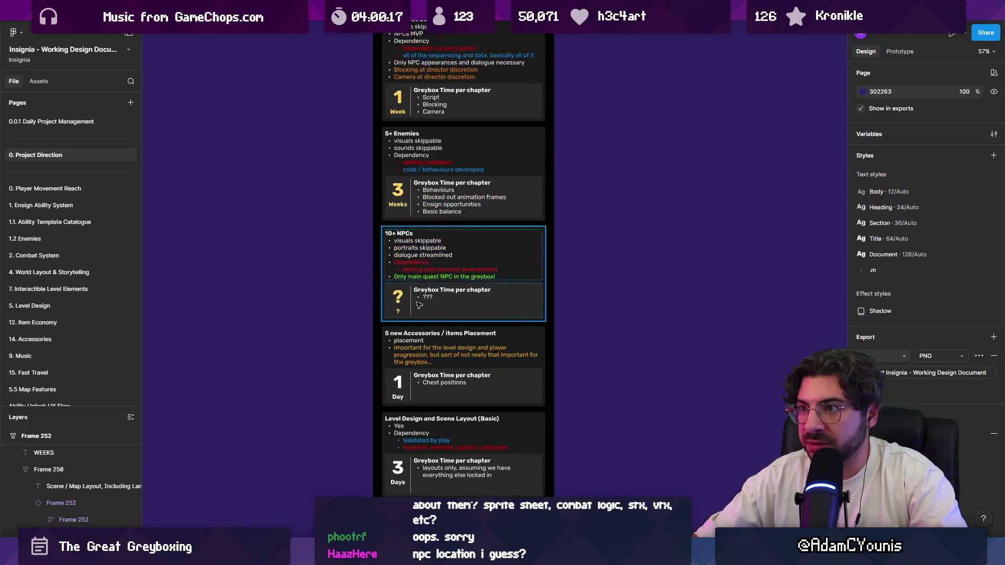
scroll(433, 375, "down", 3)
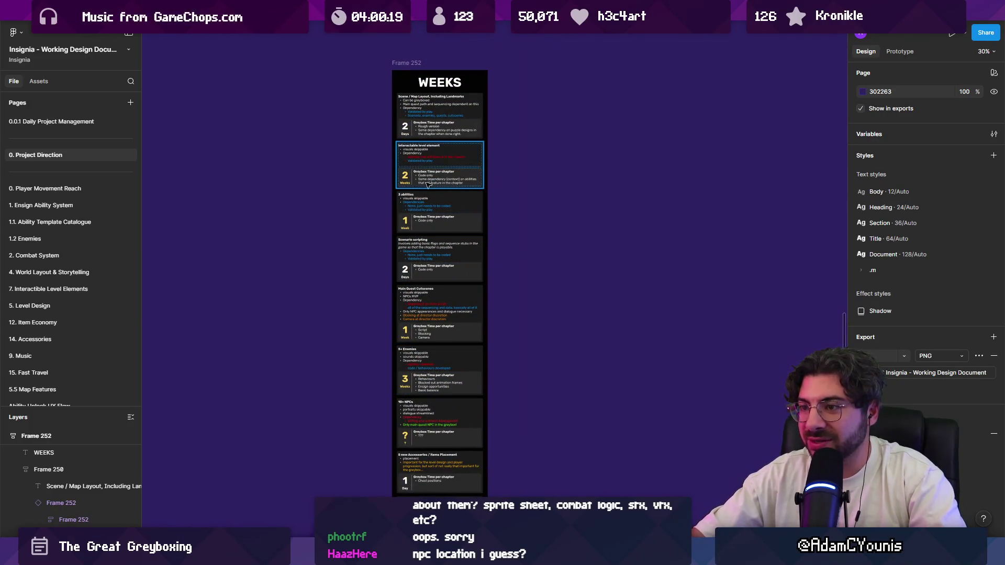
scroll(422, 236, "down", 2)
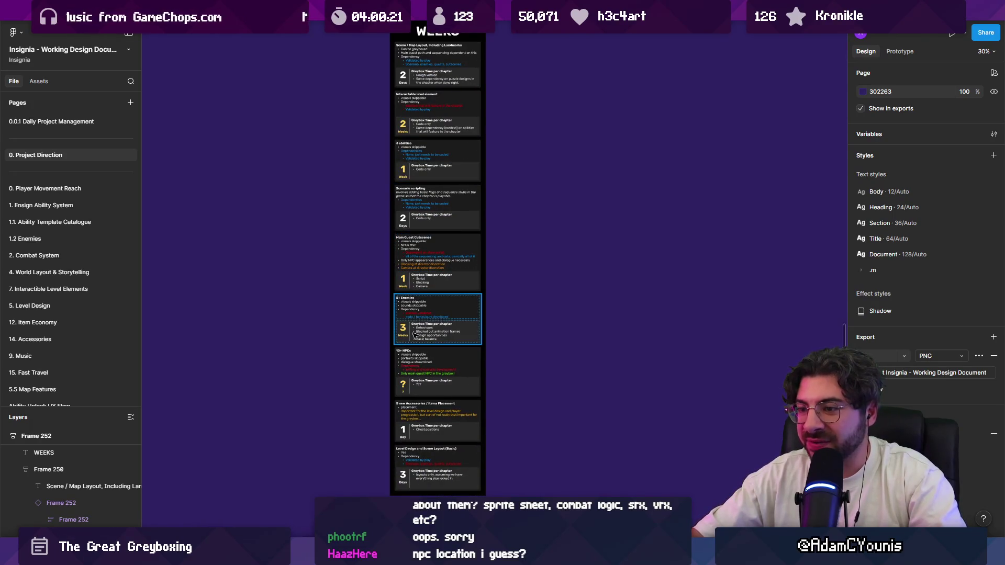
scroll(414, 329, "down", 2)
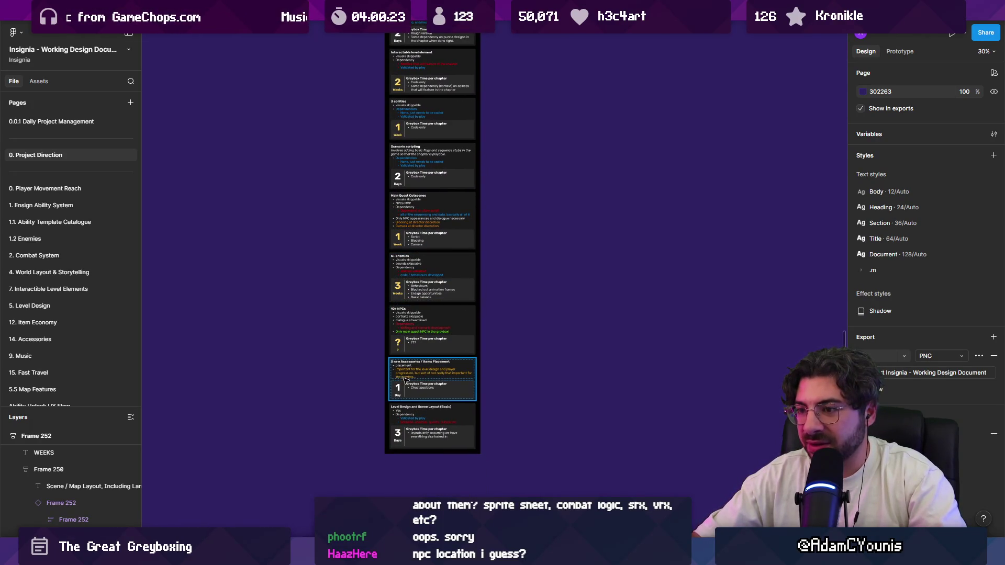
left_click_drag(460, 171, 464, 245)
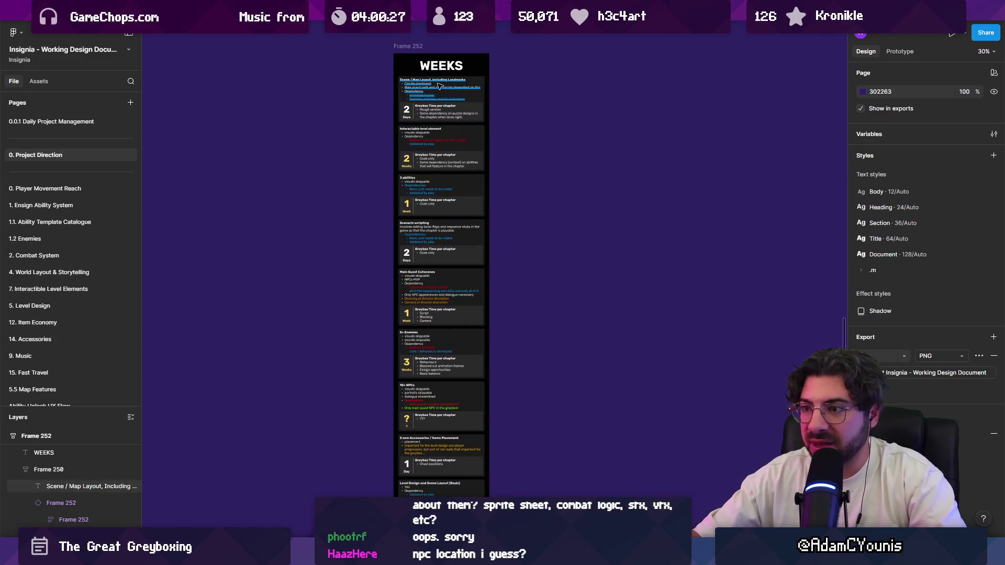
scroll(439, 86, "up", 5)
scroll(445, 157, "up", 5)
left_click(447, 171)
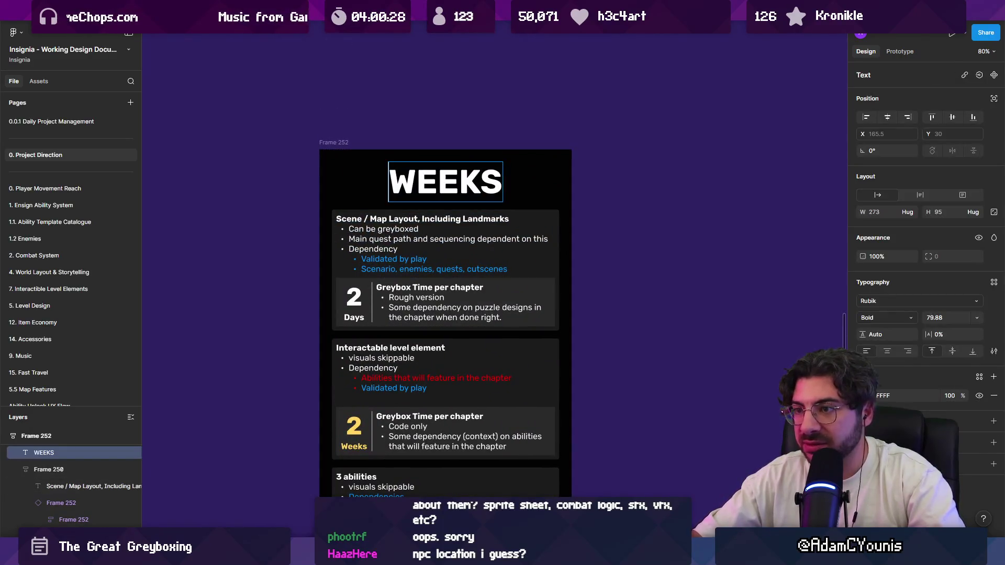
Change the heading to '10 WEEKS' and zoom out to check the frame
type("10")
key("Escape")
key("Escape")
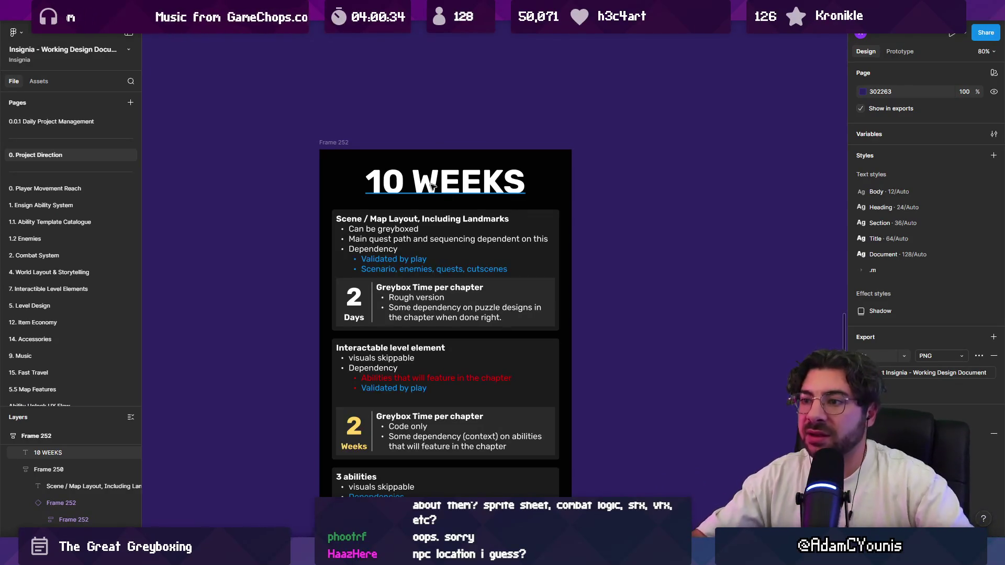
scroll(395, 179, "down", 5)
scroll(517, 309, "up", 1)
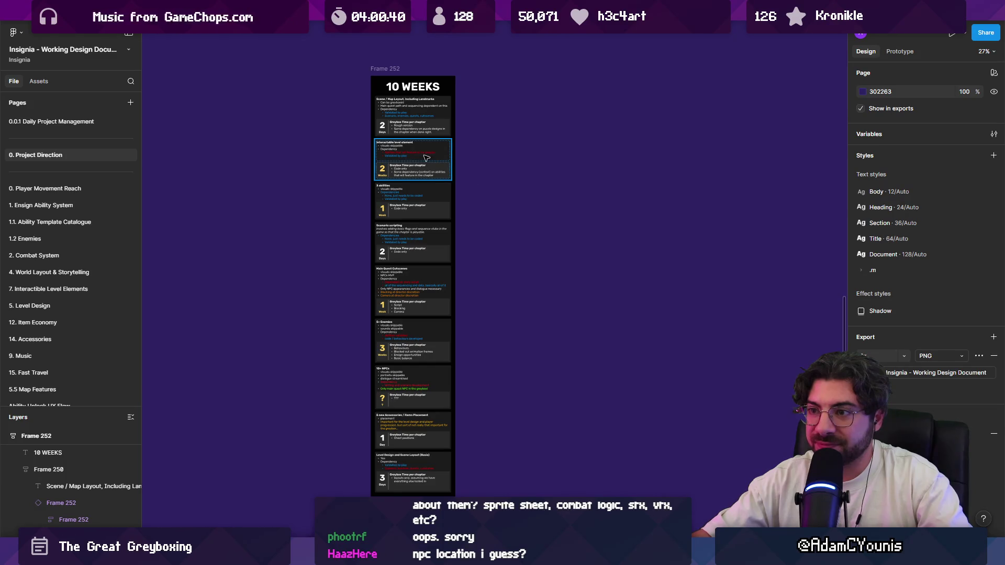
scroll(425, 158, "up", 5)
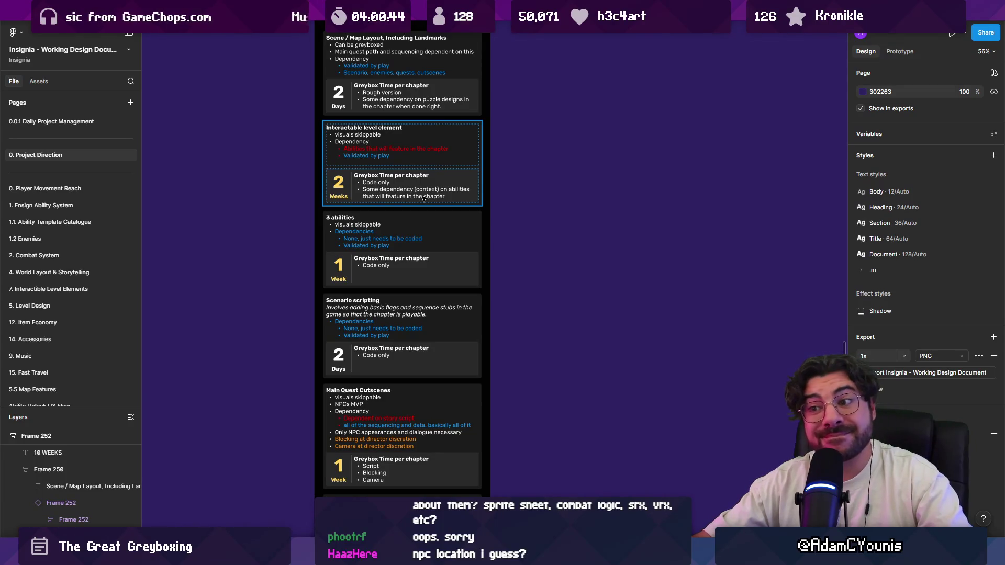
scroll(425, 209, "up", 1)
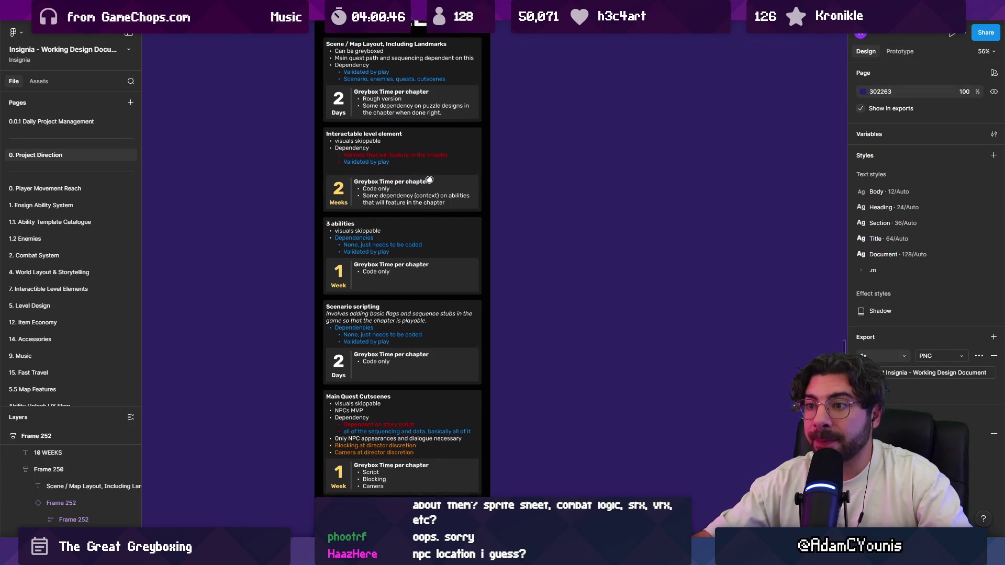
left_click(428, 233)
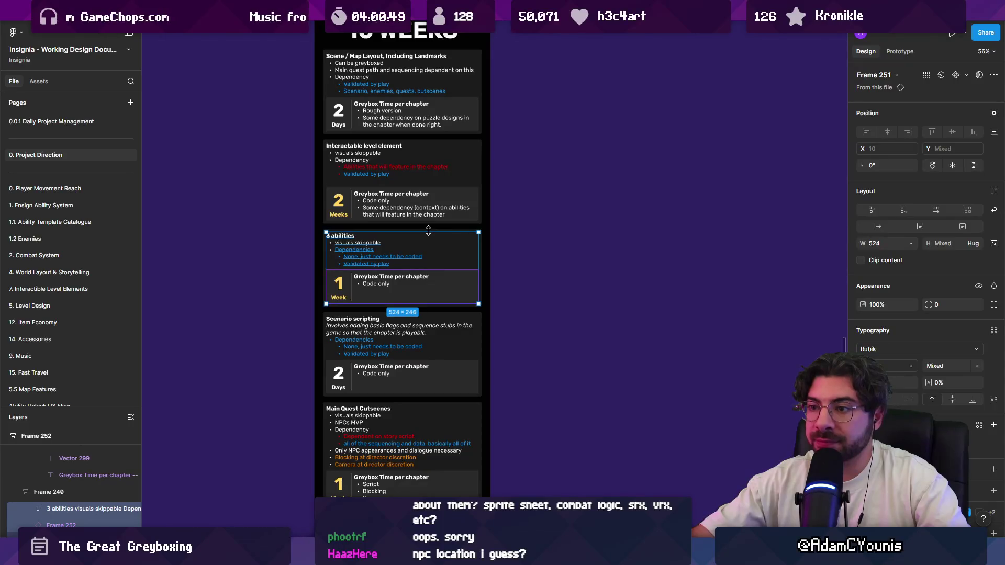
Move the 3 abilities and Scenario scripting cards above the Interactable level element card
key("Escape")
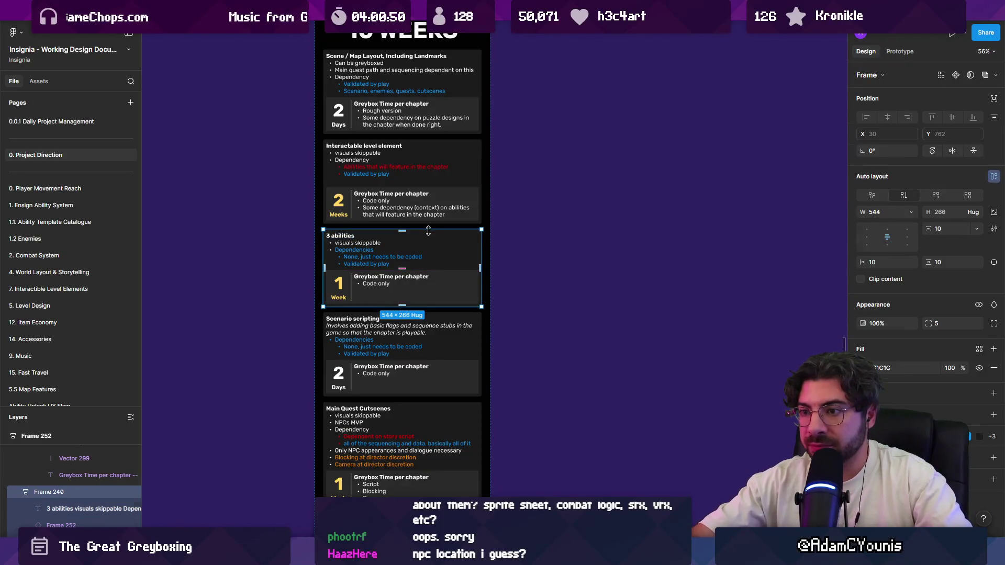
key("Escape")
scroll(431, 232, "up", 2)
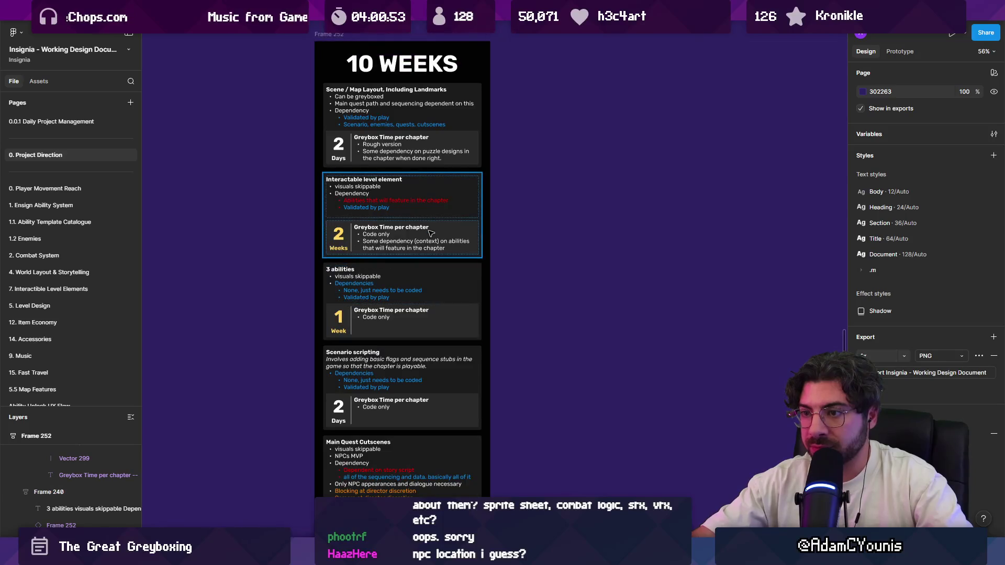
scroll(430, 233, "down", 2)
left_click(430, 233)
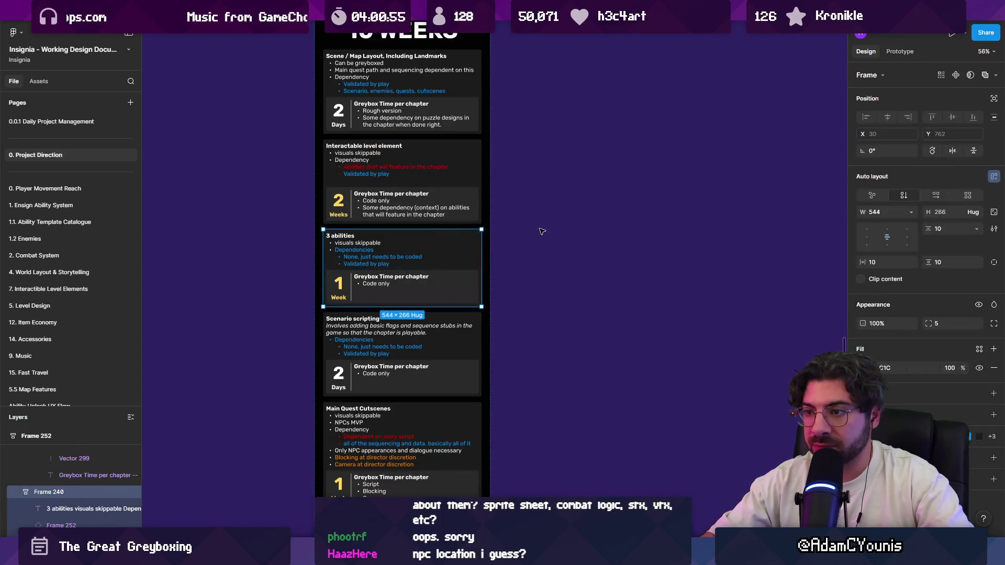
key("Up")
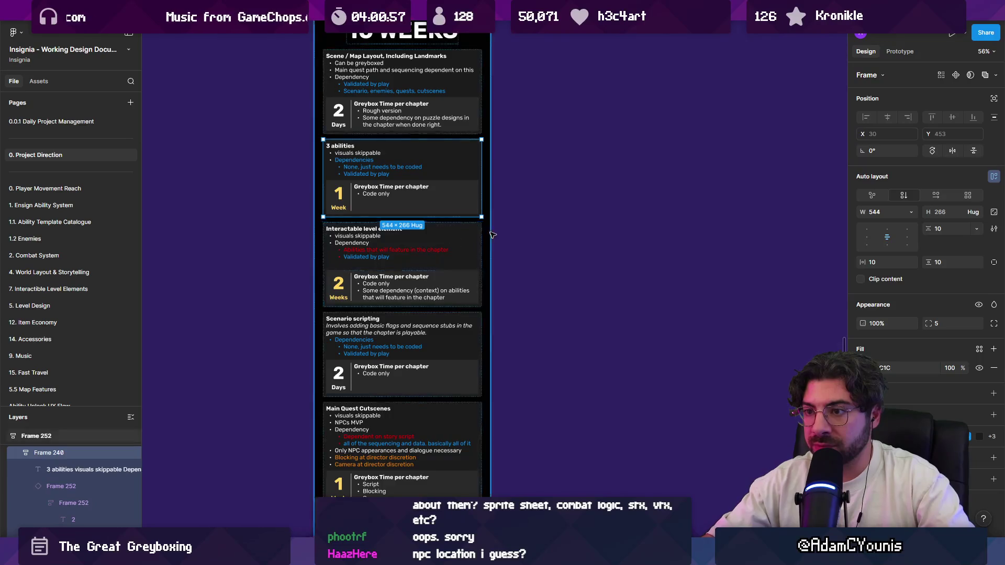
scroll(462, 245, "down", 3)
left_click(492, 272)
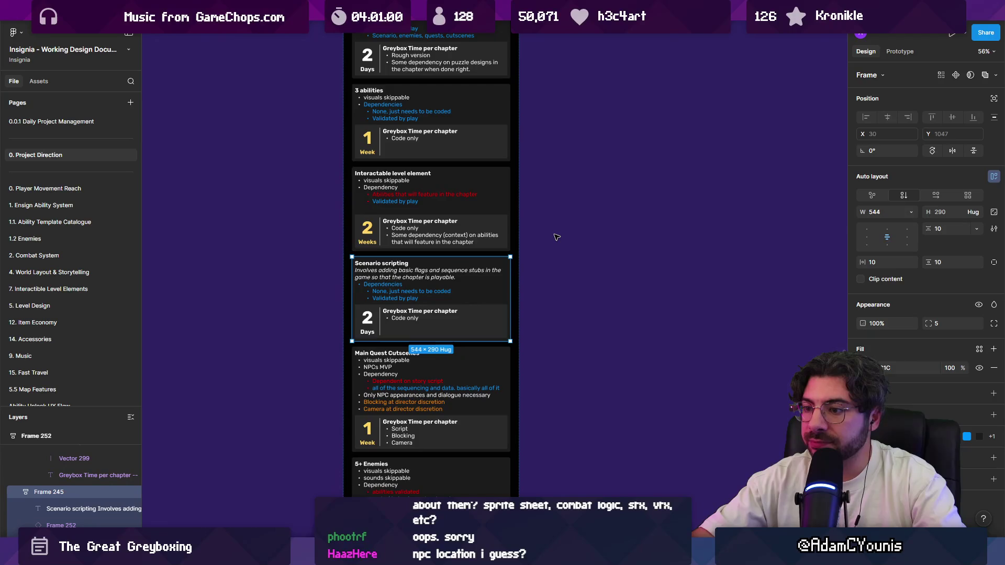
key("Up")
Shift 3 abilities below Scenario scripting, directly ahead of Interactable level element
scroll(539, 236, "down", 3)
scroll(429, 246, "down", 2, "ctrl")
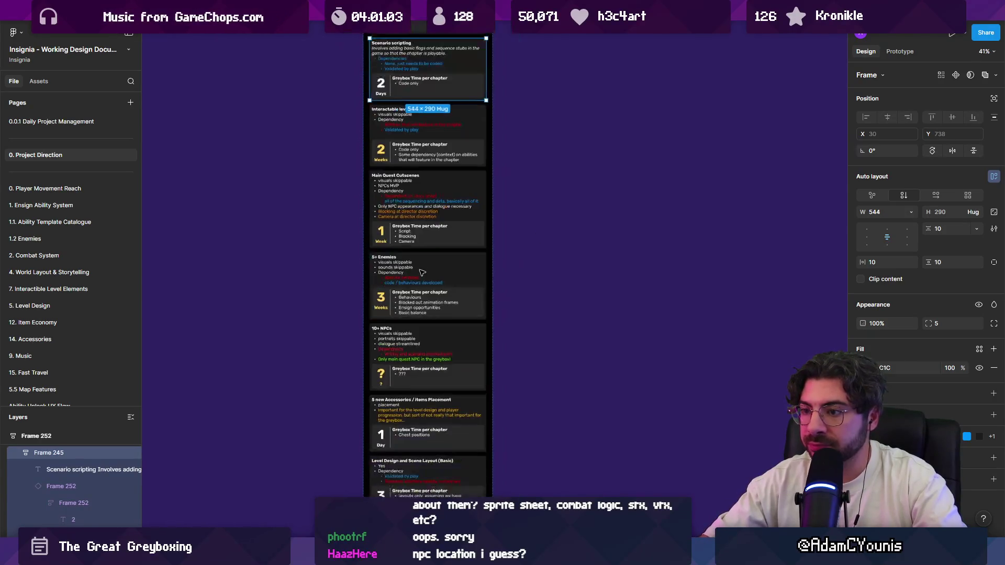
scroll(436, 241, "down", 2)
scroll(433, 317, "down", 3)
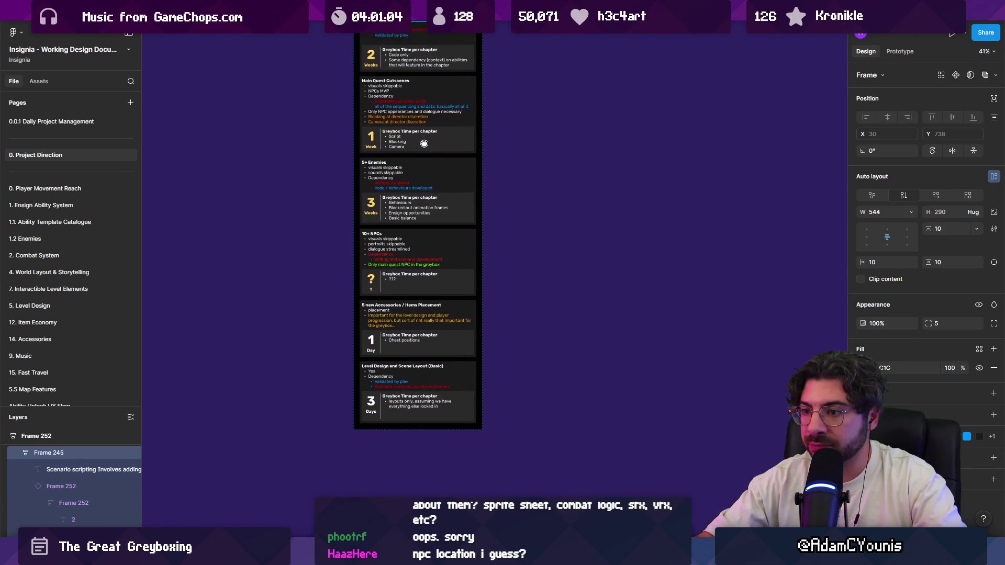
left_click(432, 317)
scroll(427, 220, "up", 10)
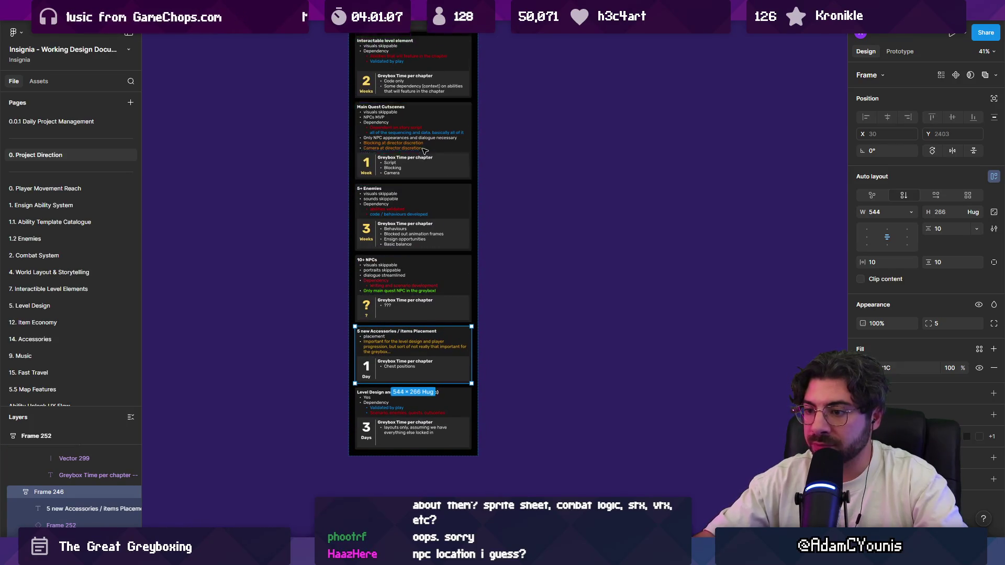
scroll(422, 137, "up", 5, "ctrl")
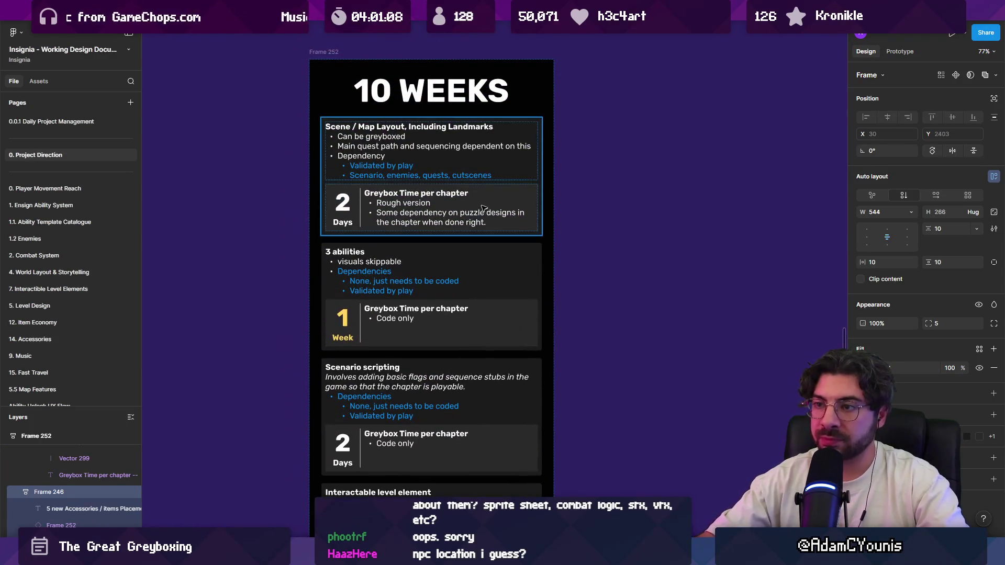
left_click(658, 234)
scroll(560, 209, "down", 4, "ctrl")
left_click(499, 255)
scroll(500, 255, "right", 2)
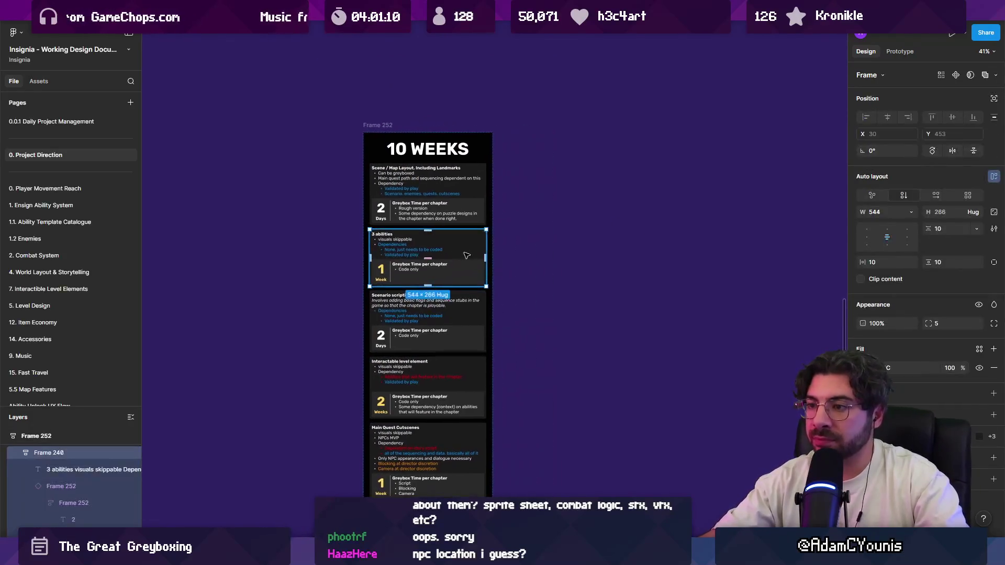
scroll(468, 252, "up", 2, "ctrl")
scroll(467, 252, "up", 2, "ctrl")
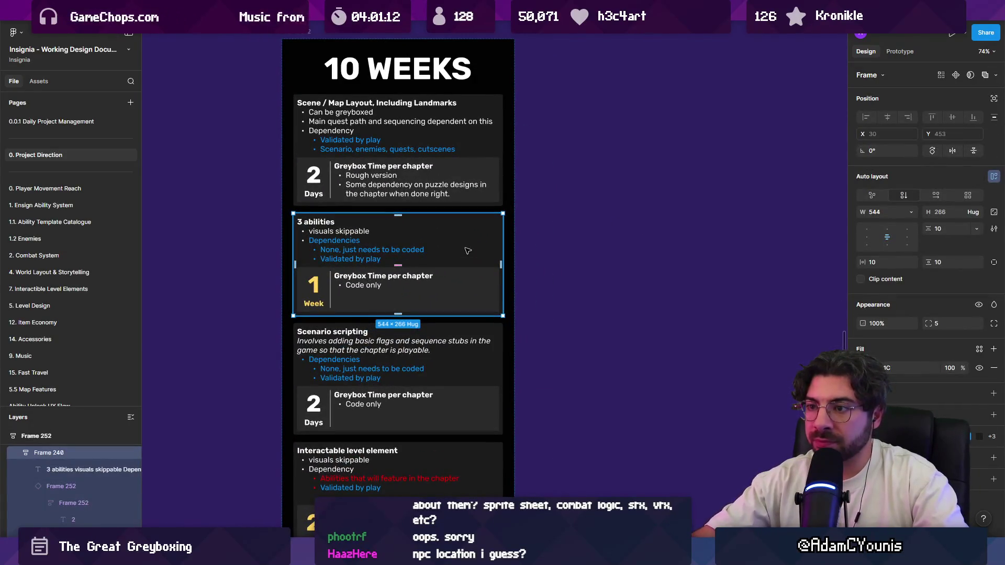
key("Down")
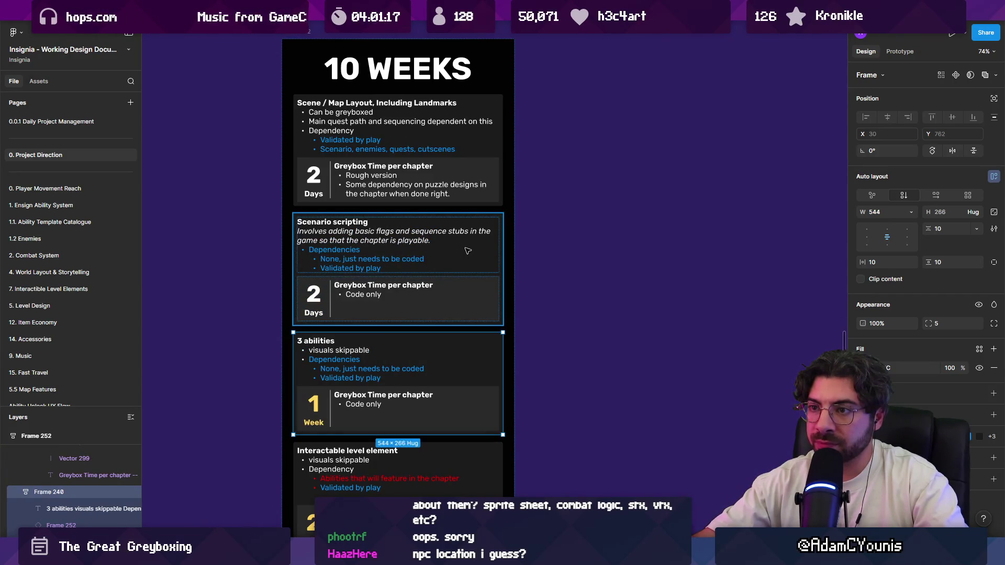
scroll(505, 243, "down", 2, "ctrl")
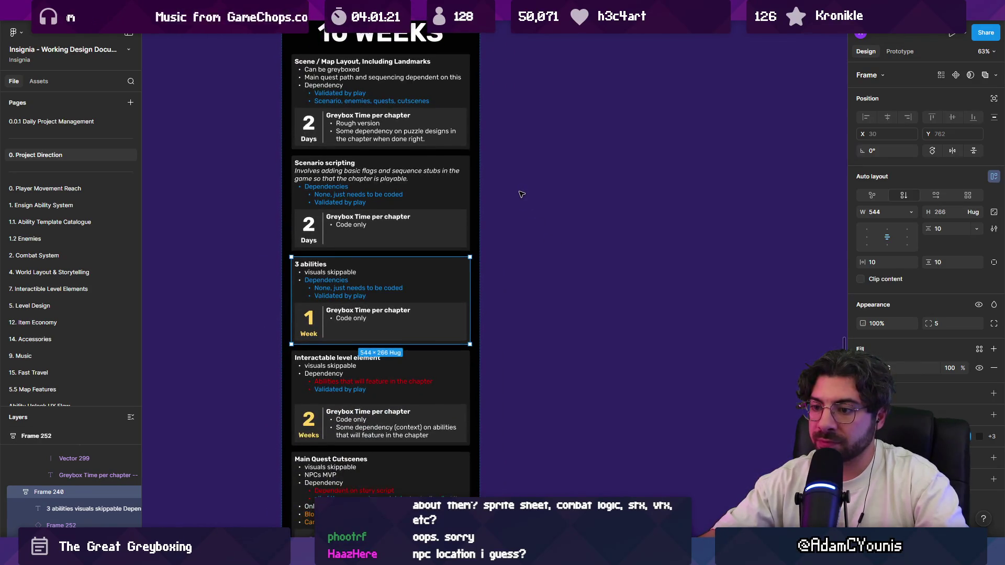
scroll(521, 194, "down", 3)
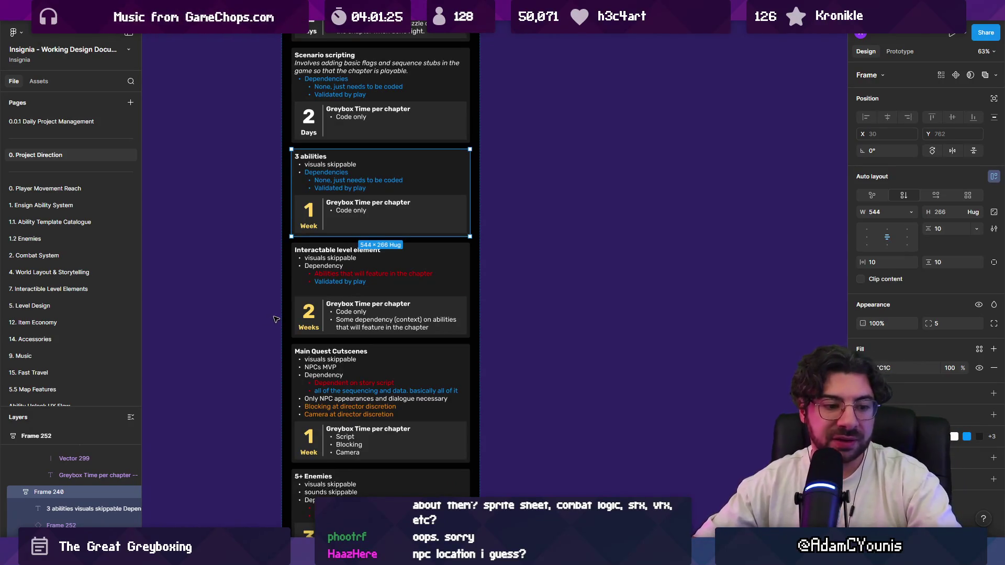
scroll(471, 242, "down", 5, "ctrl")
left_click_drag(470, 242, 449, 320)
left_click(449, 321)
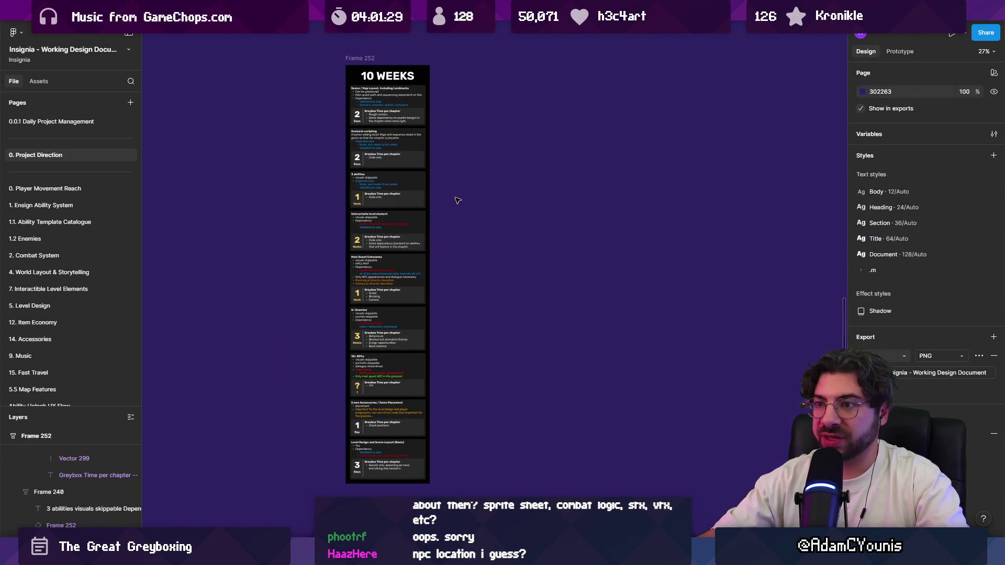
scroll(368, 293, "up", 5, "ctrl")
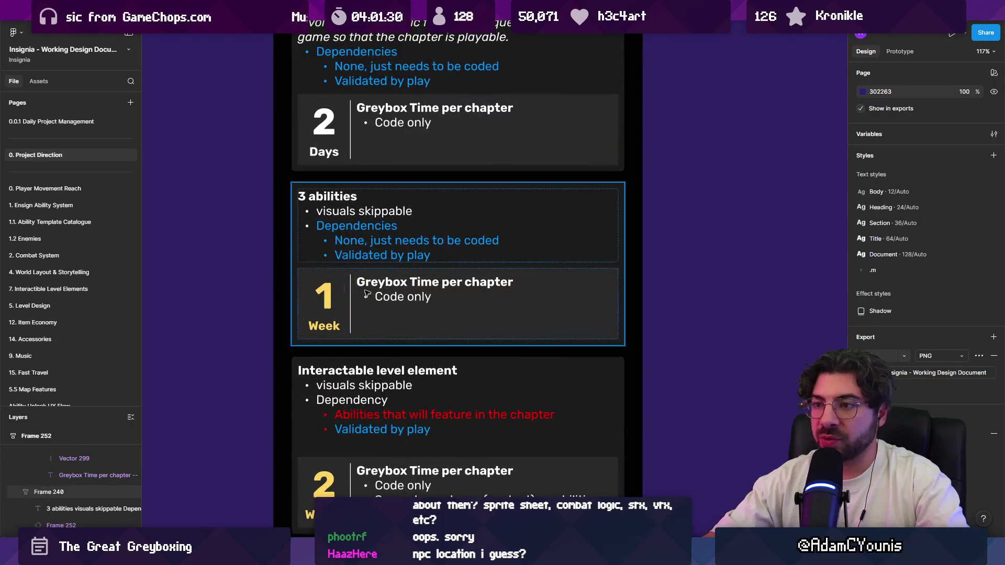
Change the 3 abilities card's greybox time from 1 Week to 2 Weeks
left_click(325, 307)
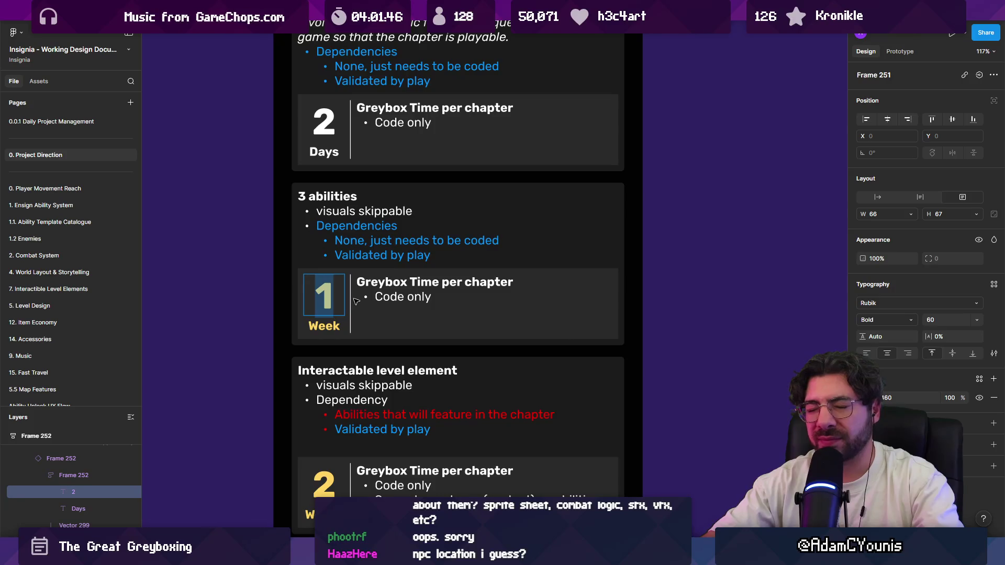
type("1.5")
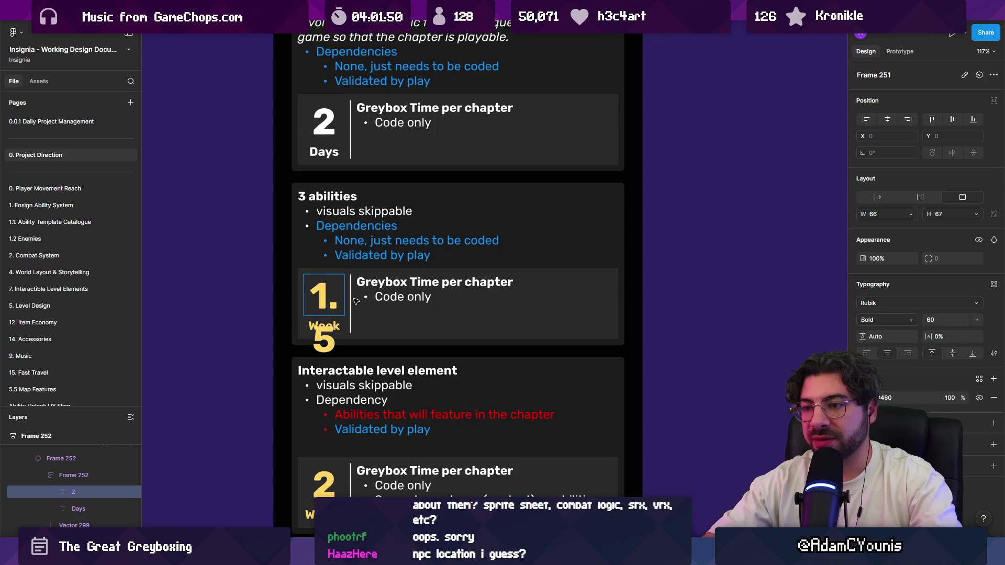
key("BackSpace")
key("BackSpace")
key("BackSpace")
type("2")
left_click(344, 325)
type("s")
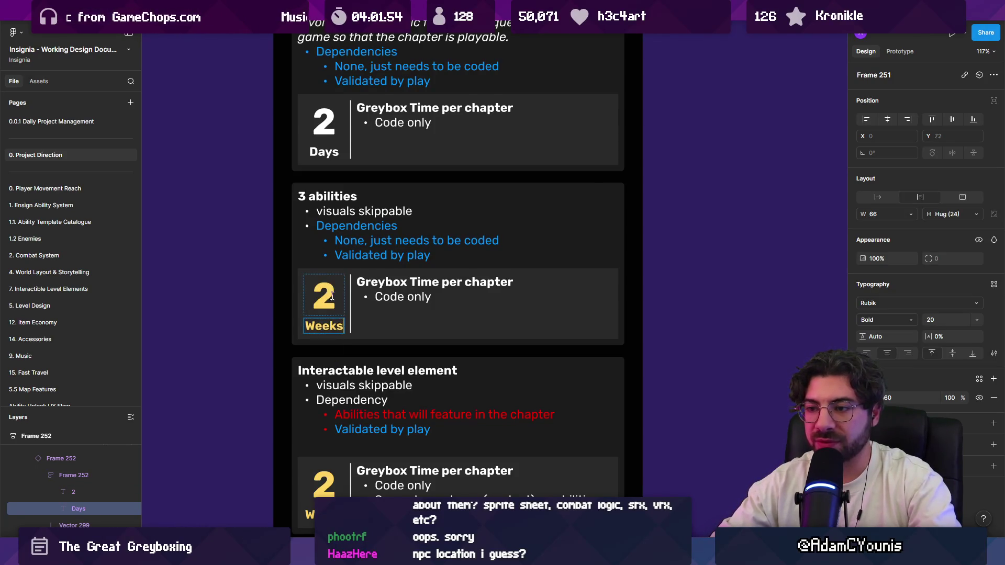
Lower the Interactable level element card's time from 2 to 1 Weeks
scroll(341, 335, "down", 3)
double_click(341, 337)
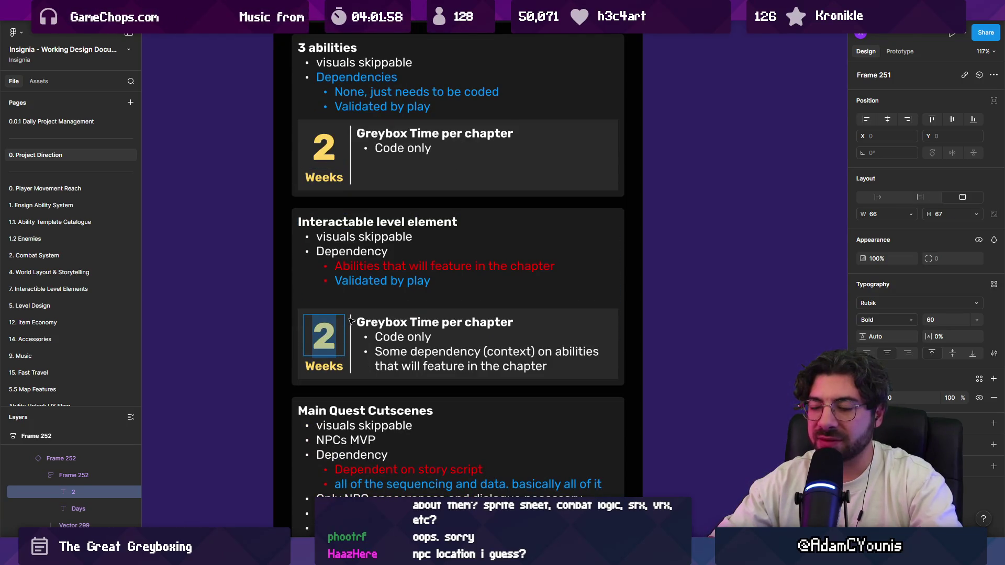
type("1")
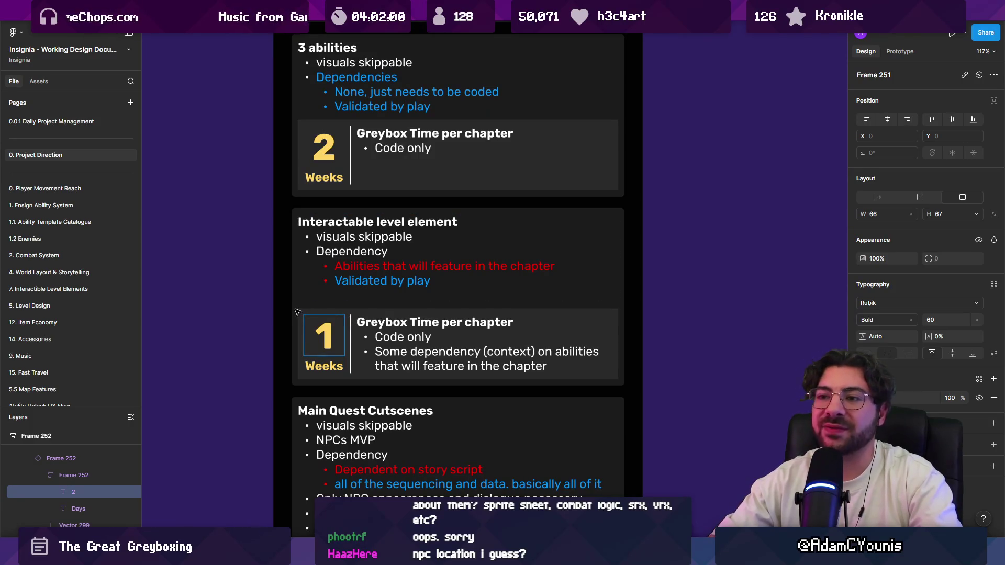
left_click(258, 295)
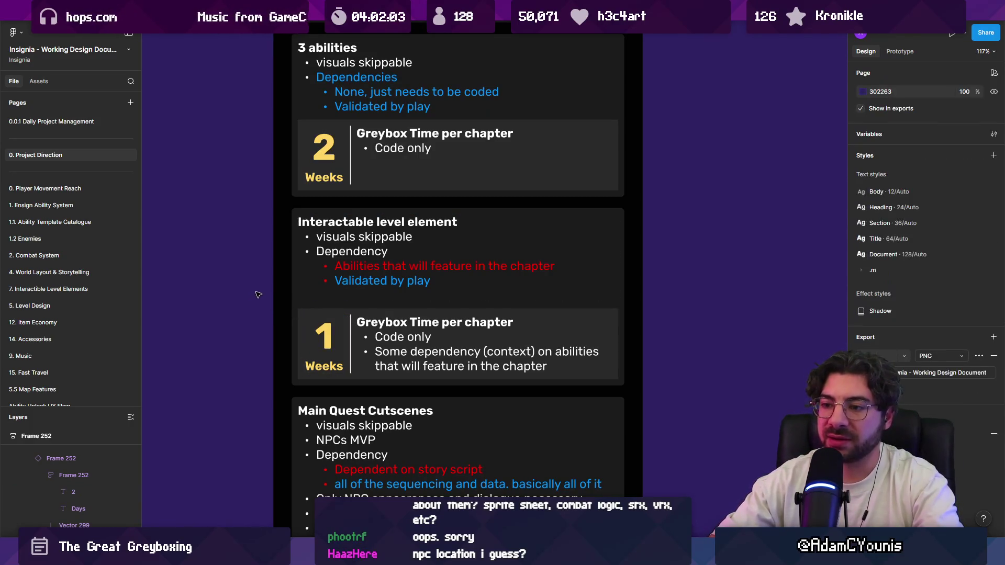
scroll(384, 192, "down", 5)
Move the 5+ Enemies (3 Weeks) card up, ahead of Main Quest Cutscenes
scroll(384, 193, "down", 3, "ctrl")
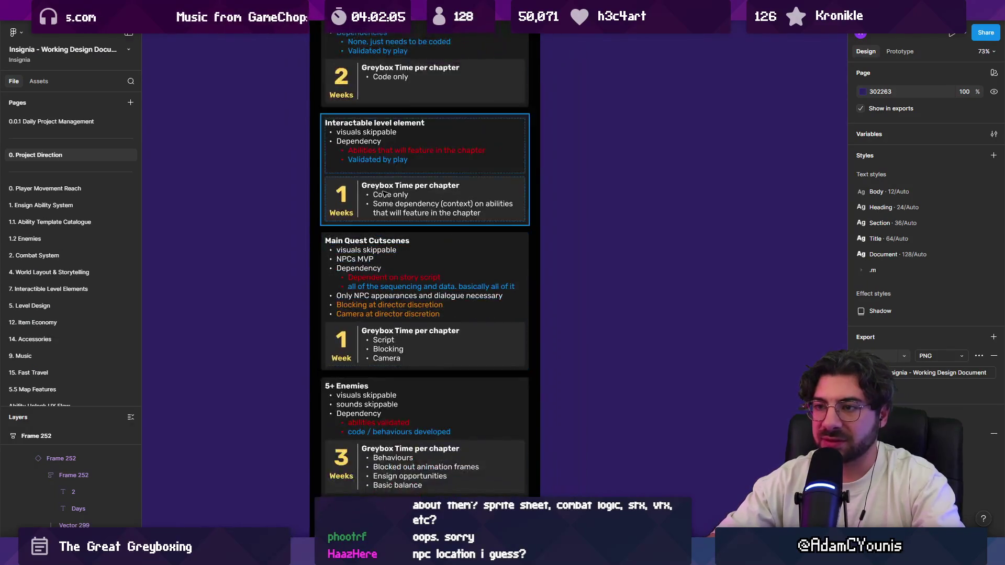
scroll(384, 193, "up", 4)
scroll(396, 214, "down", 1)
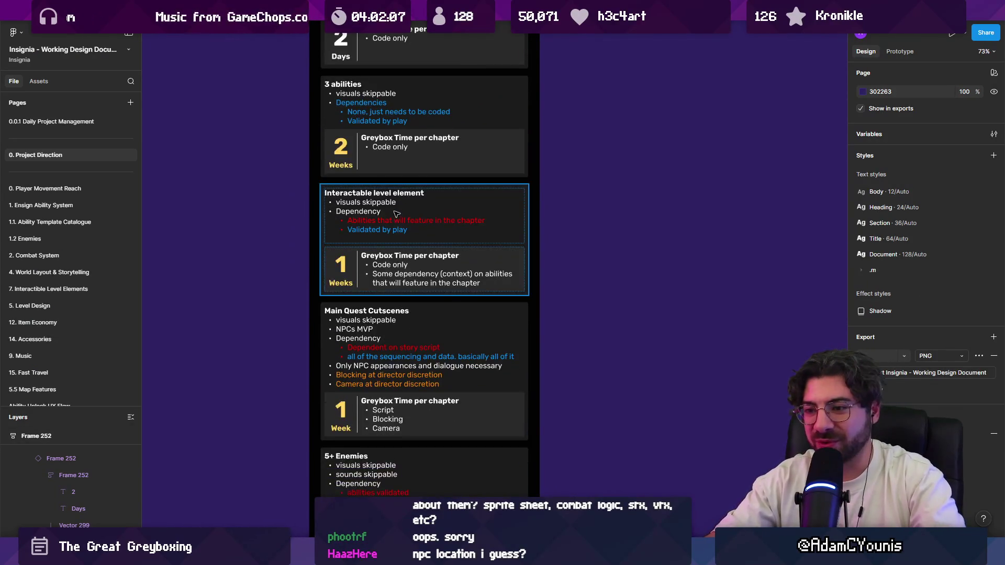
scroll(397, 213, "down", 5)
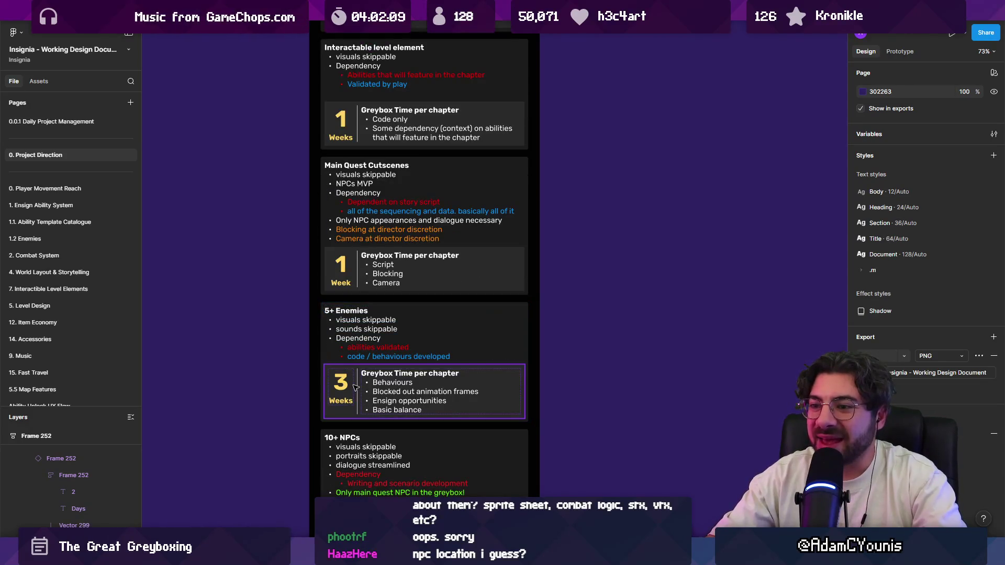
left_click(380, 303)
key("Up")
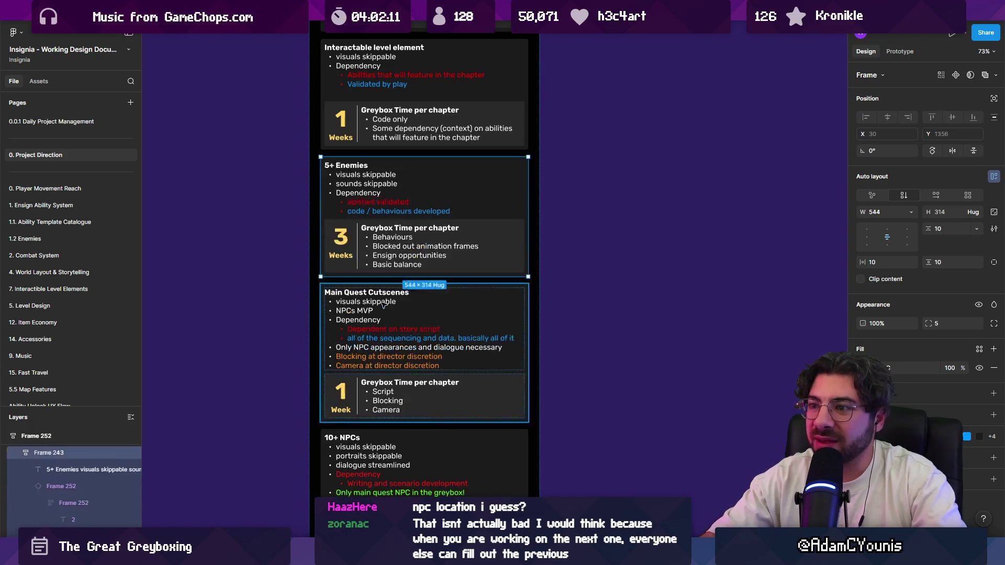
scroll(366, 340, "up", 5)
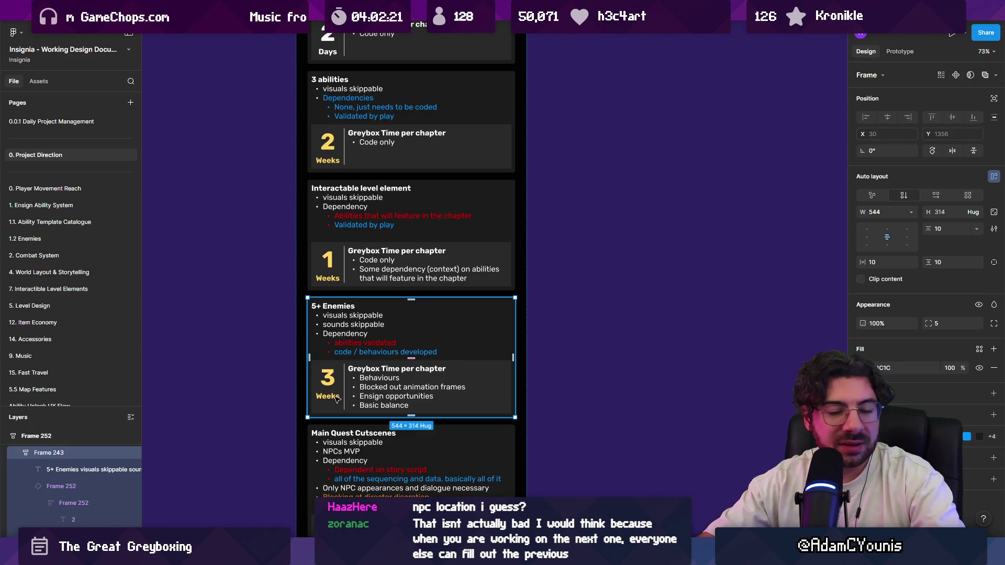
scroll(336, 397, "up", 3)
double_click(331, 366)
scroll(332, 364, "up", 4)
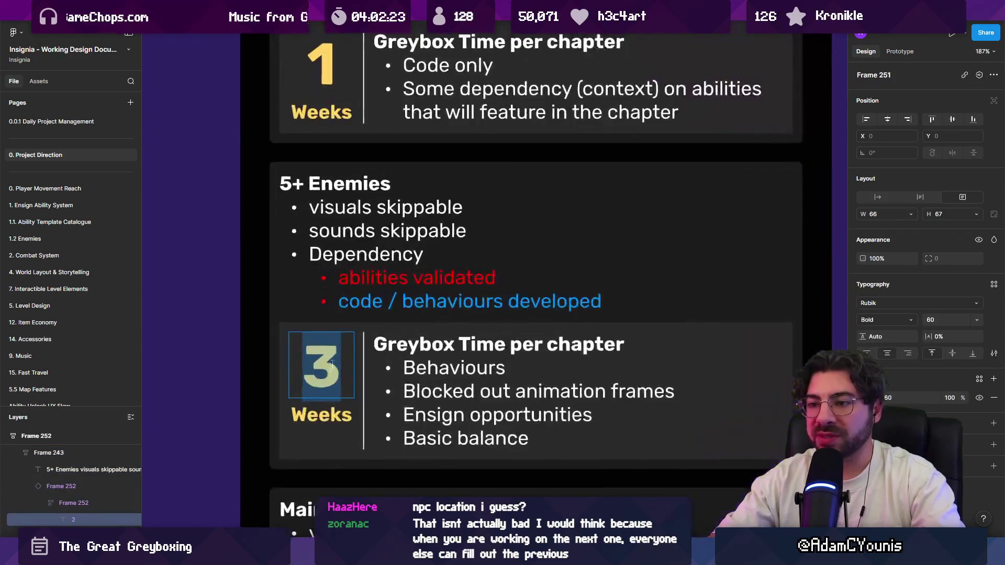
key("Escape")
key("Escape")
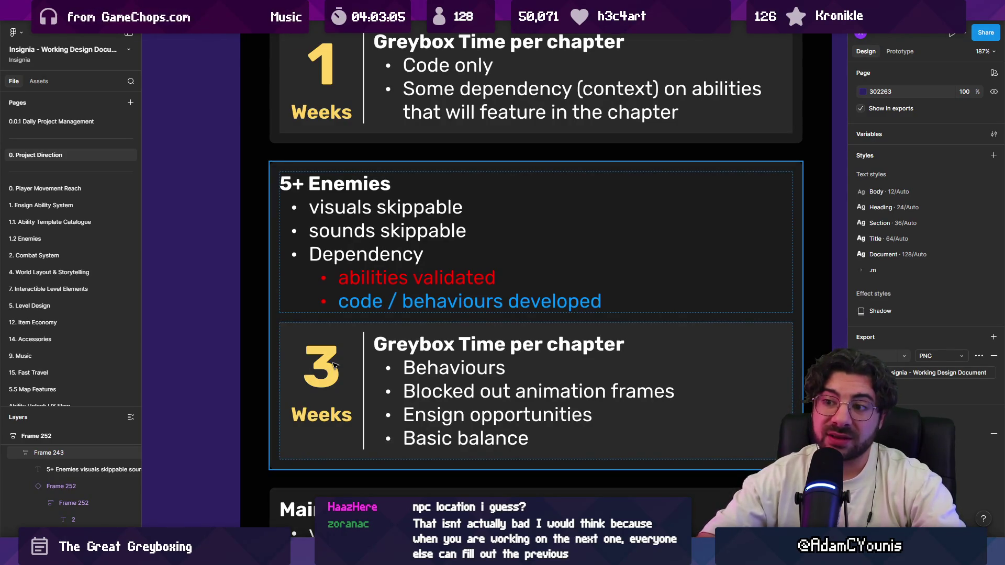
double_click(291, 184)
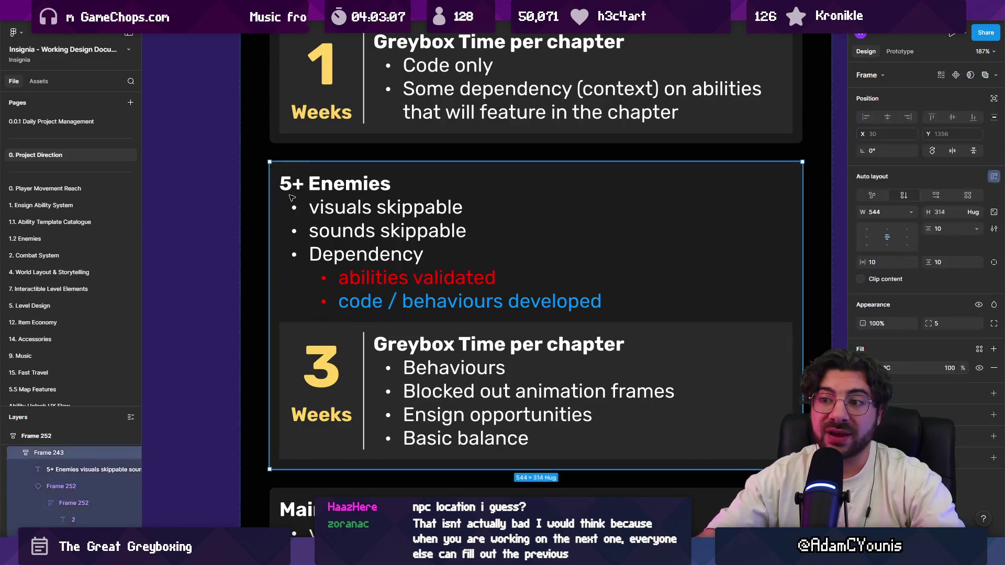
double_click(292, 184)
left_click(291, 184)
key("shift+Left")
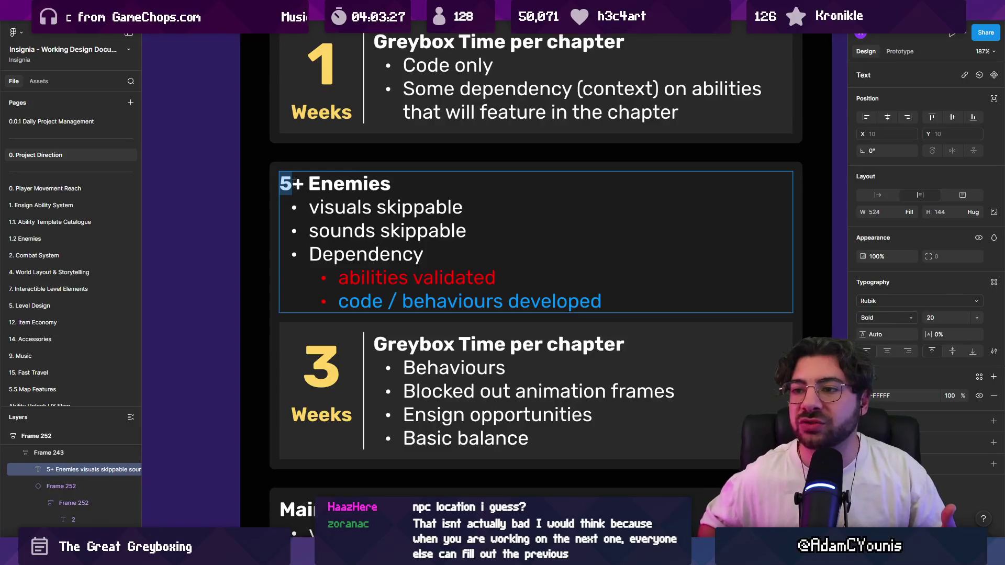
key("Escape")
scroll(291, 274, "down", 5)
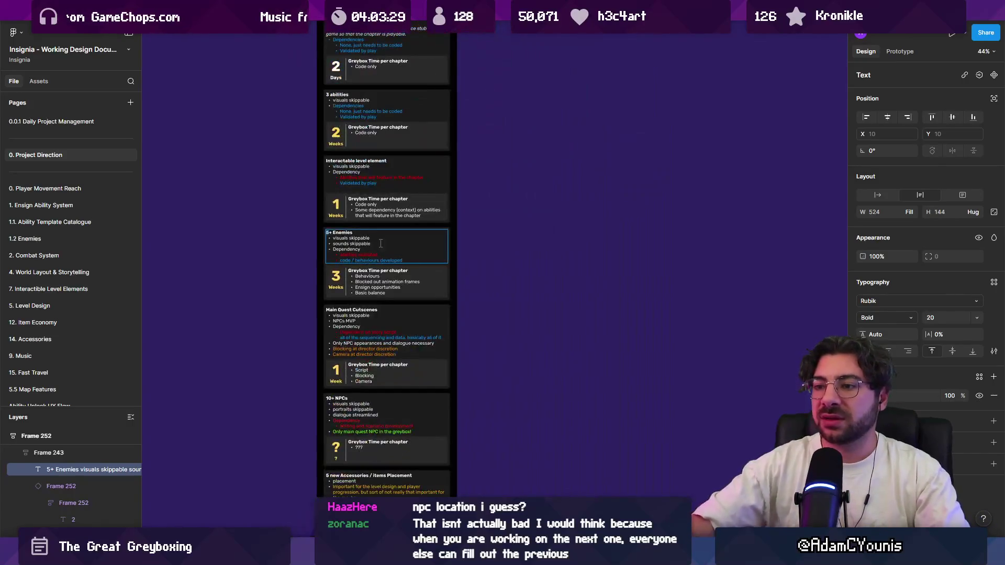
left_click(489, 293)
scroll(403, 268, "down", 3)
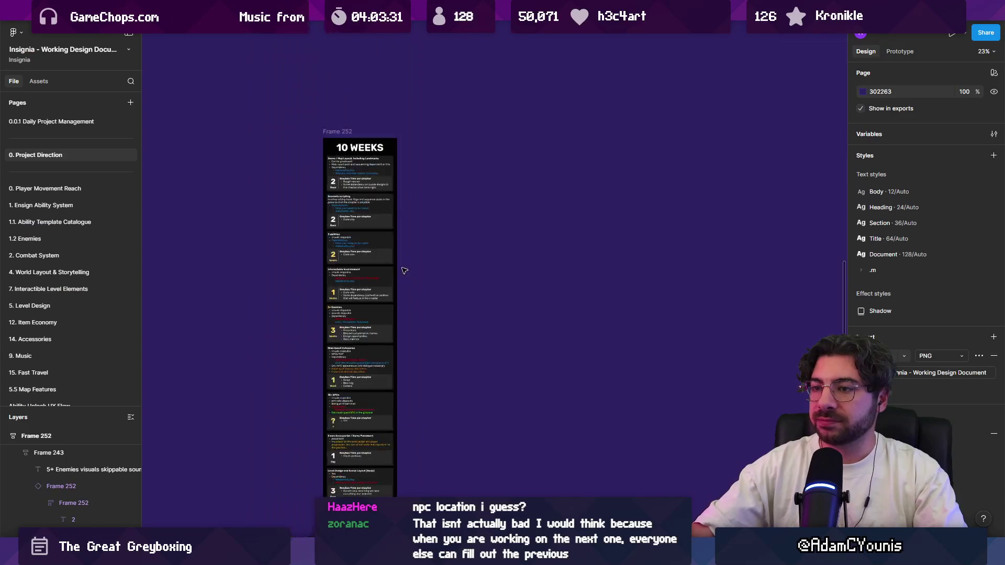
scroll(386, 357, "up", 3)
scroll(308, 314, "up", 5)
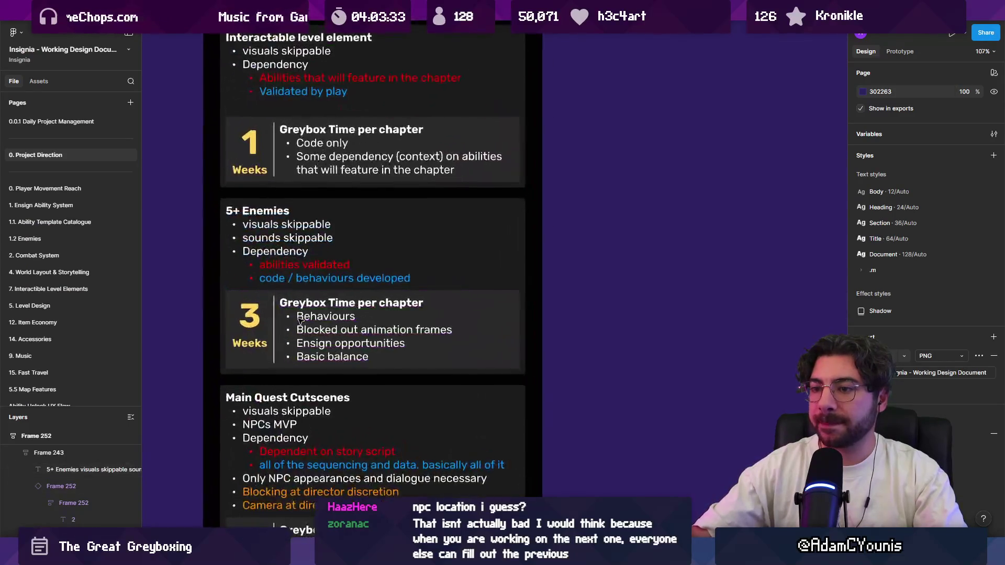
double_click(395, 361)
left_click(395, 361)
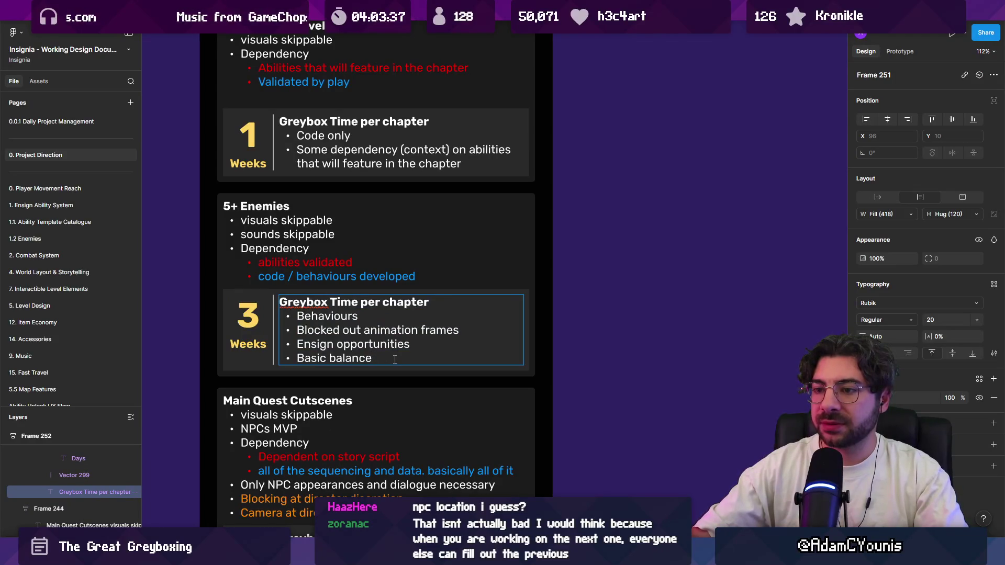
double_click(260, 318)
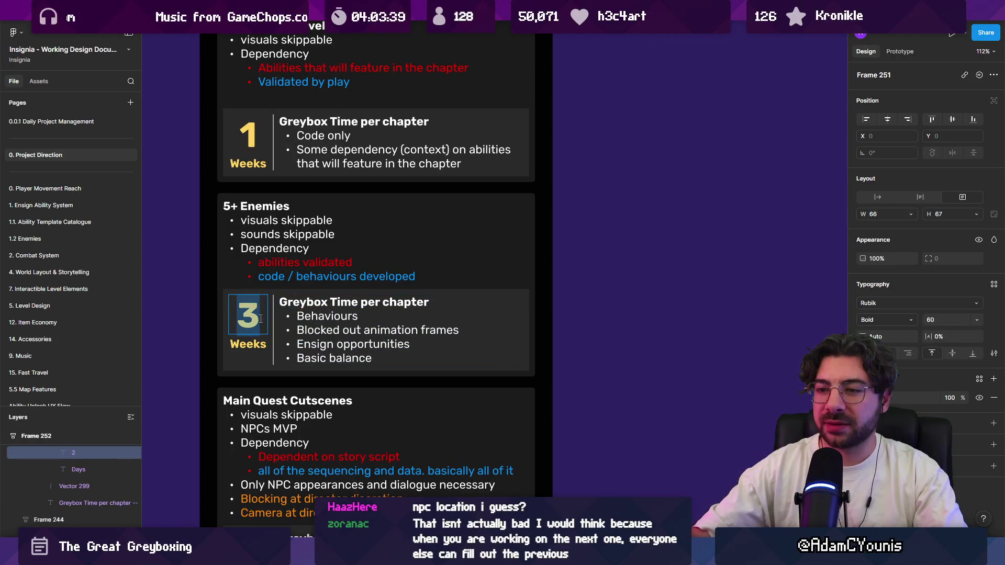
left_click(337, 344)
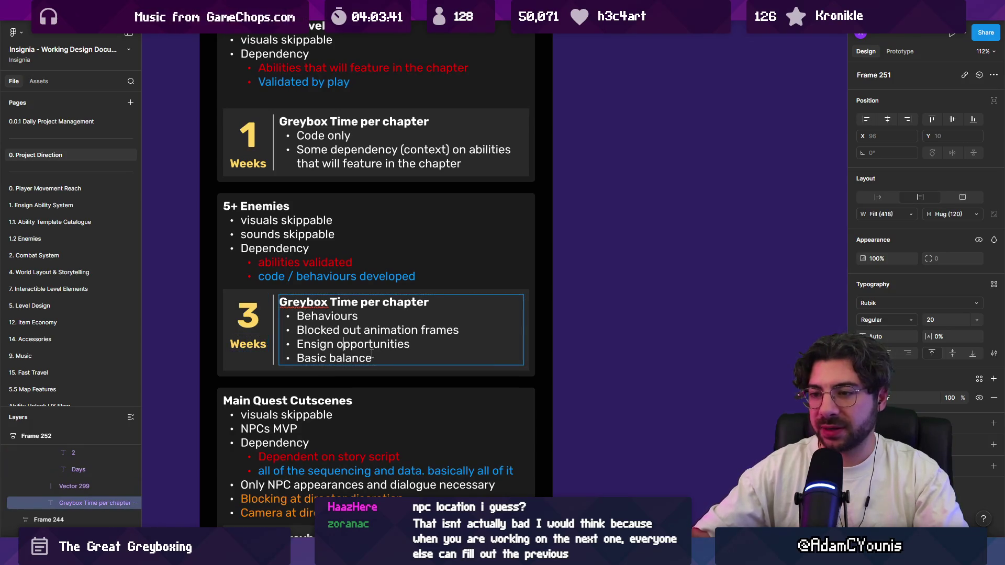
key("Escape")
scroll(518, 351, "down", 5)
left_click(448, 294)
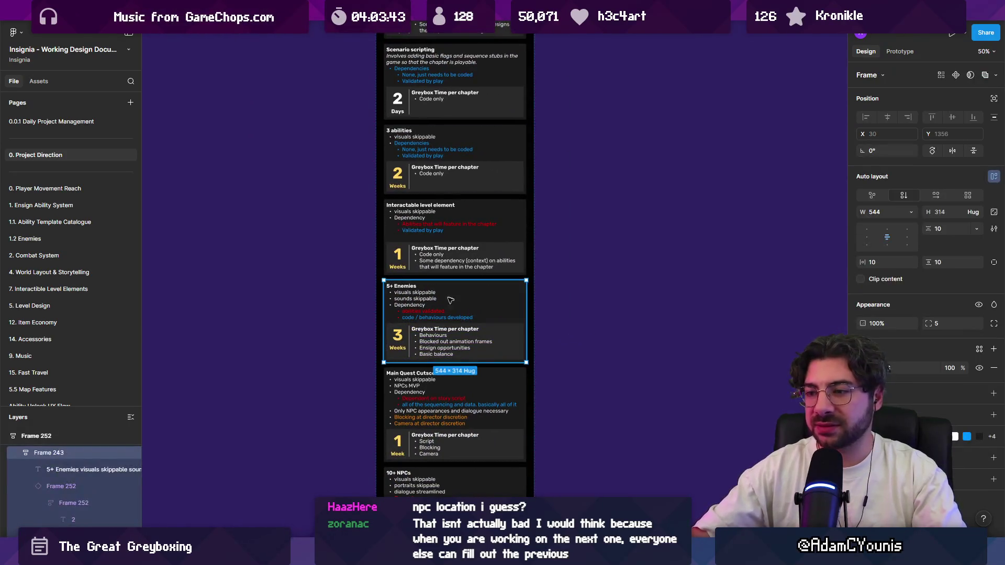
scroll(386, 299, "right", 2)
scroll(386, 299, "down", 1)
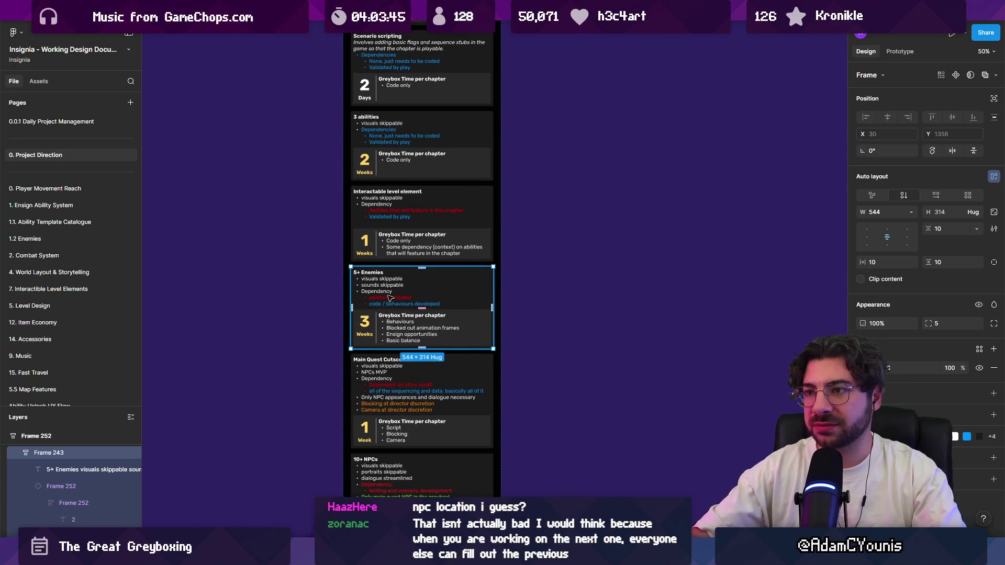
scroll(413, 160, "up", 3)
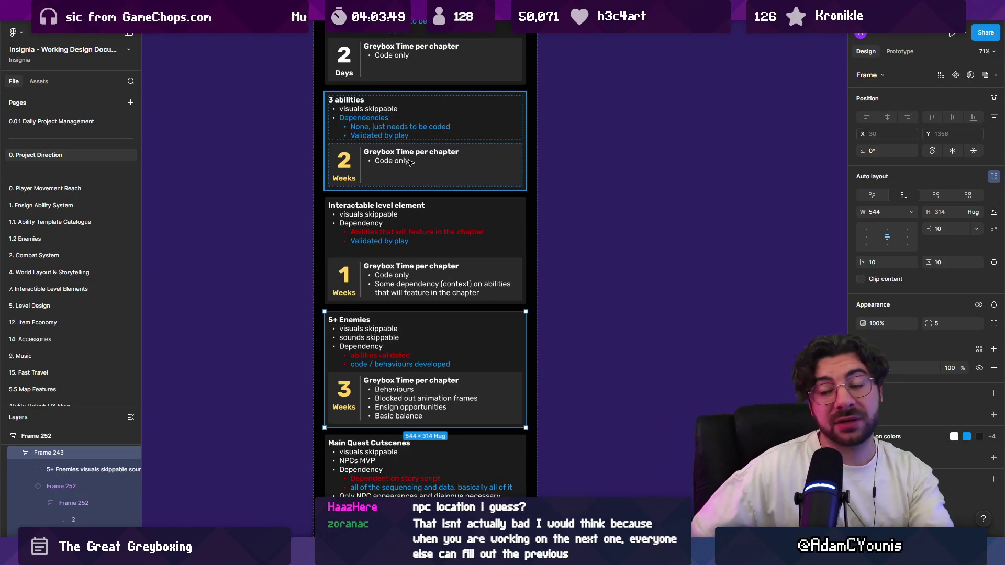
scroll(410, 178, "down", 3)
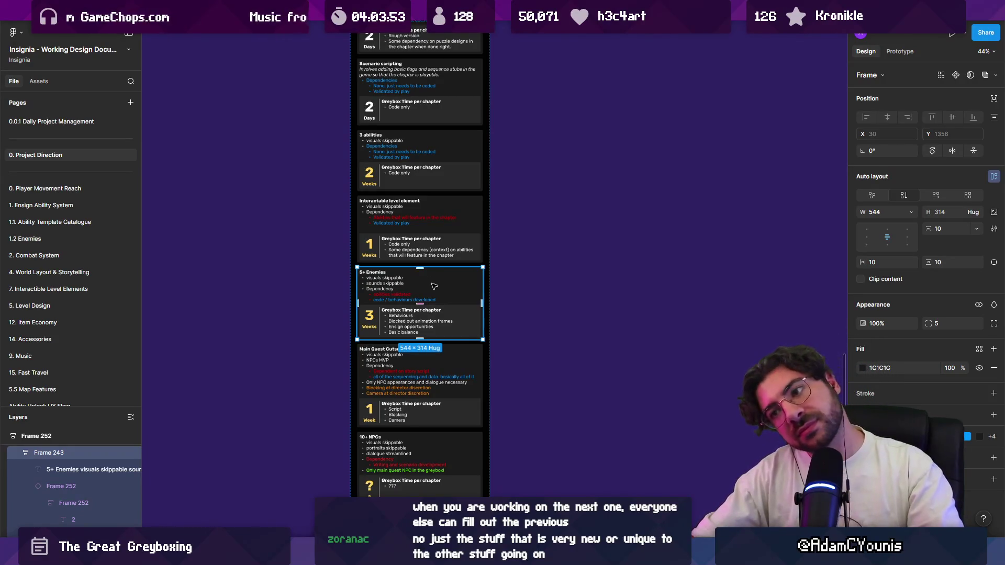
scroll(427, 300, "up", 5)
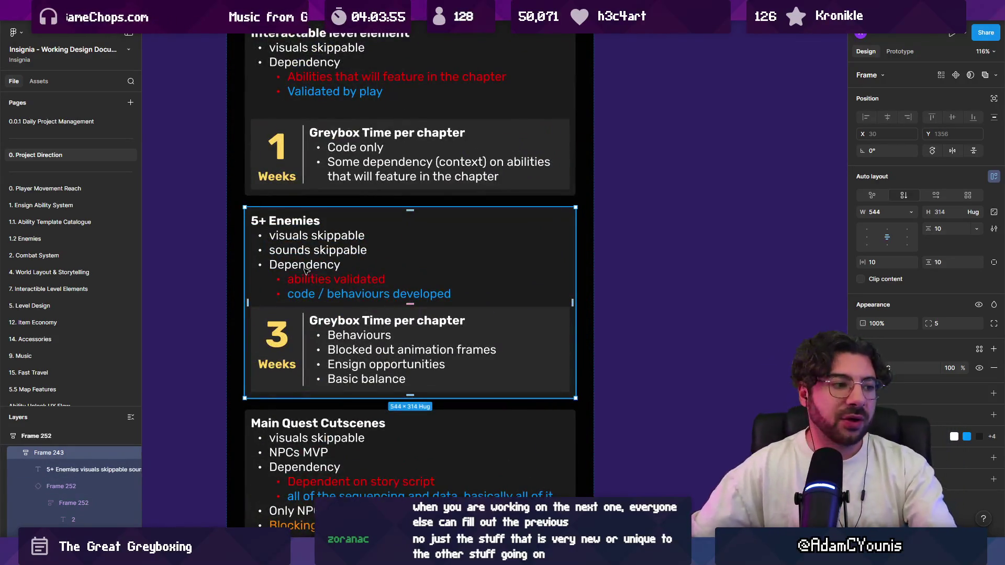
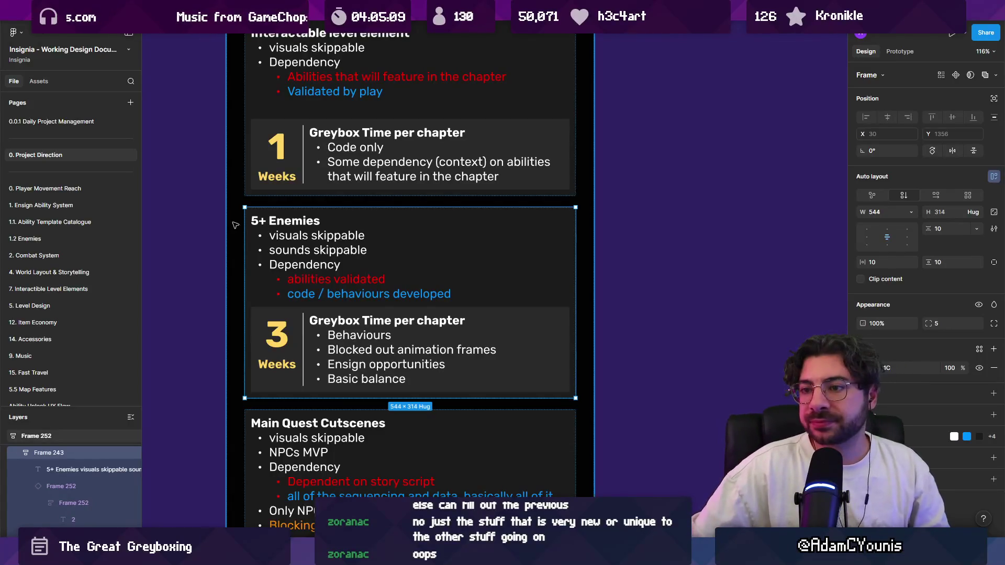
Deselect the 5+ Enemies card and select the whole 10 WEEKS column
left_click(203, 239)
scroll(261, 275, "down", 3)
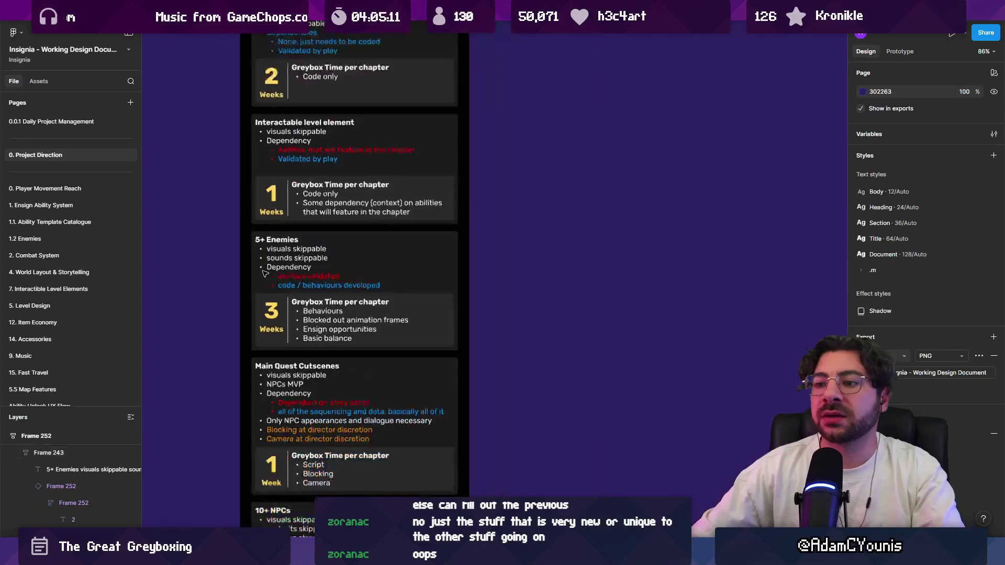
scroll(262, 274, "down", 5)
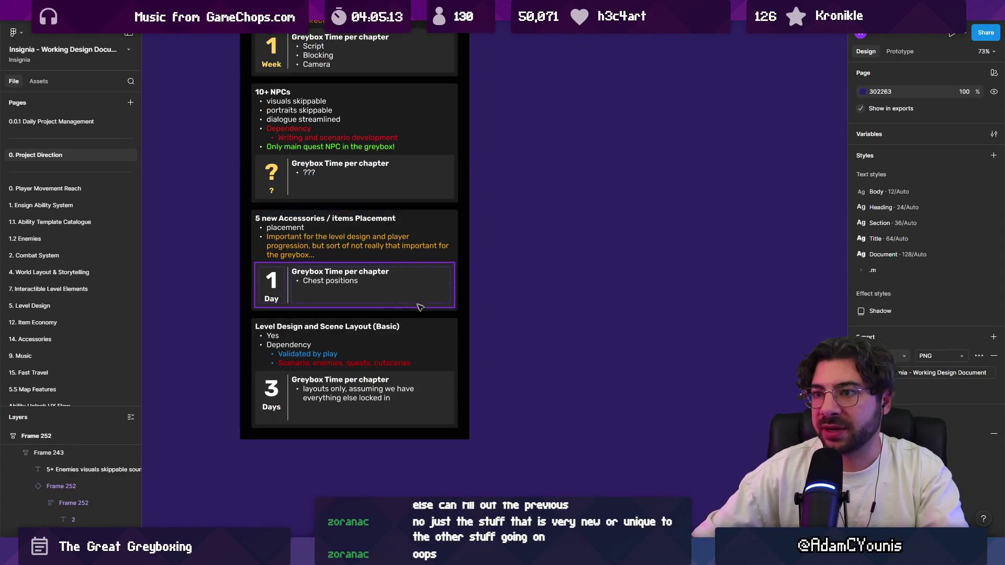
scroll(429, 356, "up", 1, "ctrl")
scroll(429, 355, "down", 8)
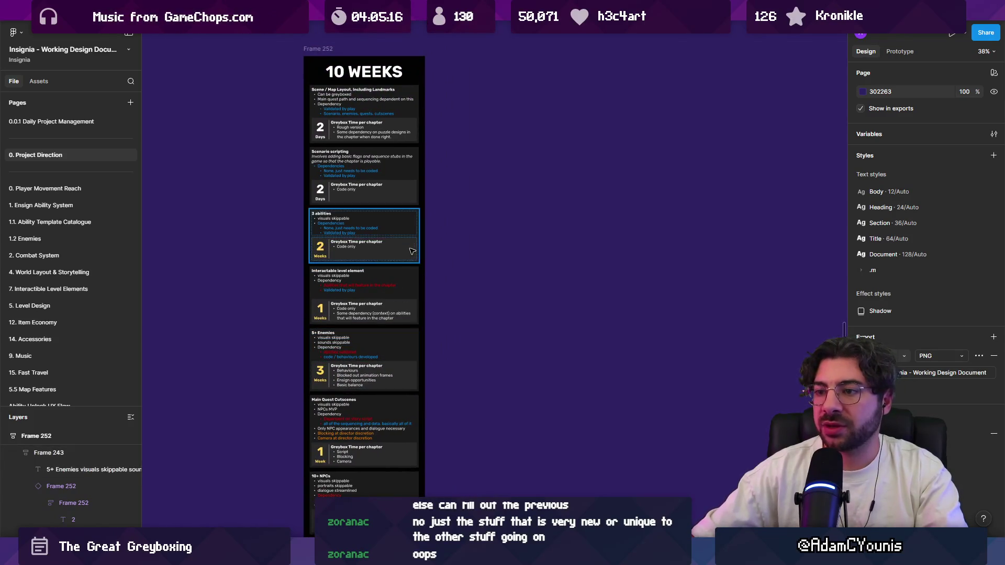
scroll(454, 250, "up", 3)
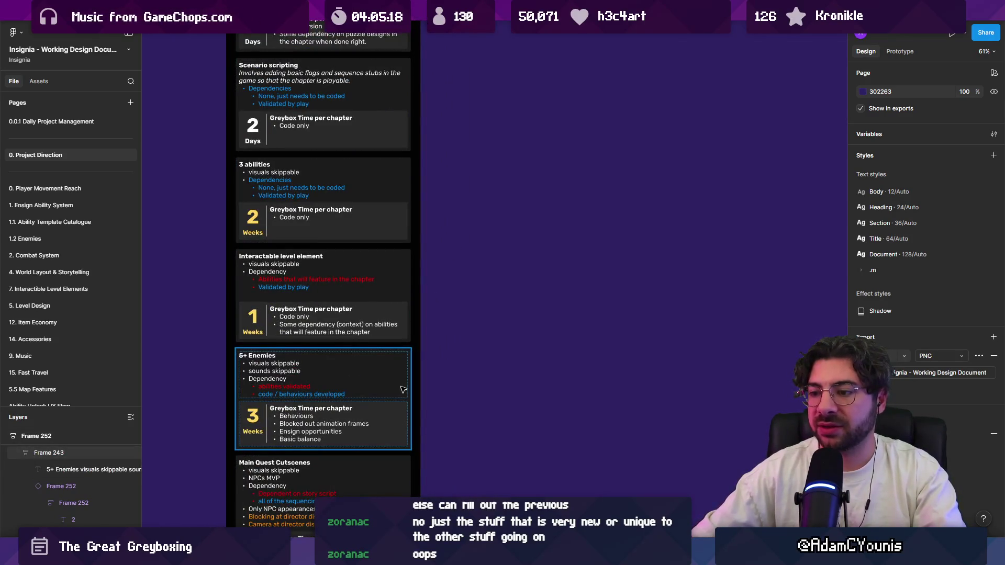
scroll(409, 338, "down", 5)
scroll(409, 339, "down", 2)
left_click(323, 99)
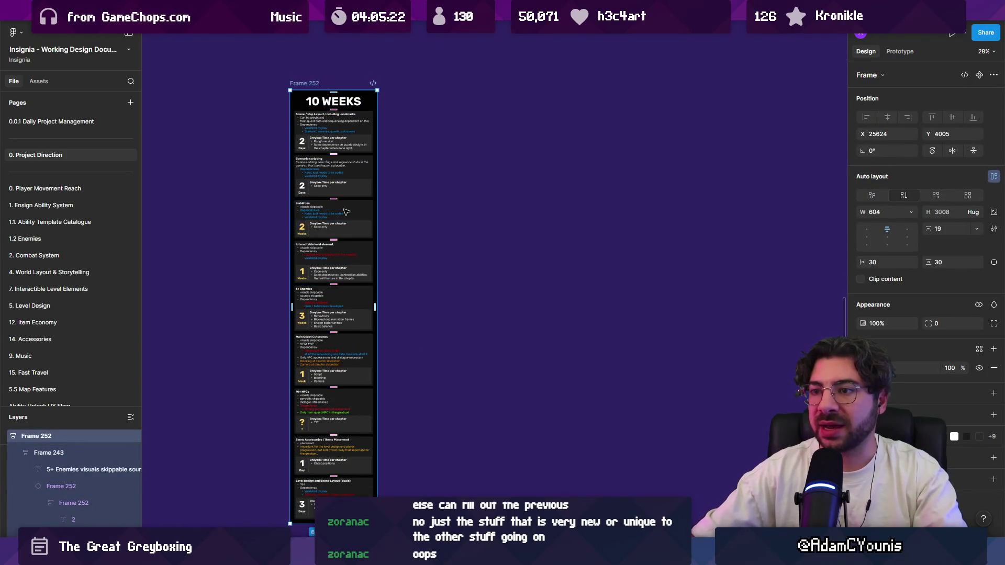
scroll(358, 175, "down", 2)
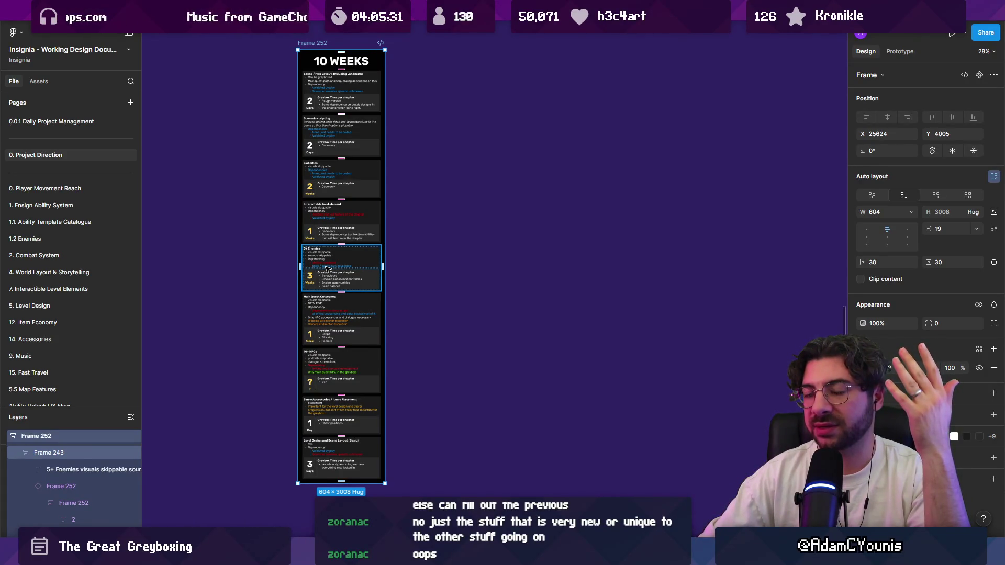
Change the column title from 10 WEEKS to 8 WEEKS, then clear the selection
double_click(335, 60)
scroll(316, 62, "up", 4, "ctrl")
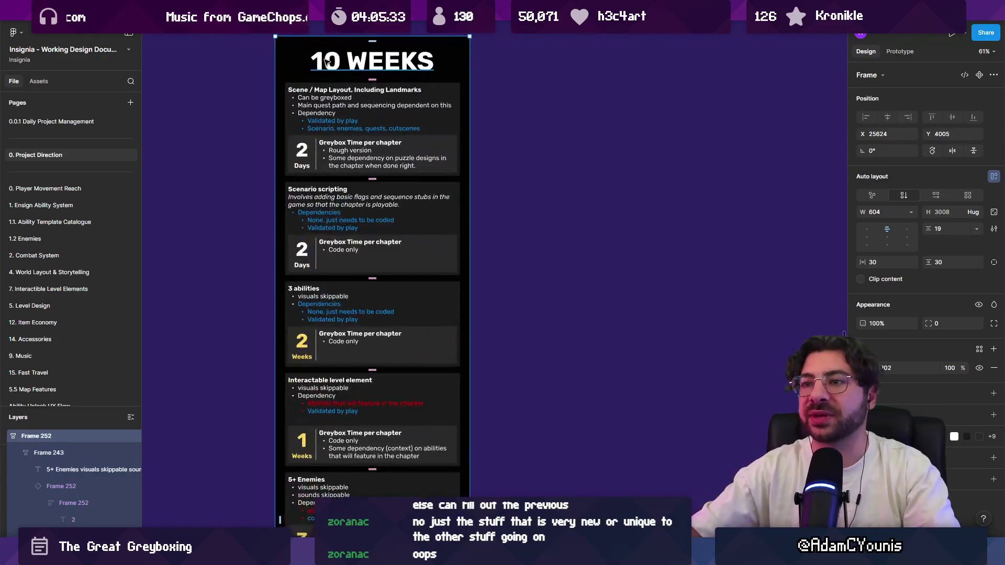
type("8")
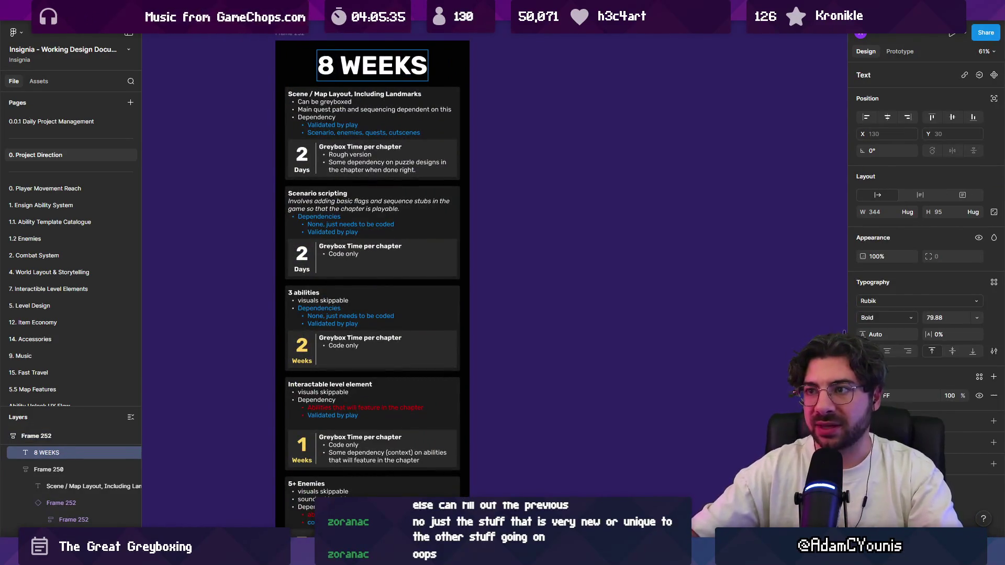
key("Escape")
scroll(502, 137, "down", 5, "ctrl")
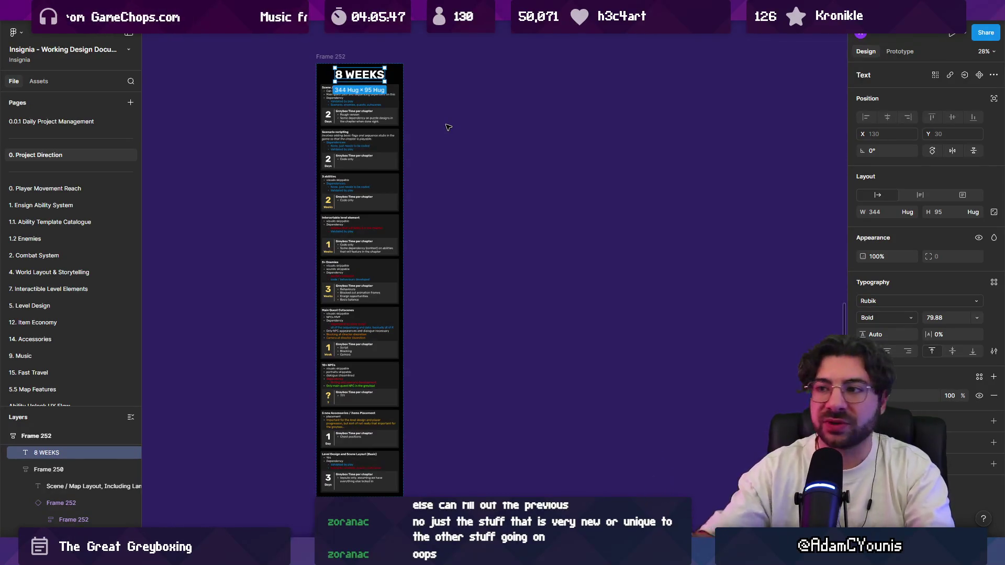
left_click(361, 56)
Duplicate the 8 WEEKS column and set the copy's abilities and 5+ Enemies estimates to 1
key("ctrl+d")
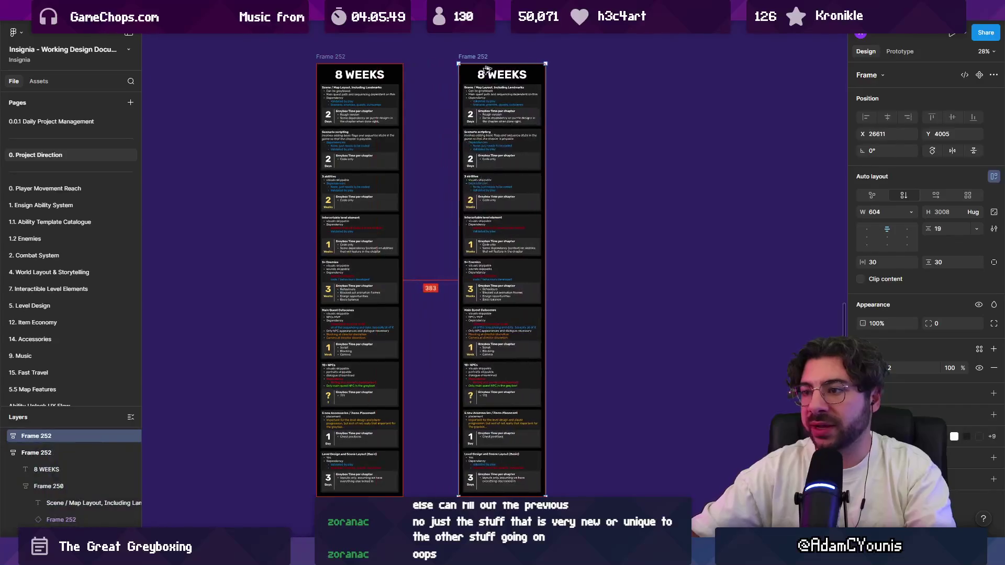
scroll(475, 201, "up", 3)
left_click(472, 198, "ctrl")
double_click(473, 199)
type("1")
key("Escape")
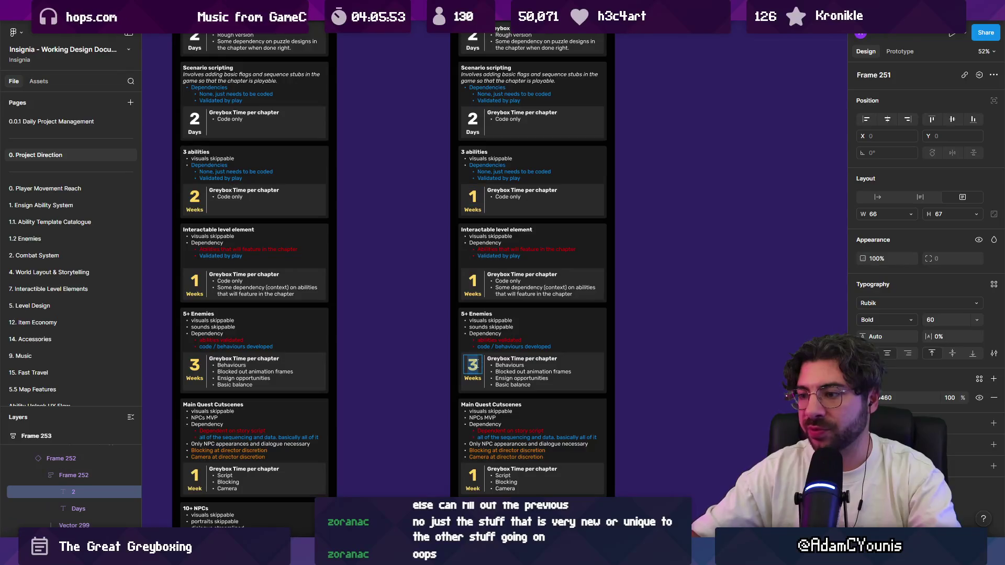
double_click(474, 365)
type("1")
scroll(445, 341, "down", 3)
key("Escape")
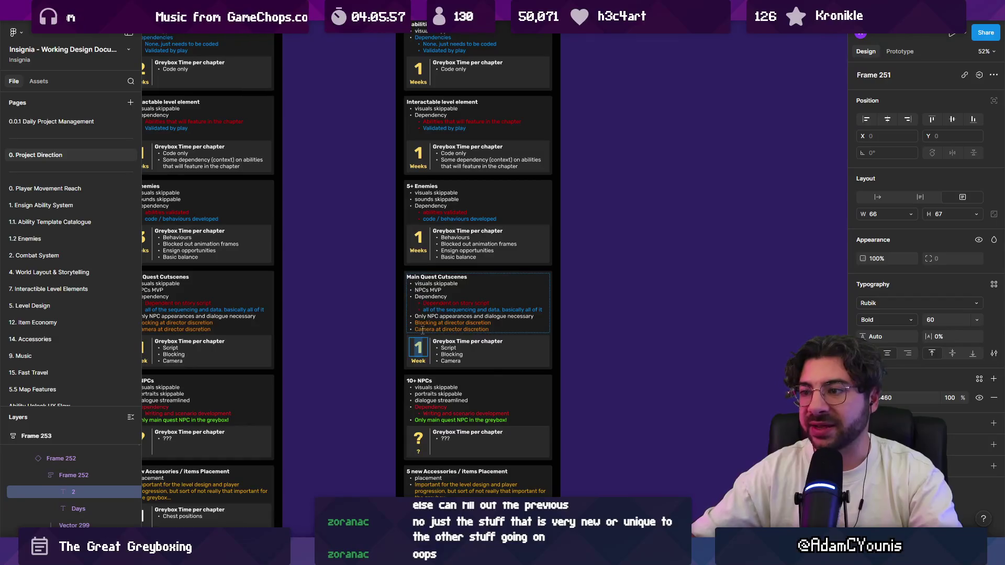
scroll(441, 331, "down", 3)
left_click(388, 274)
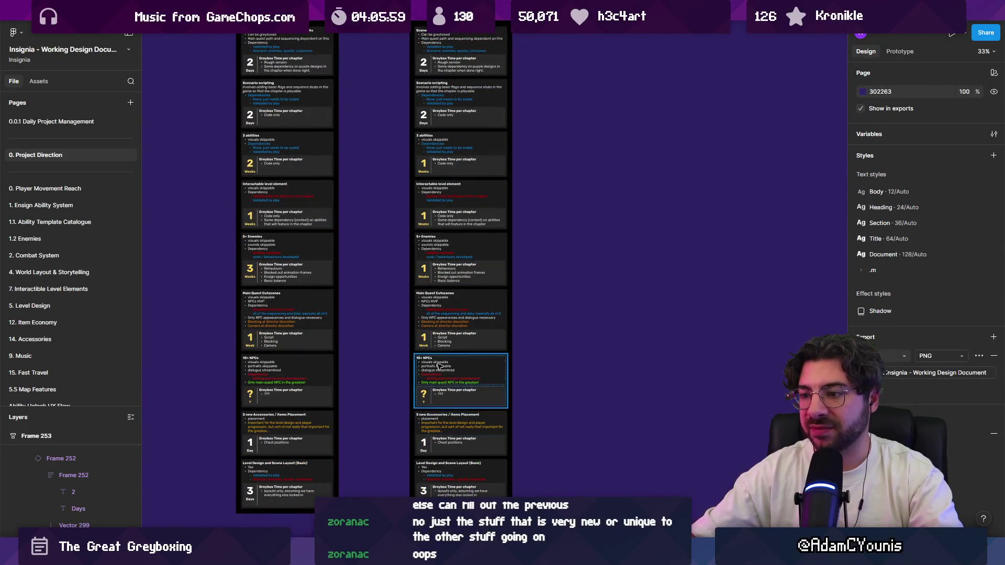
Make the copy's cutscenes estimate white text reading 3 Days
scroll(414, 278, "up", 5)
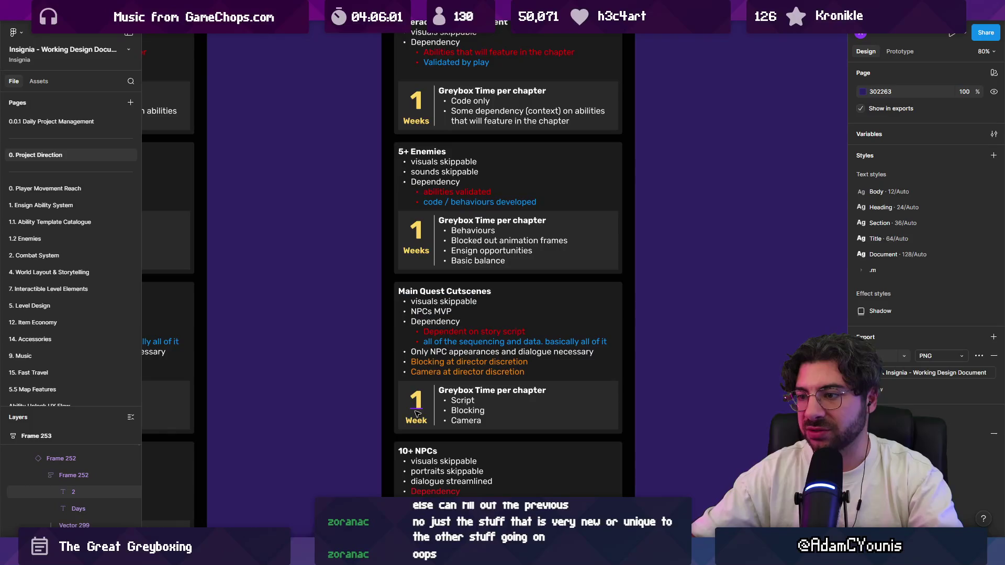
left_click(417, 407)
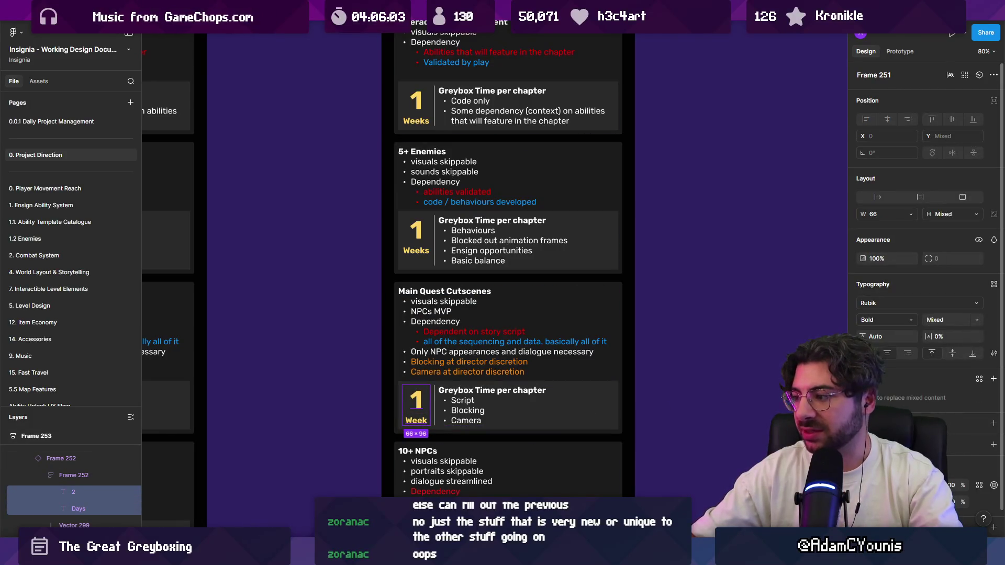
left_click(730, 301)
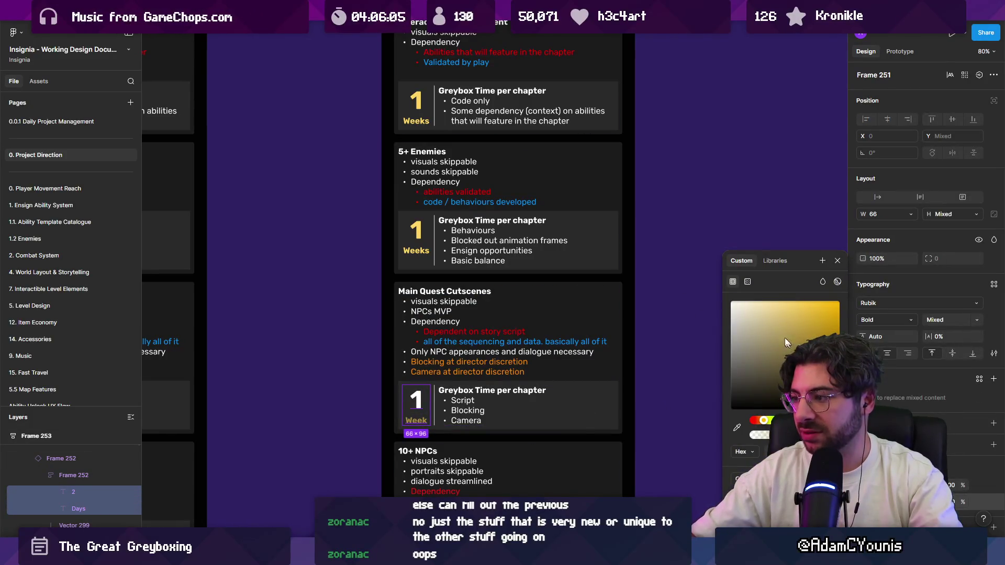
scroll(610, 319, "down", 3)
double_click(425, 321)
type("3")
left_click(418, 341)
double_click(417, 340)
type("Days")
key("Escape")
key("Escape")
scroll(454, 316, "down", 1)
scroll(454, 316, "down", 5)
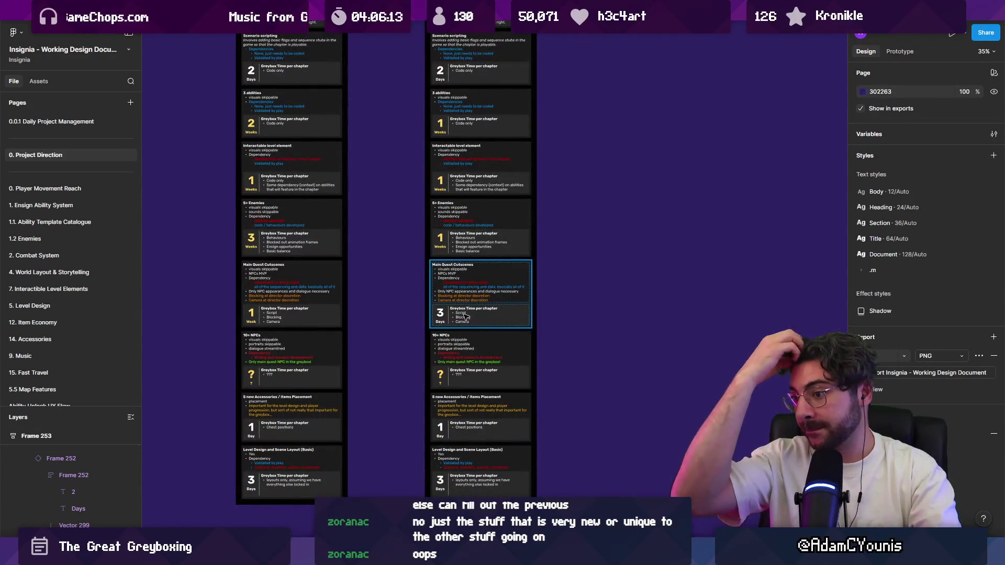
scroll(465, 317, "down", 2)
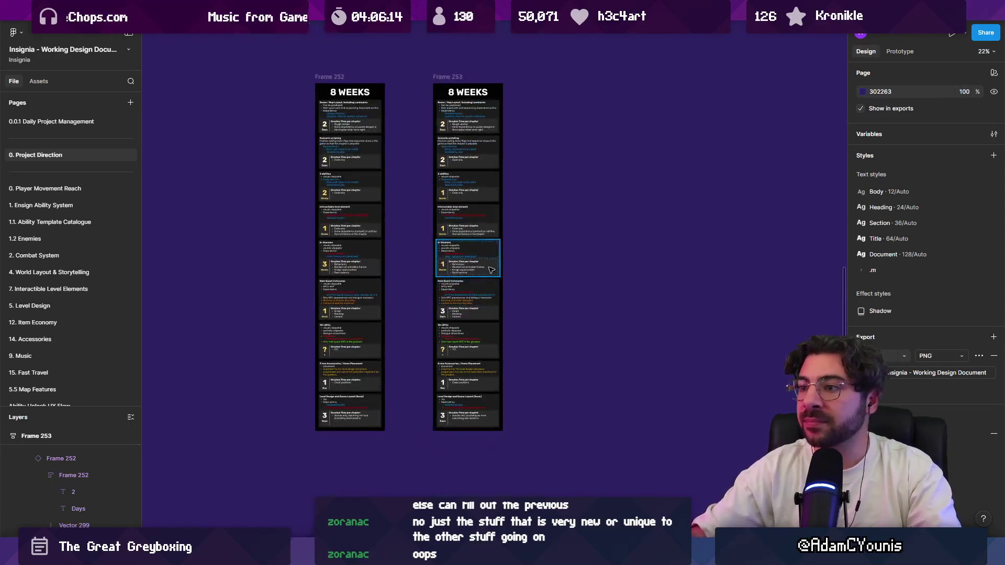
Change the copied column's title from 8 WEEKS to 5 WEEKS and deselect
scroll(372, 129, "left", 2)
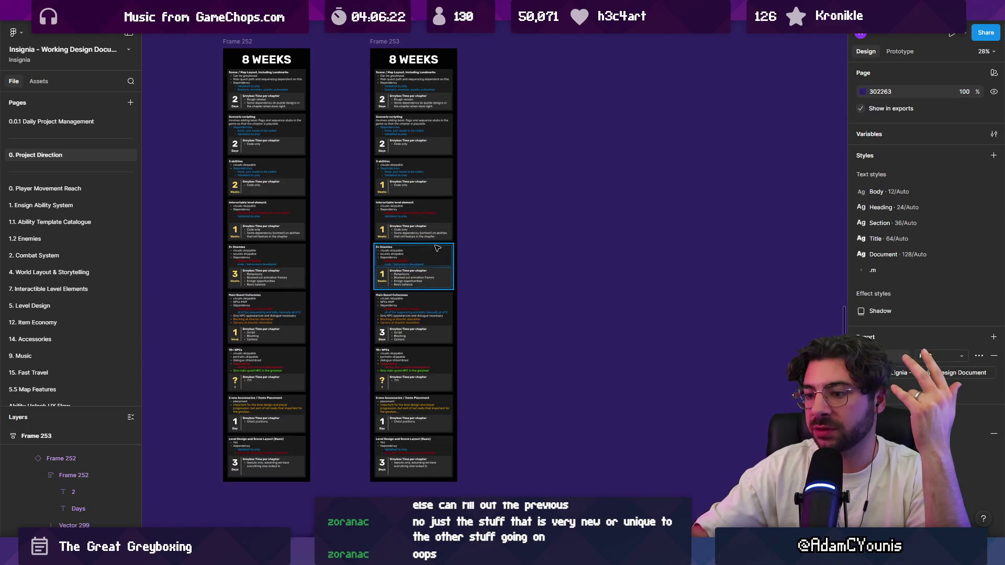
left_click(397, 59)
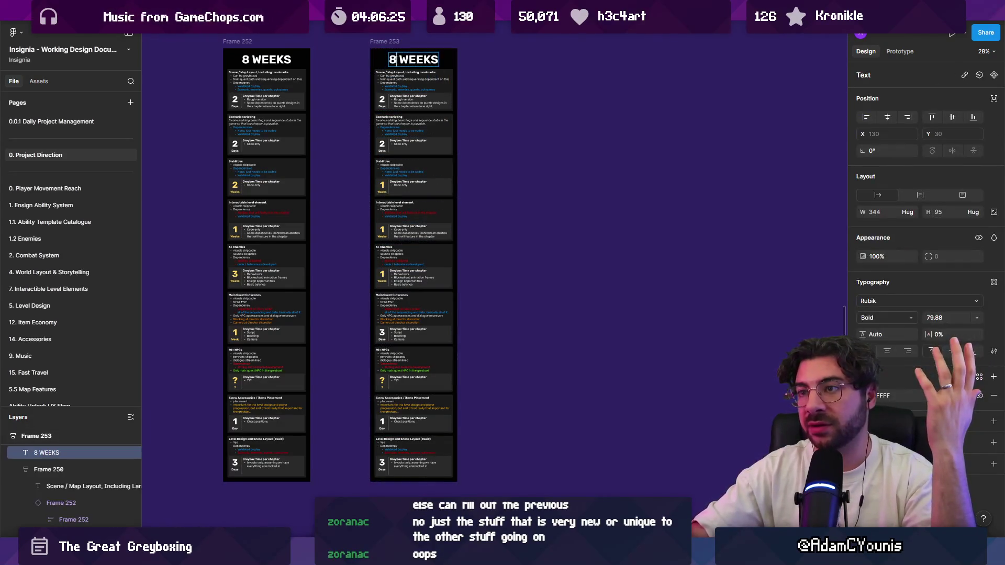
type("5")
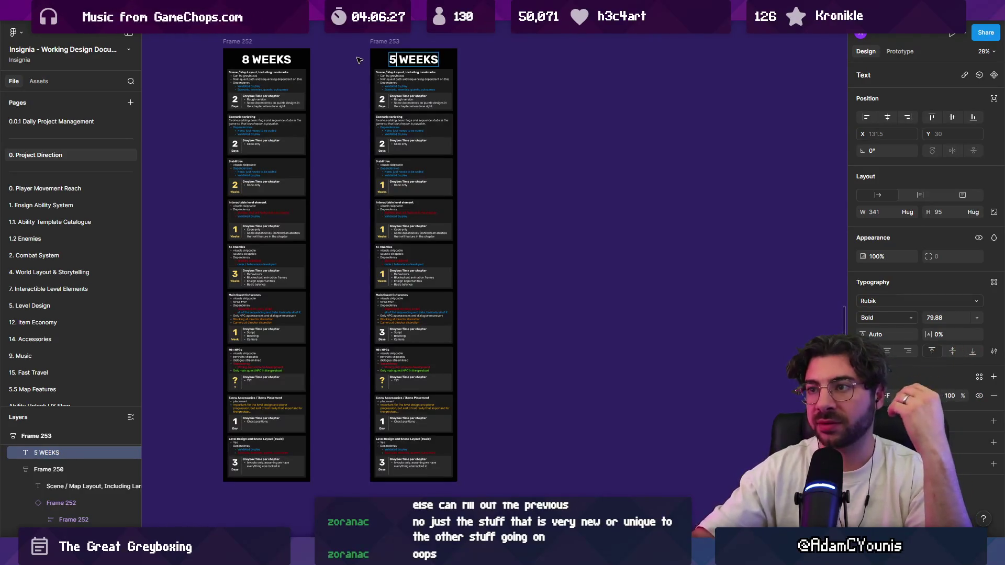
key("Escape")
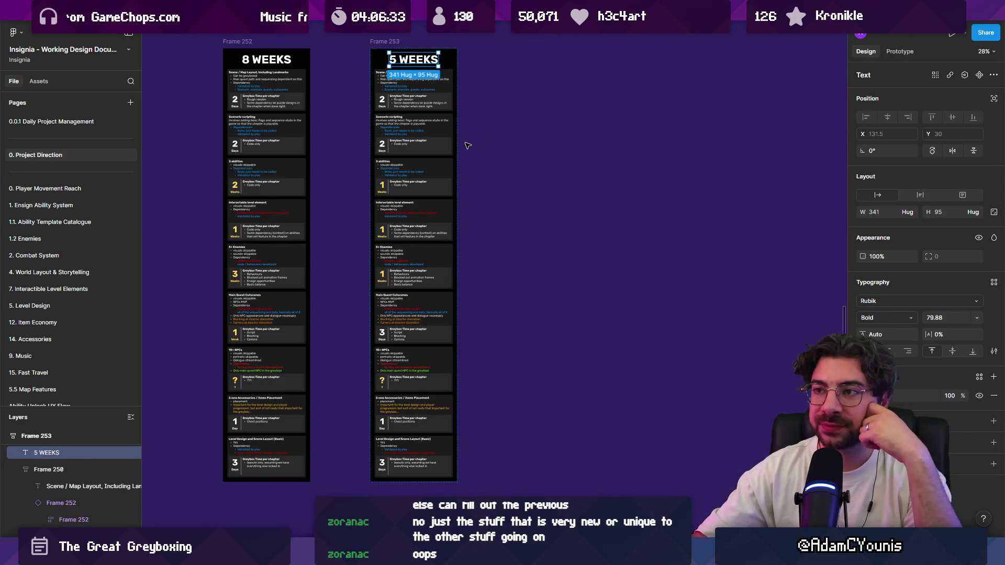
left_click(329, 103)
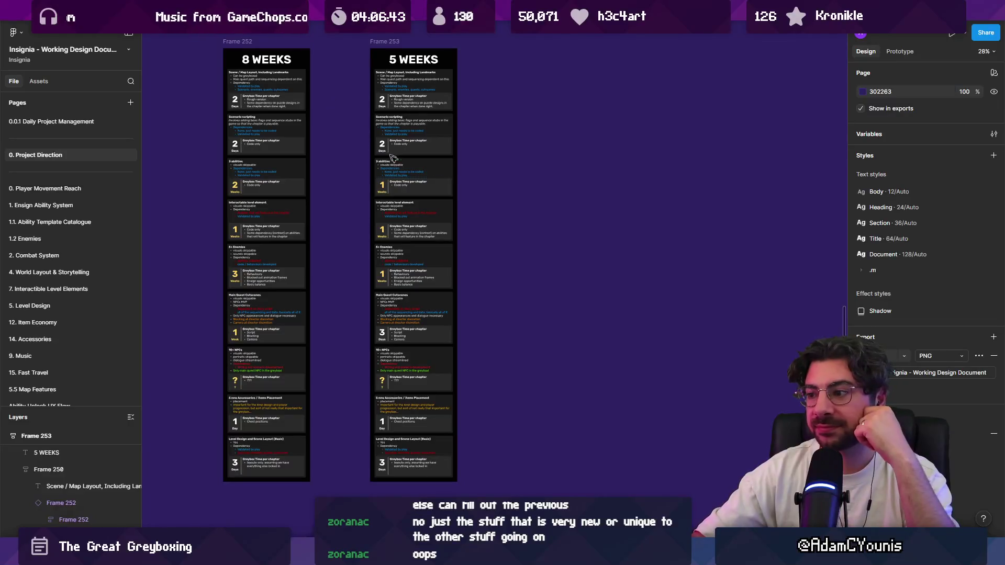
key("super+n")
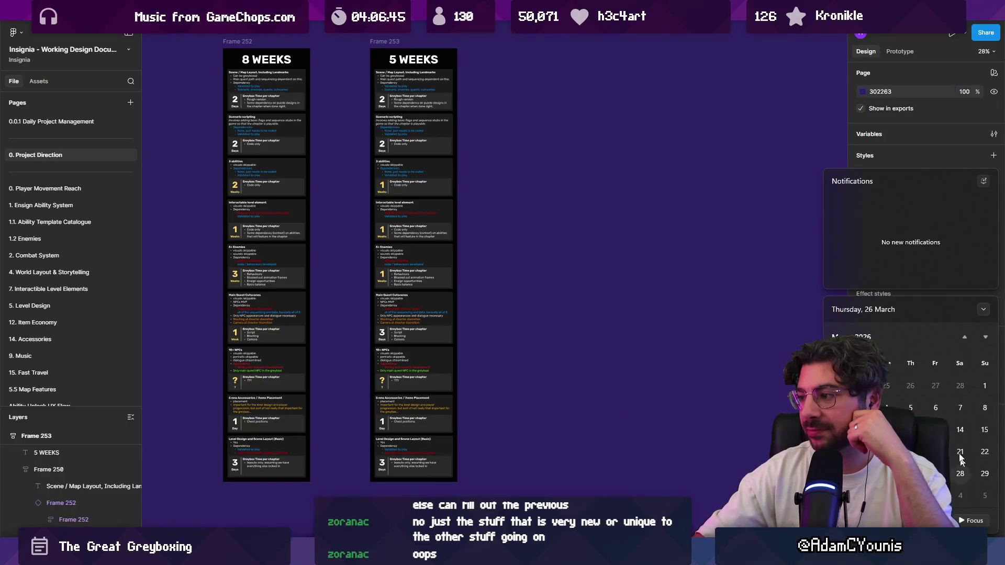
Dismiss the notifications panel and pan the canvas to frame the 8 WEEKS and 5 WEEKS columns
left_click(652, 316)
scroll(386, 255, "left", 8)
scroll(386, 255, "up", 2)
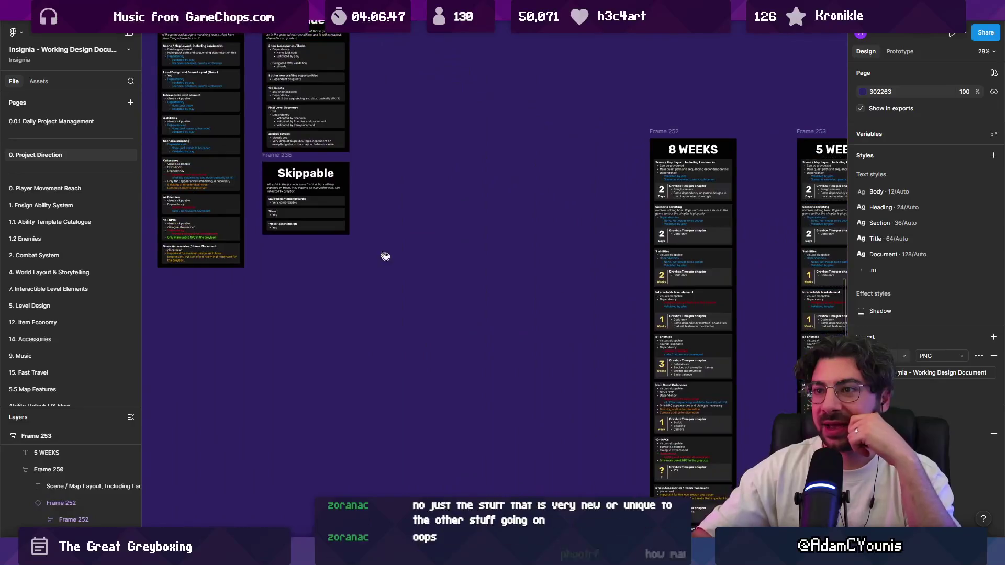
scroll(387, 255, "up", 5)
scroll(424, 272, "up", 5)
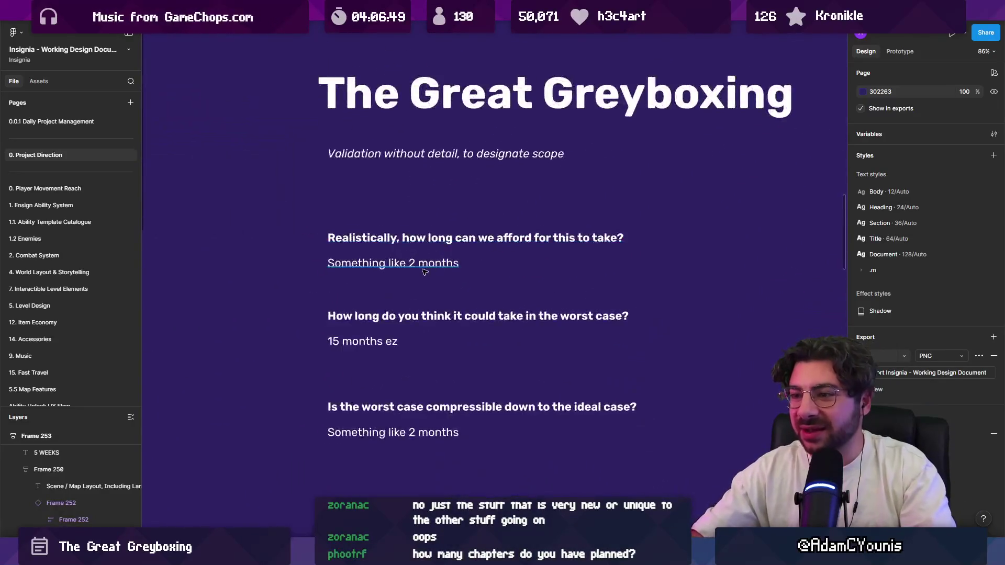
scroll(424, 271, "up", 4)
double_click(397, 253)
scroll(404, 260, "down", 6)
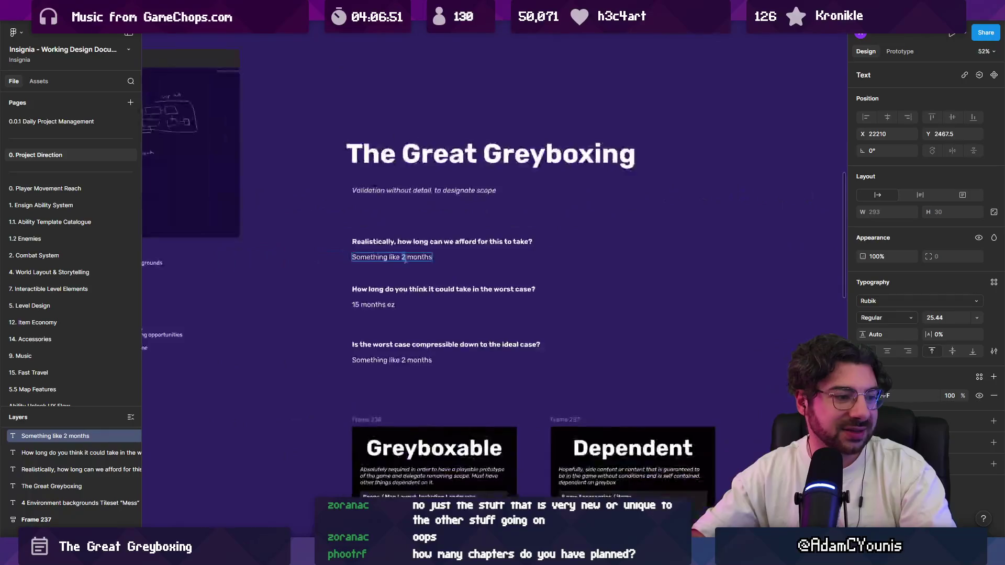
scroll(405, 259, "down", 5)
scroll(468, 306, "right", 3)
scroll(467, 306, "up", 3)
scroll(467, 306, "up", 3)
scroll(467, 306, "down", 3)
scroll(500, 208, "up", 1)
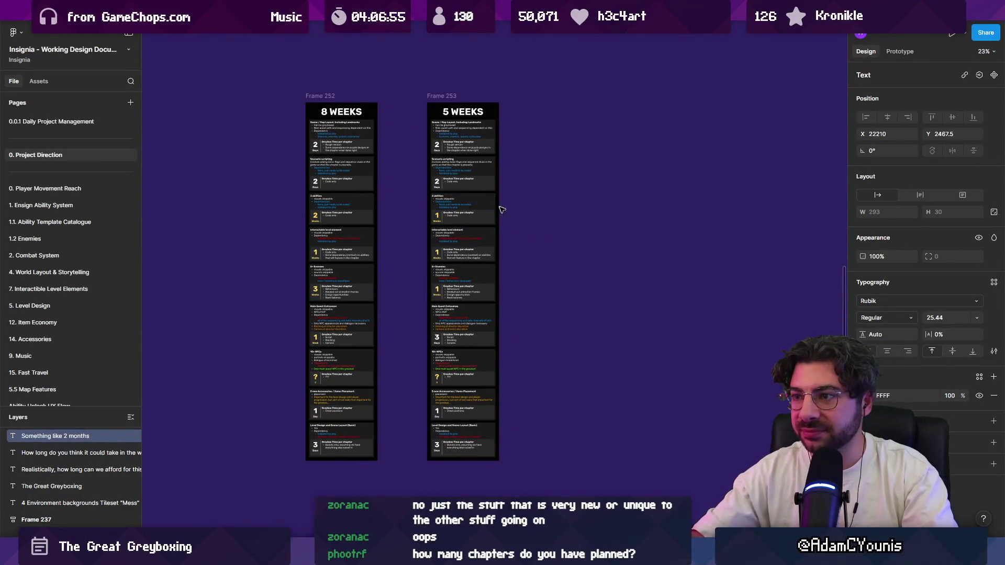
scroll(500, 207, "up", 3)
scroll(506, 234, "down", 2)
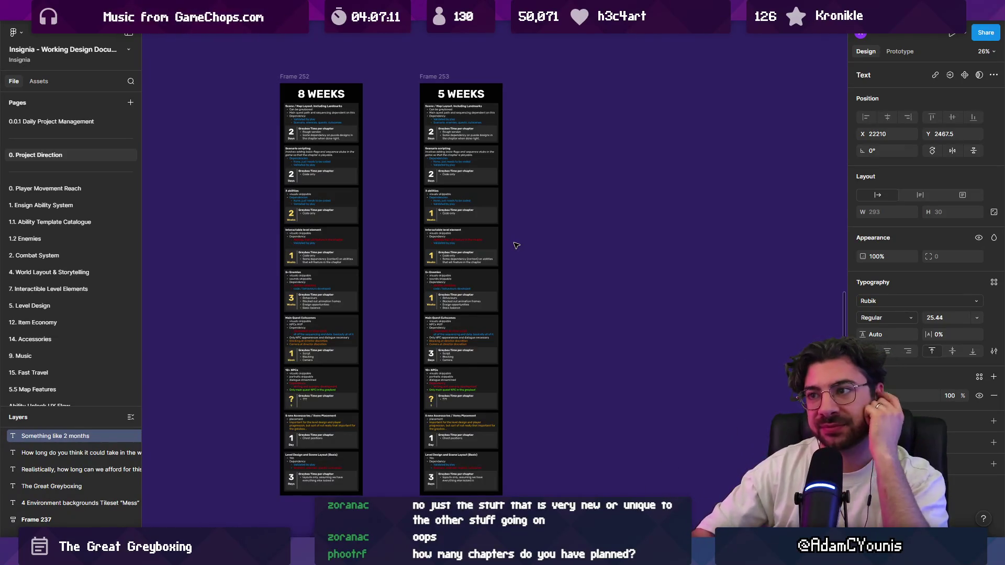
left_click(436, 76)
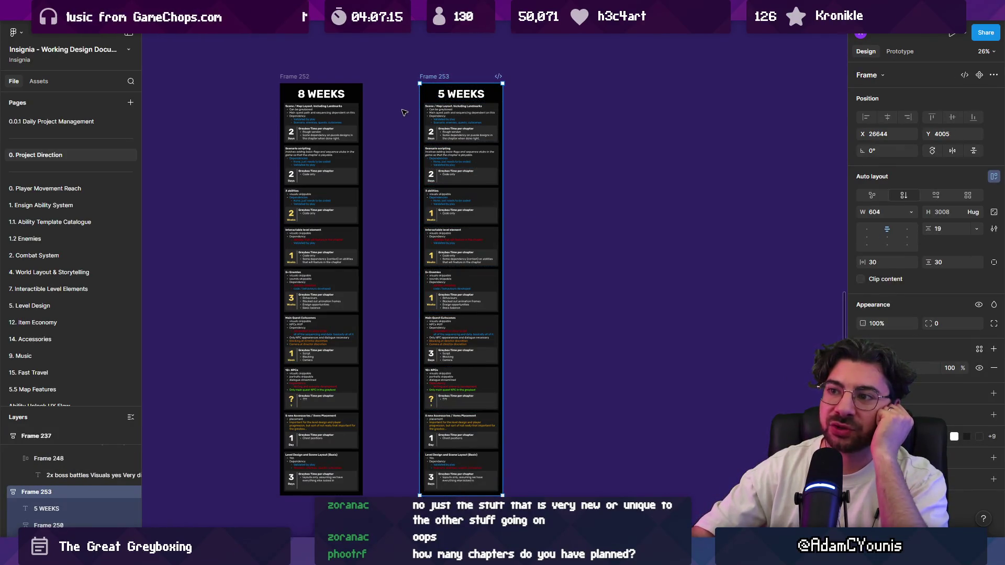
scroll(403, 114, "left", 10)
scroll(402, 114, "up", 5)
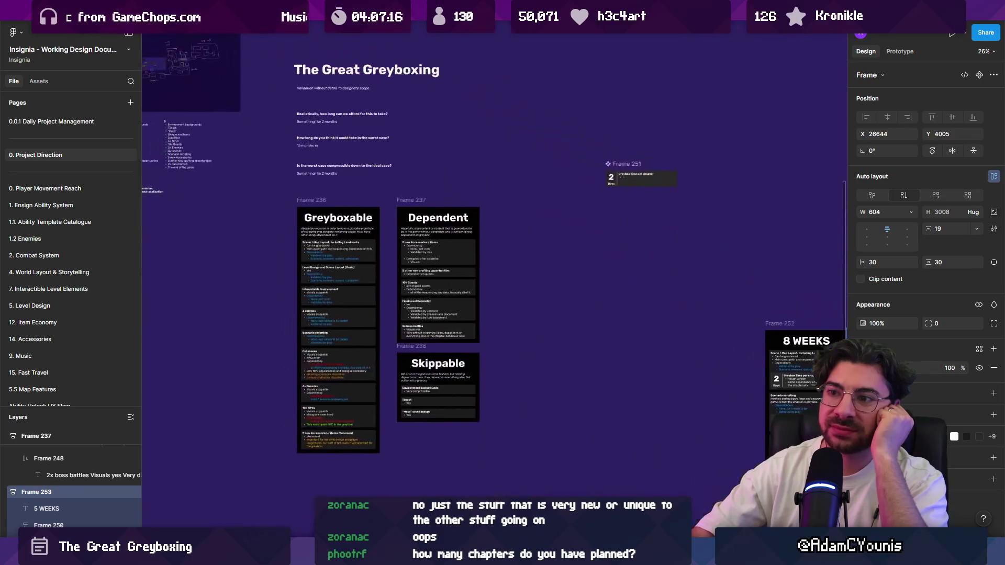
left_click_drag(729, 258, 236, 23)
scroll(381, 166, "down", 1)
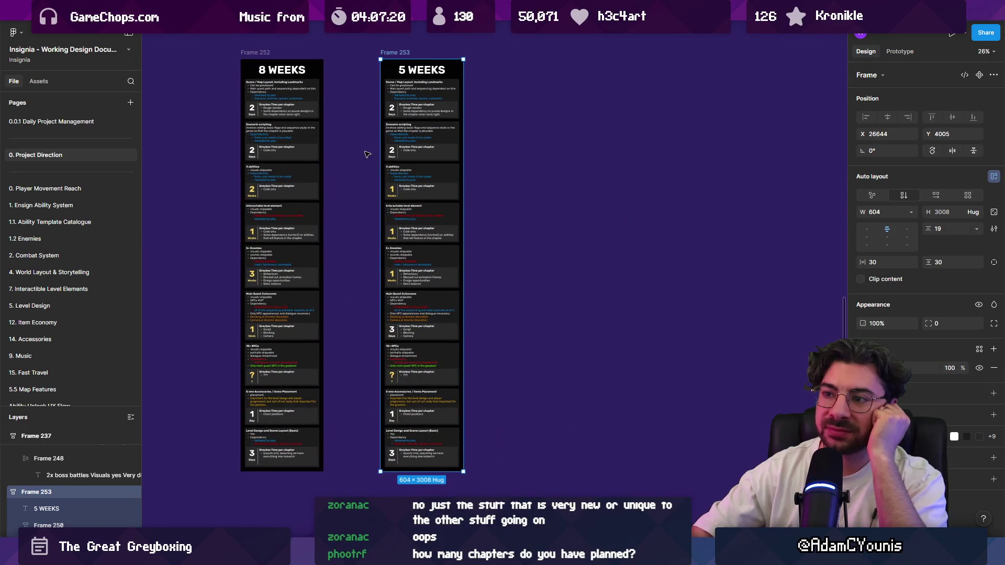
left_click_drag(360, 164, 386, 195)
scroll(386, 195, "down", 1)
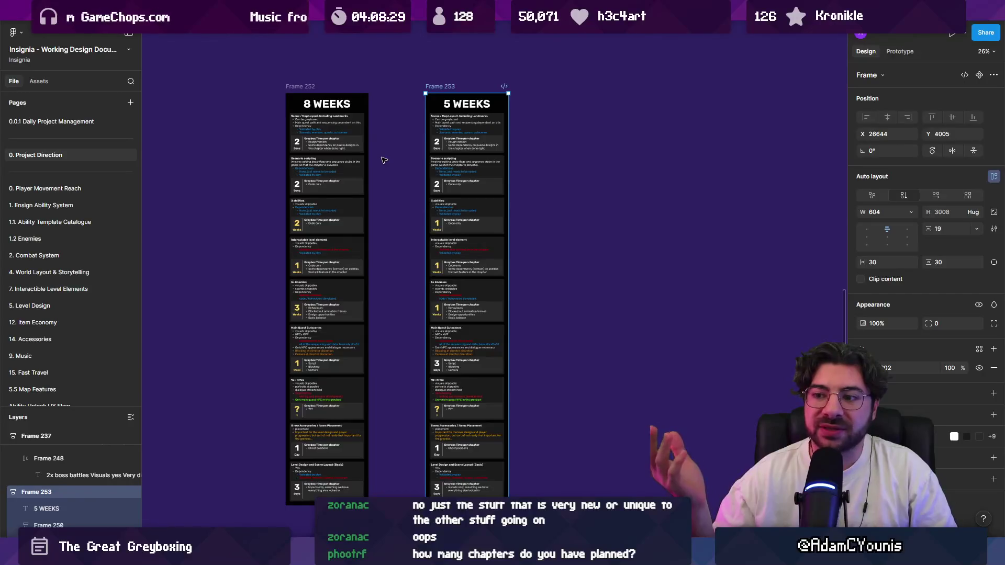
mouse_move(390, 150)
left_mouse_down()
mouse_move(558, 150)
mouse_move(525, 109)
left_mouse_up()
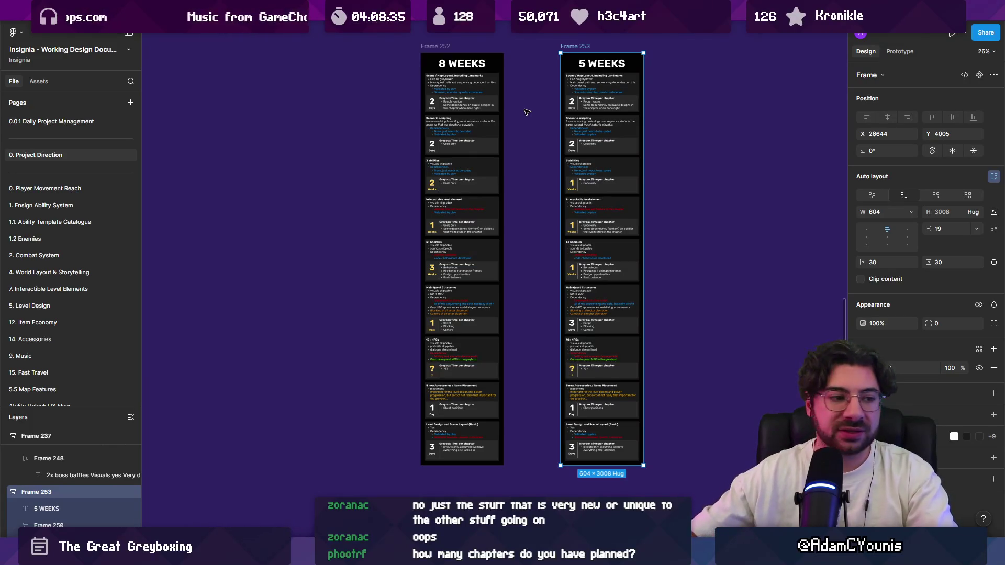
Zoom in on the 8 WEEKS plan and select its Scenario scripting card
scroll(381, 162, "up", 10)
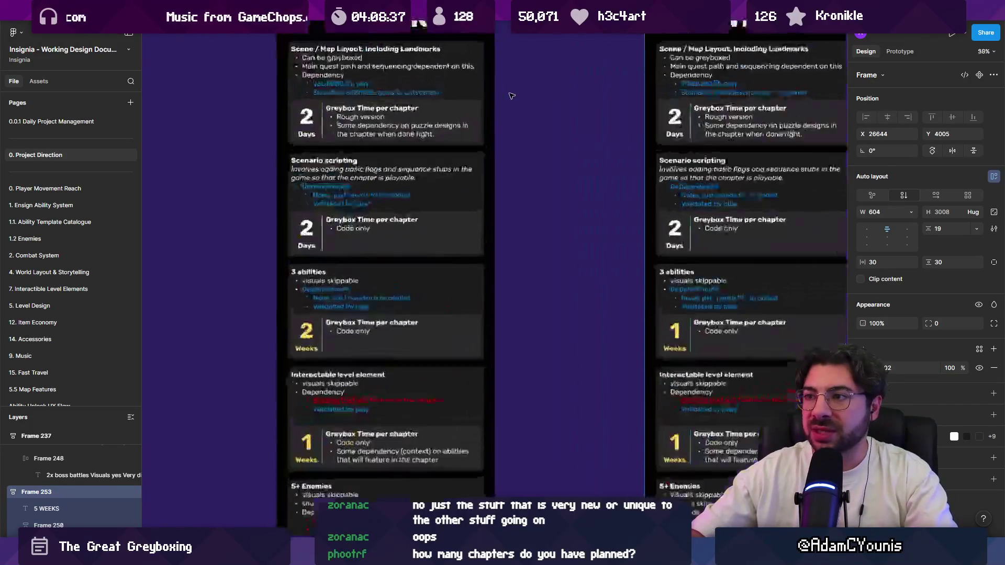
scroll(380, 162, "down", 3)
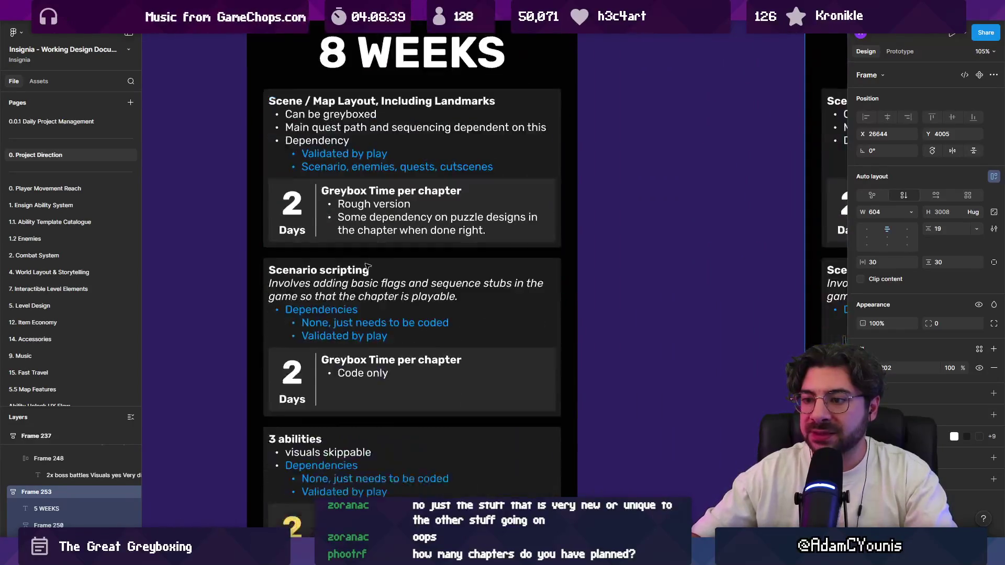
left_click(373, 229)
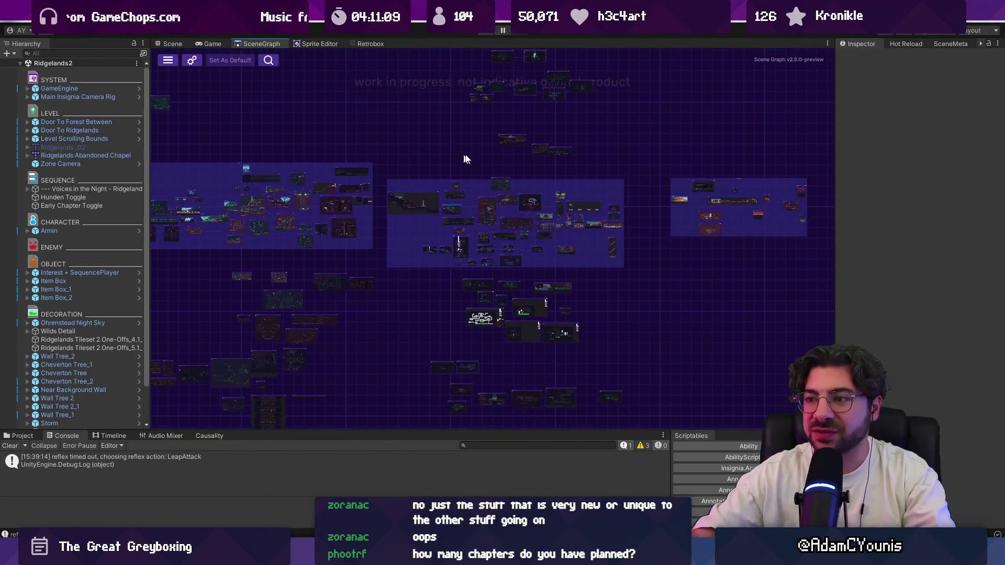
Show the project assets and load the Cheverton Hall scene from the scene graph
scroll(315, 224, "up", 5)
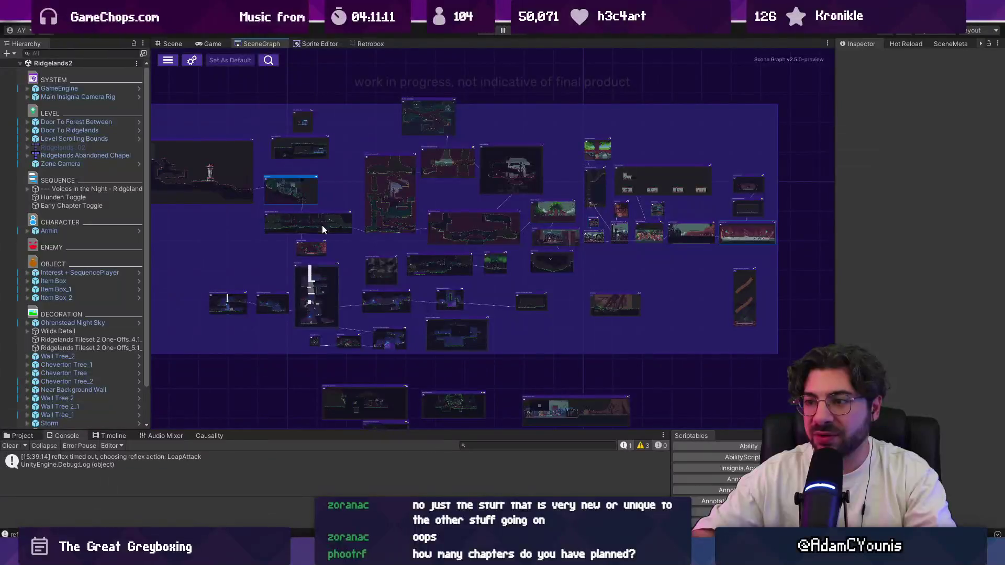
scroll(357, 225, "down", 2)
left_click(21, 436)
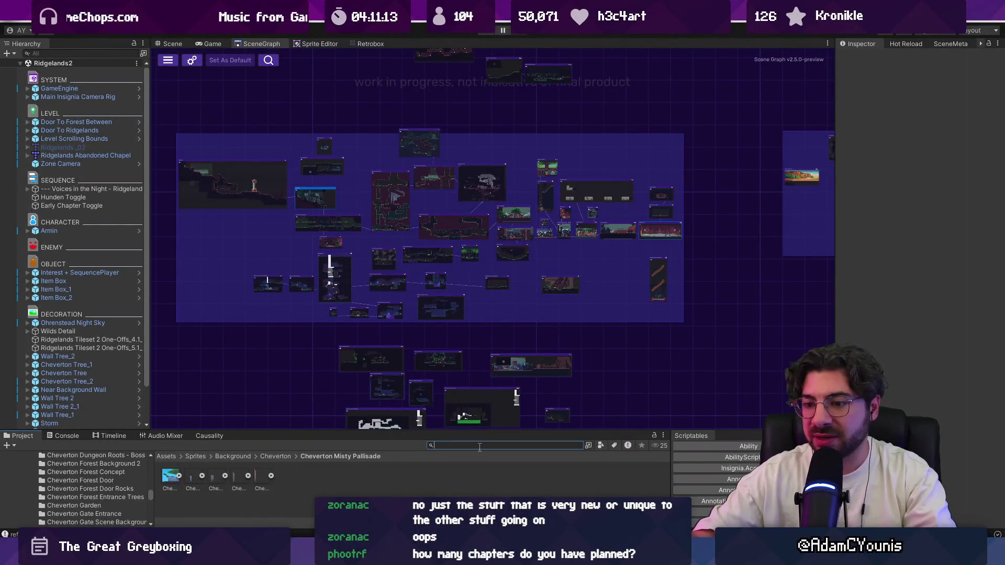
left_click_drag(487, 399, 488, 387)
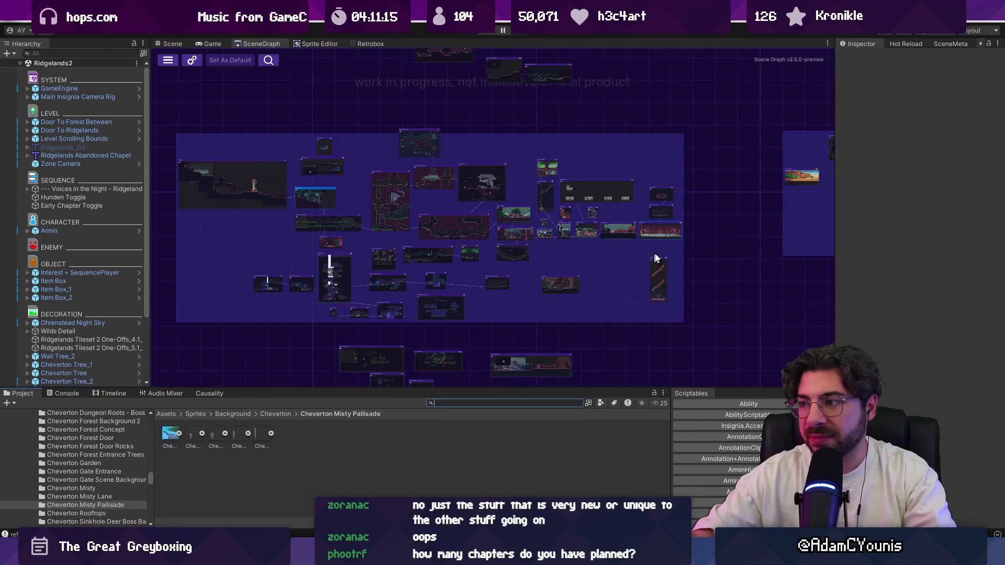
double_click(659, 230)
double_click(514, 218)
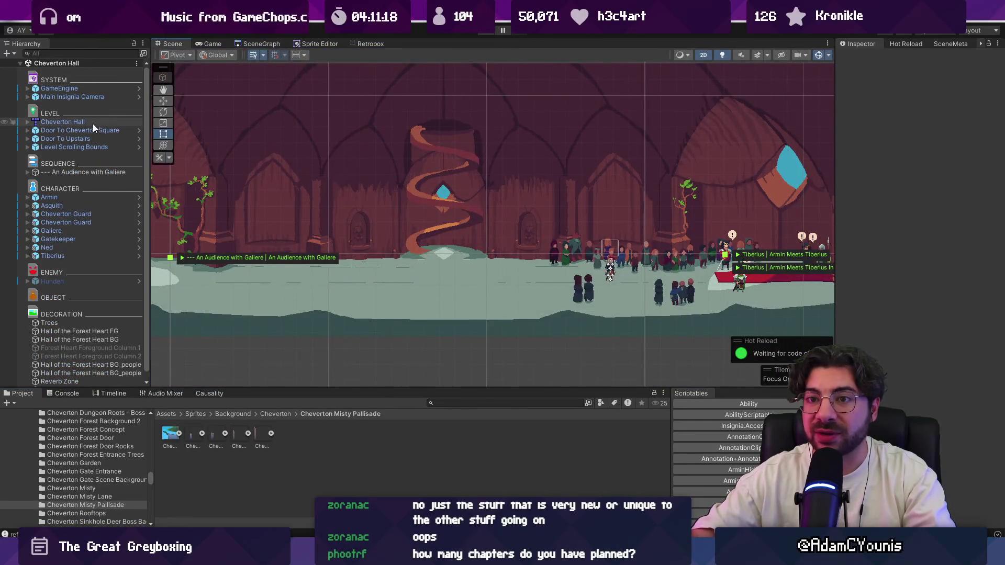
Open the Cheverton Hall map in Tiled via Prefab > Open Model
double_click(92, 122)
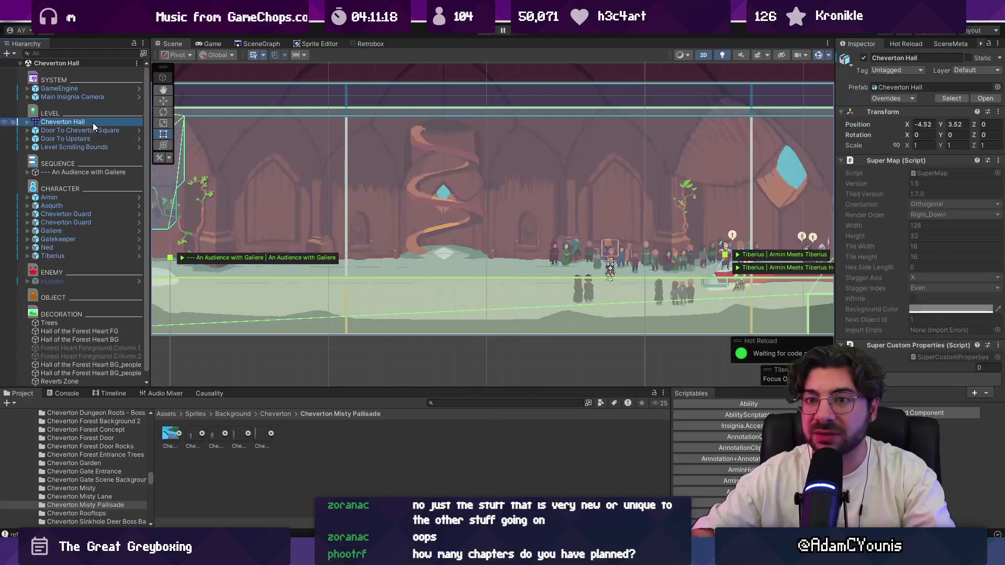
right_click(84, 121)
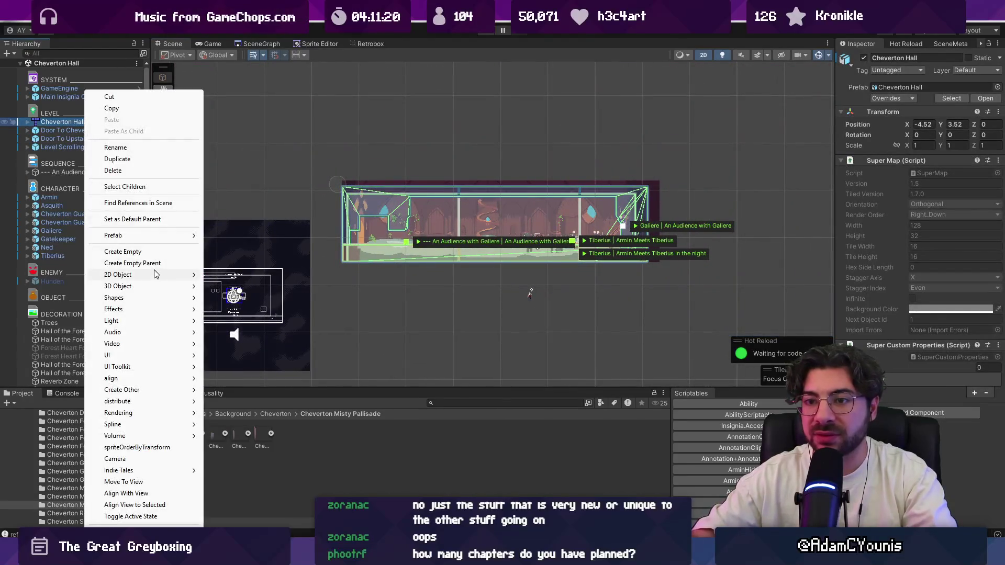
mouse_move(183, 236)
left_click(236, 236)
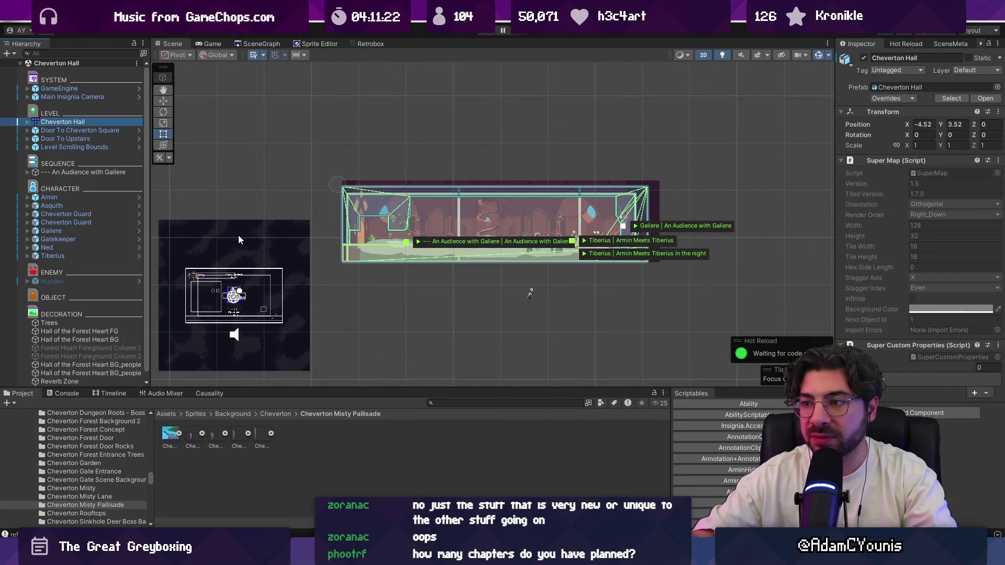
Pan and zoom across the Cheverton Hall.tmx columns, then close it and return to Unity
scroll(305, 239, "up", 4)
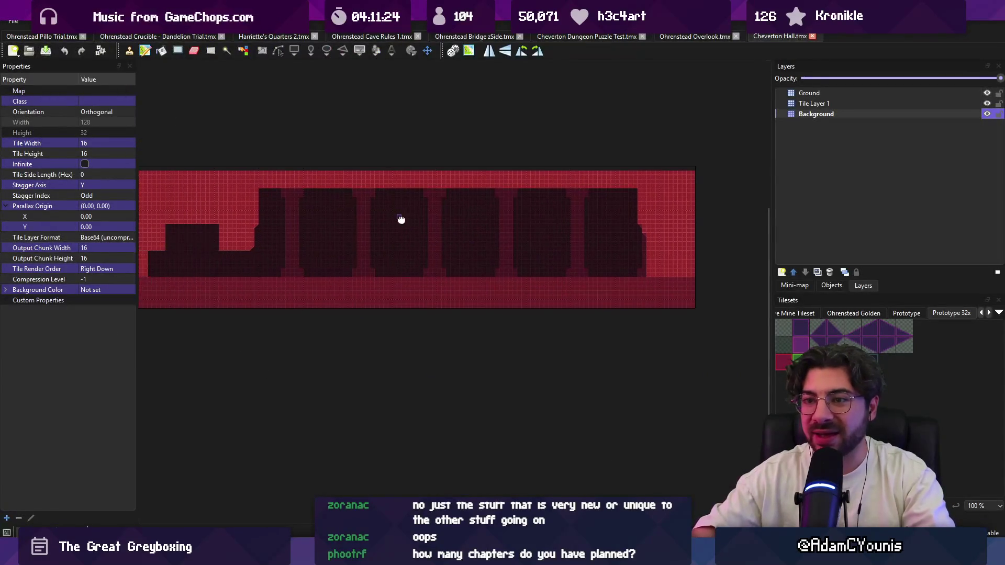
scroll(328, 196, "up", 1)
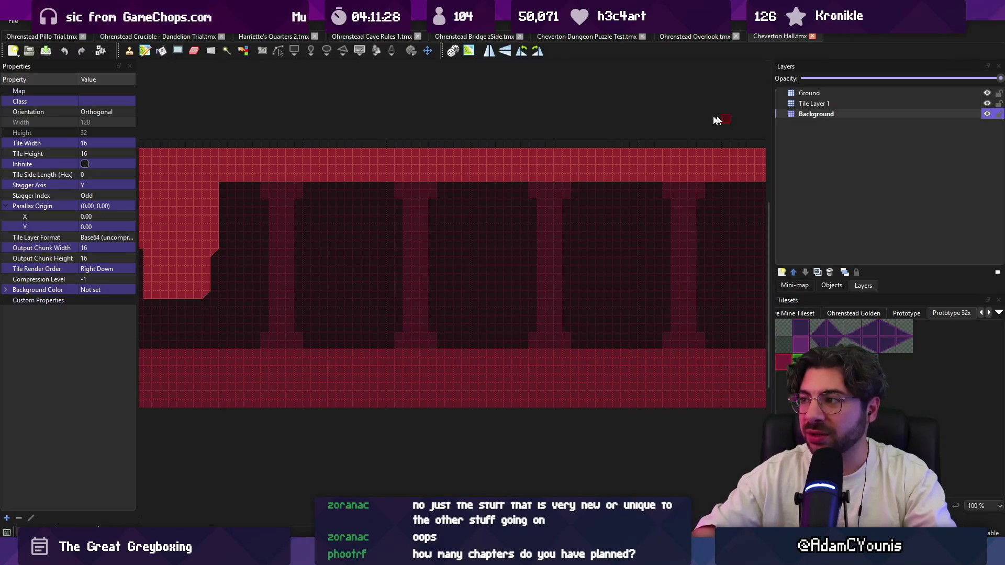
scroll(546, 131, "down", 1)
left_click_drag(546, 130, 464, 173)
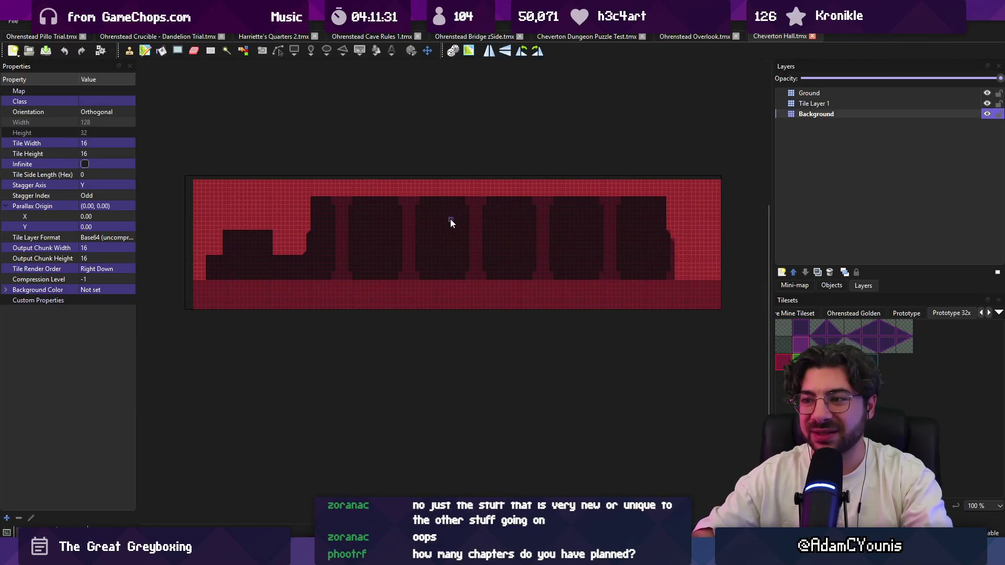
scroll(443, 247, "up", 1)
left_click_drag(450, 243, 468, 308)
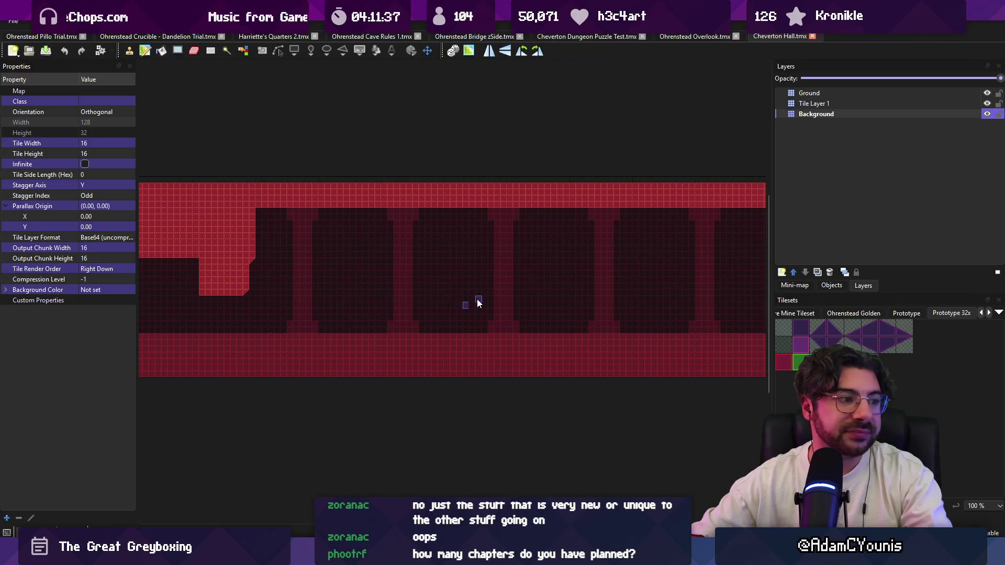
left_click_drag(381, 255, 449, 249)
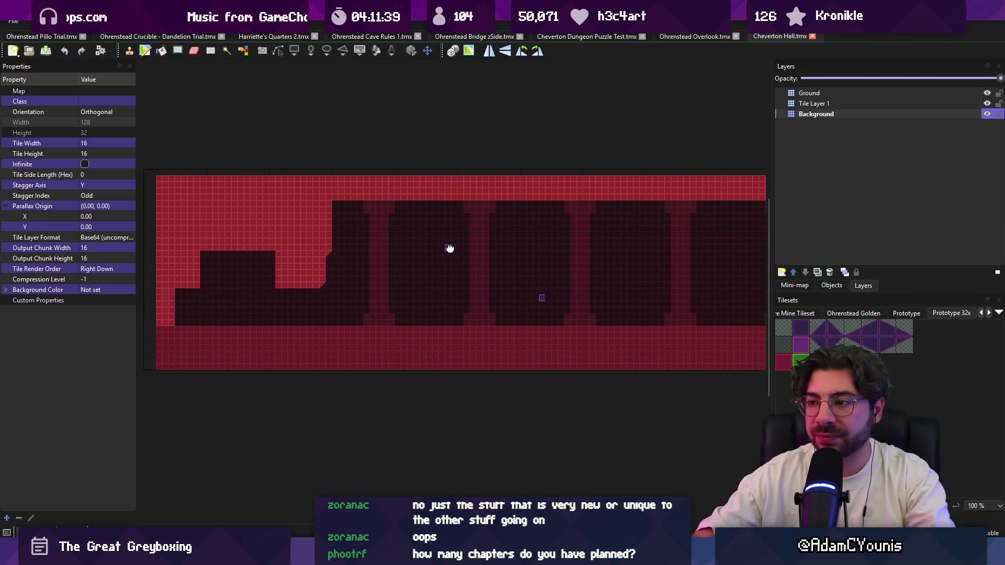
mouse_move(594, 325)
left_mouse_down()
mouse_move(605, 298)
mouse_move(395, 283)
mouse_move(563, 316)
mouse_move(680, 317)
mouse_move(592, 314)
left_mouse_up()
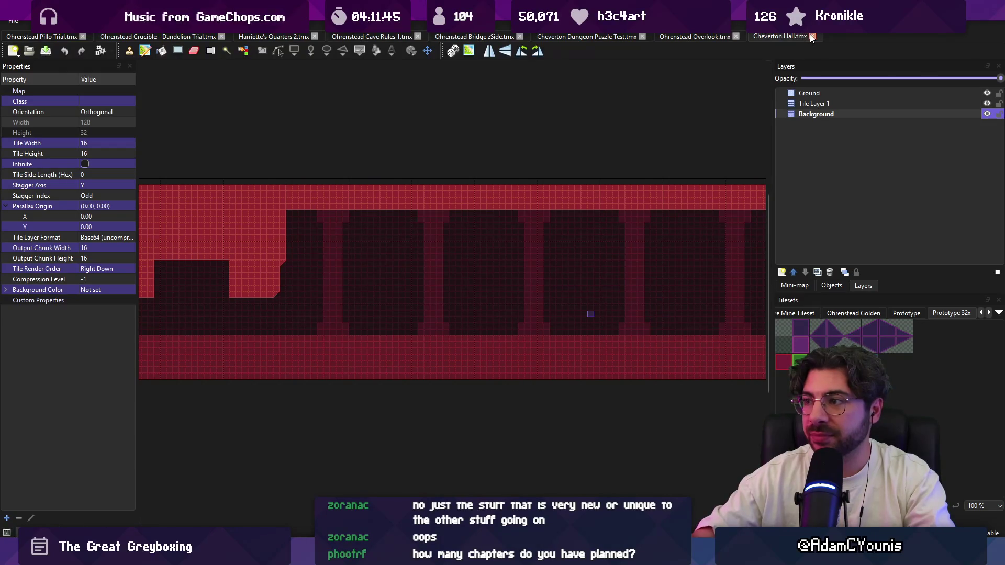
left_click(811, 36)
key("alt+Tab")
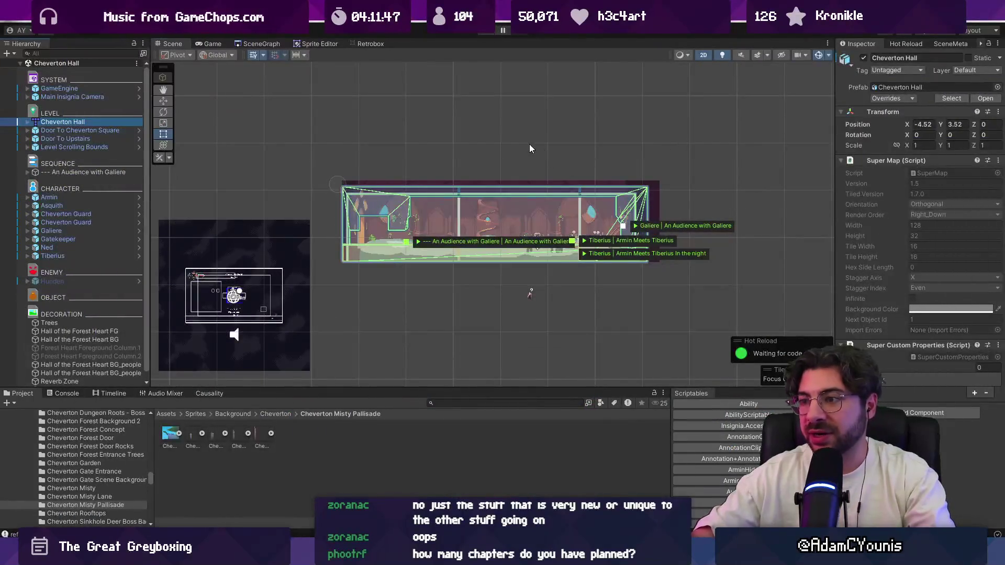
Load the Cheverton Keep Landing scene from the scene graph around Cheverton Hall
scroll(482, 224, "up", 5)
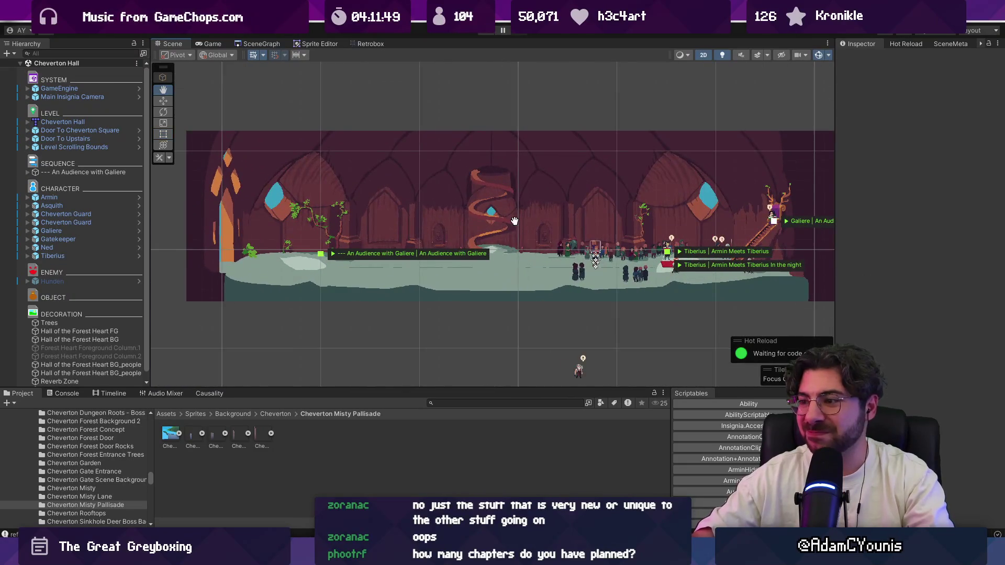
left_click(262, 44)
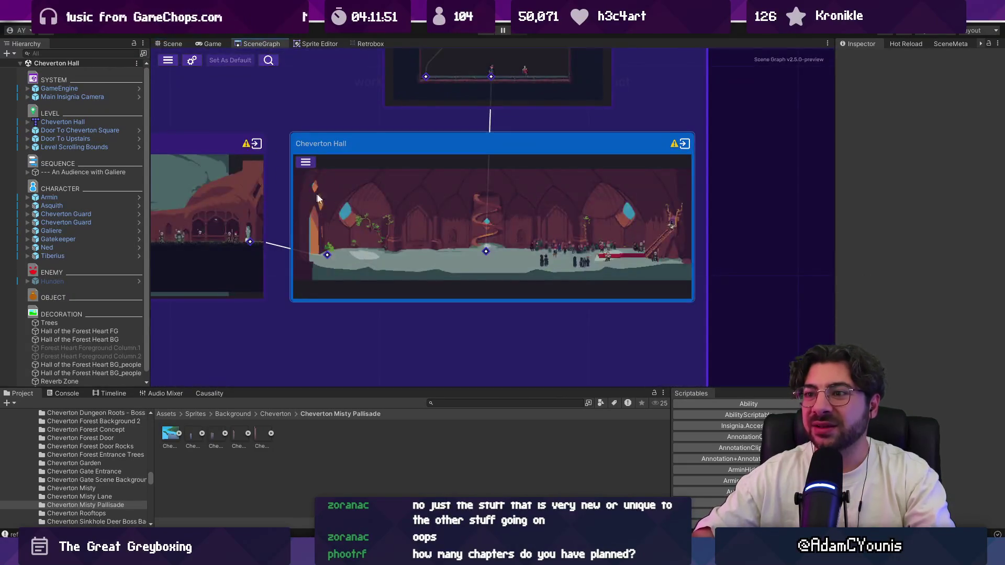
scroll(411, 230, "down", 3)
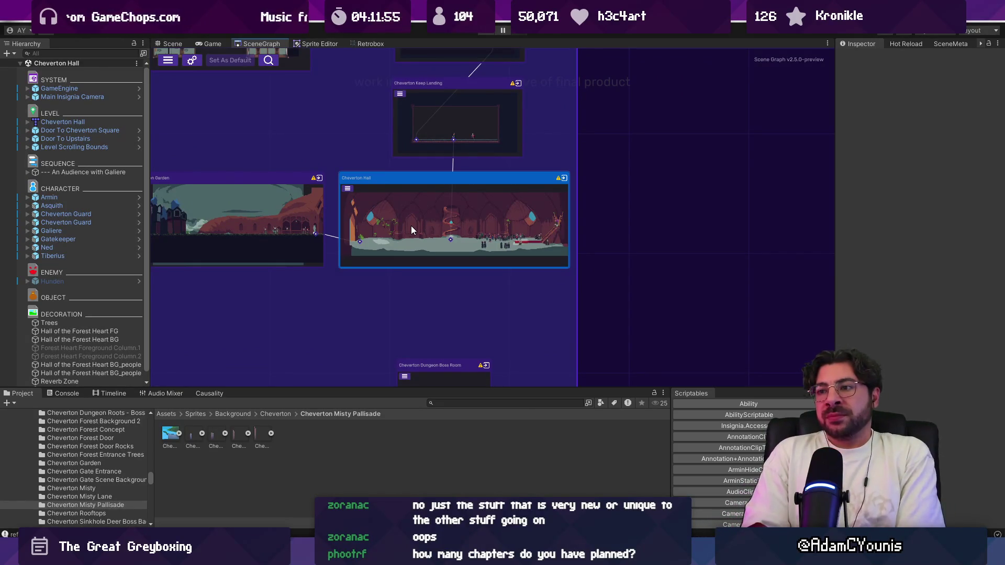
double_click(399, 101)
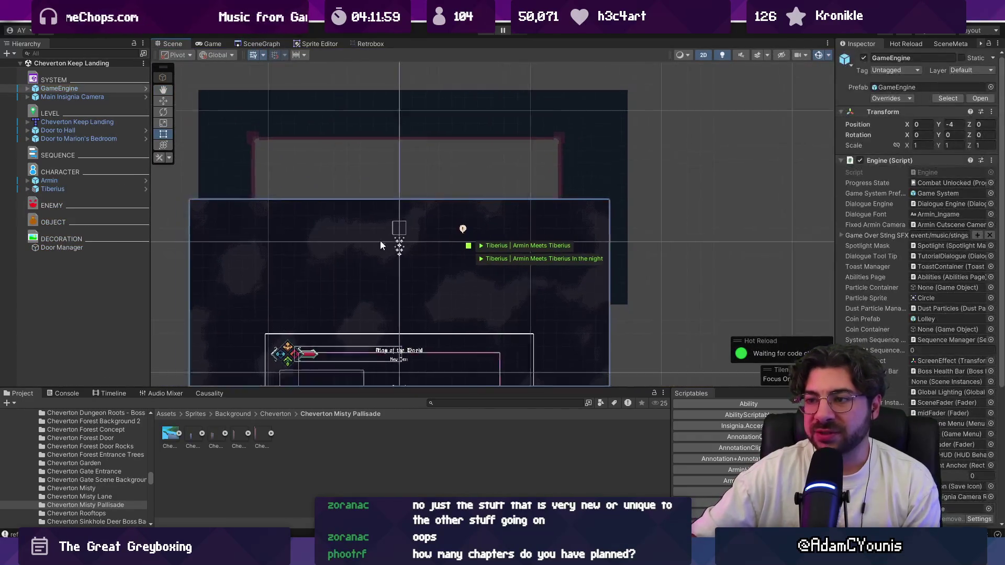
Inspect the room, Armin's sprite, the GameEngine object and the cameras in the Scene view
left_click(79, 98, "ctrl")
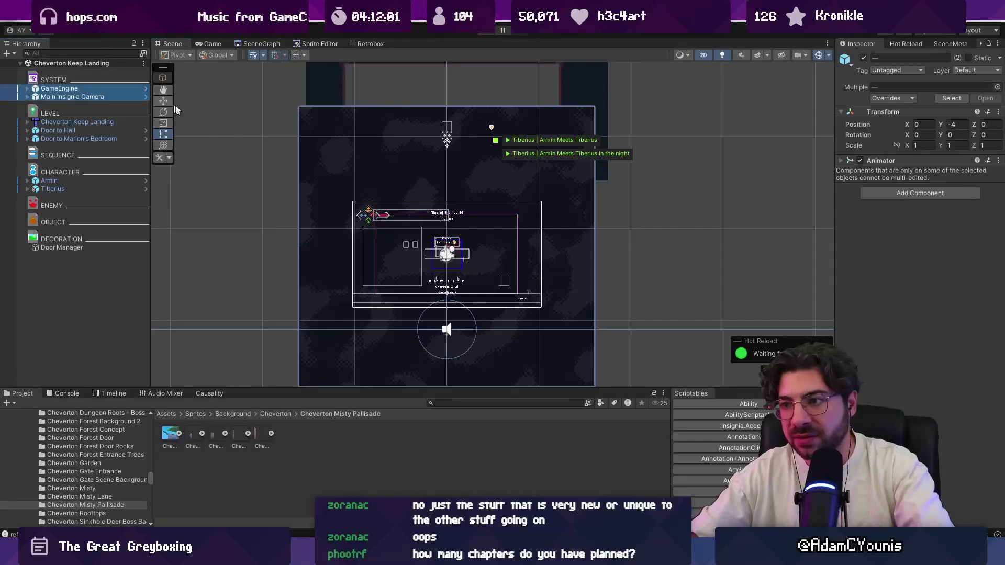
scroll(450, 105, "up", 5)
left_click_drag(448, 99, 428, 211)
scroll(445, 251, "up", 1)
left_click(453, 281)
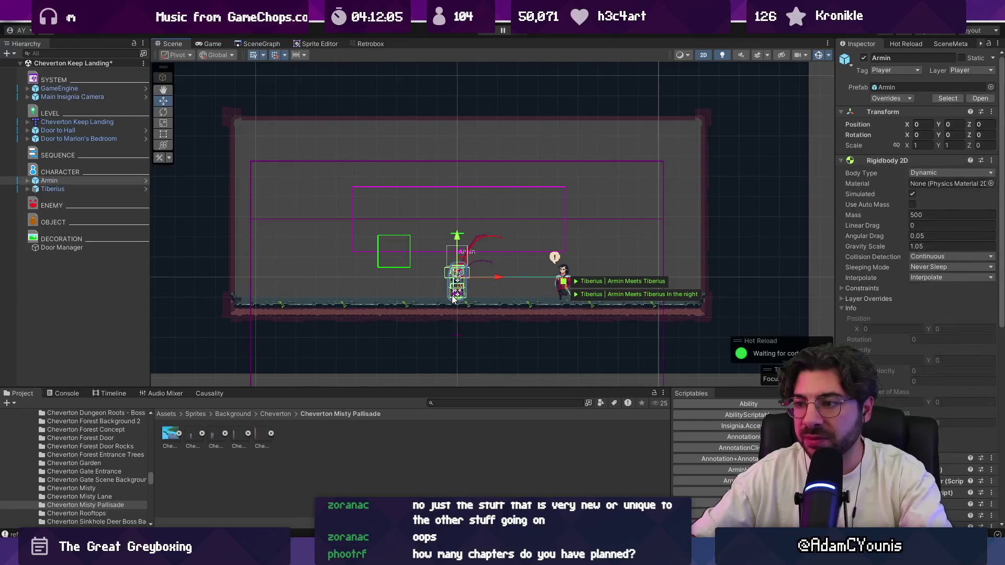
scroll(482, 267, "down", 2)
left_click(790, 200)
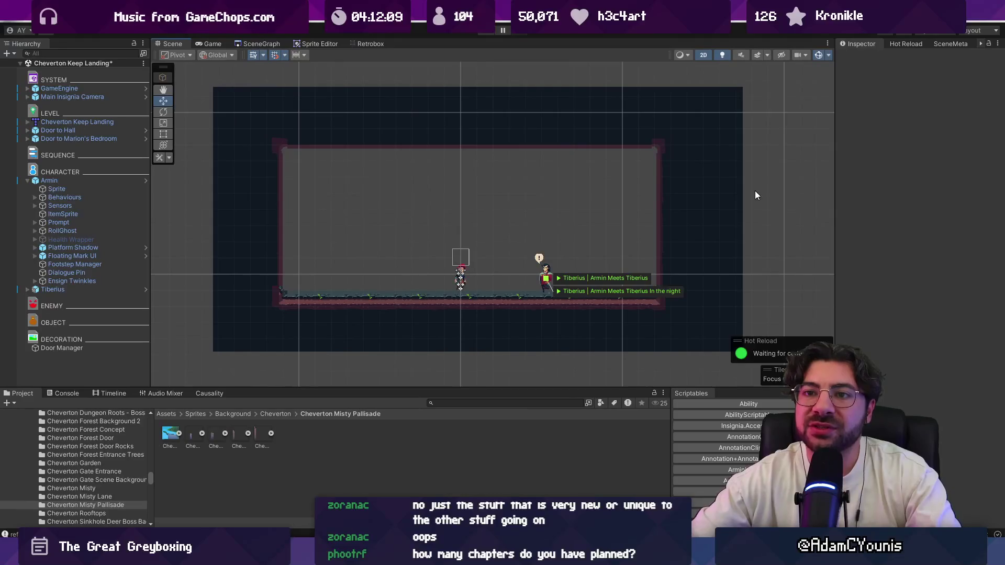
left_click(87, 98)
left_click(89, 91, "ctrl")
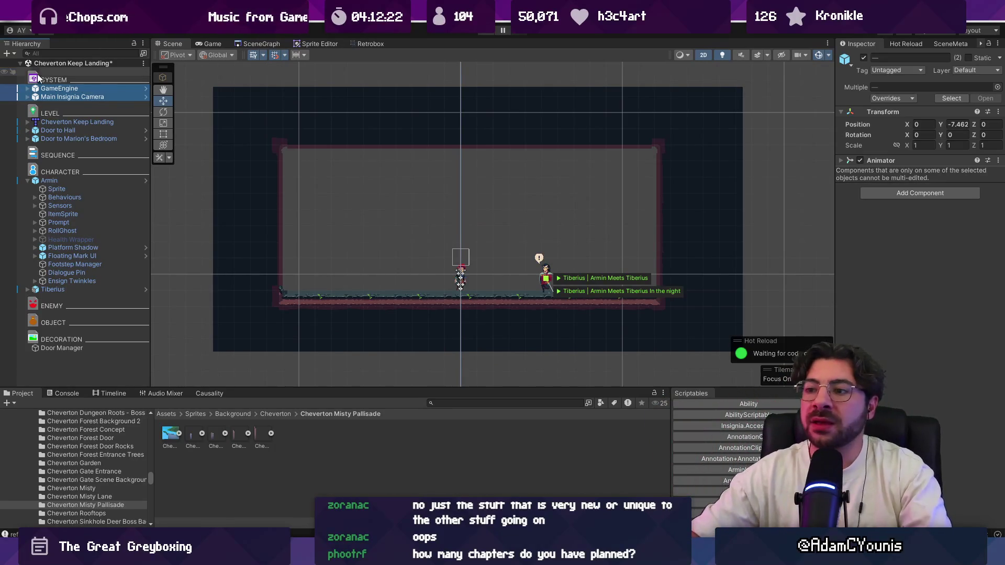
Return to the scene graph, zoom out, then switch to the Figma document
left_click(264, 42)
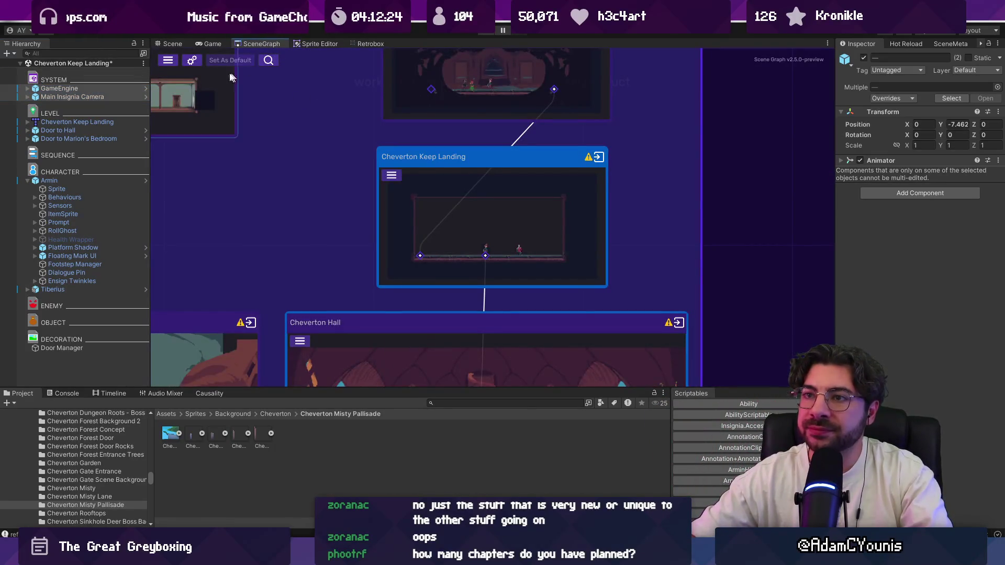
scroll(370, 162, "down", 5)
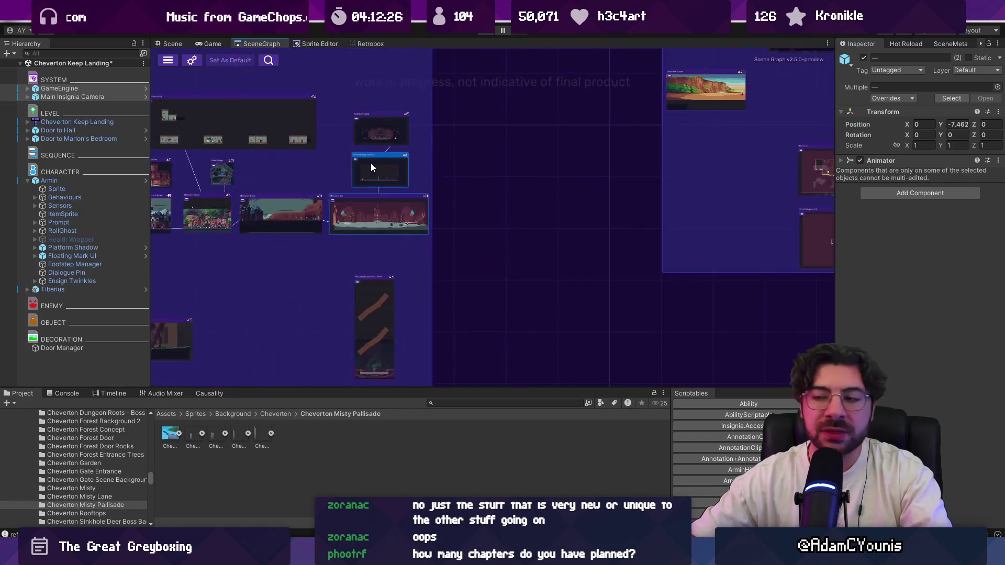
scroll(579, 188, "down", 3)
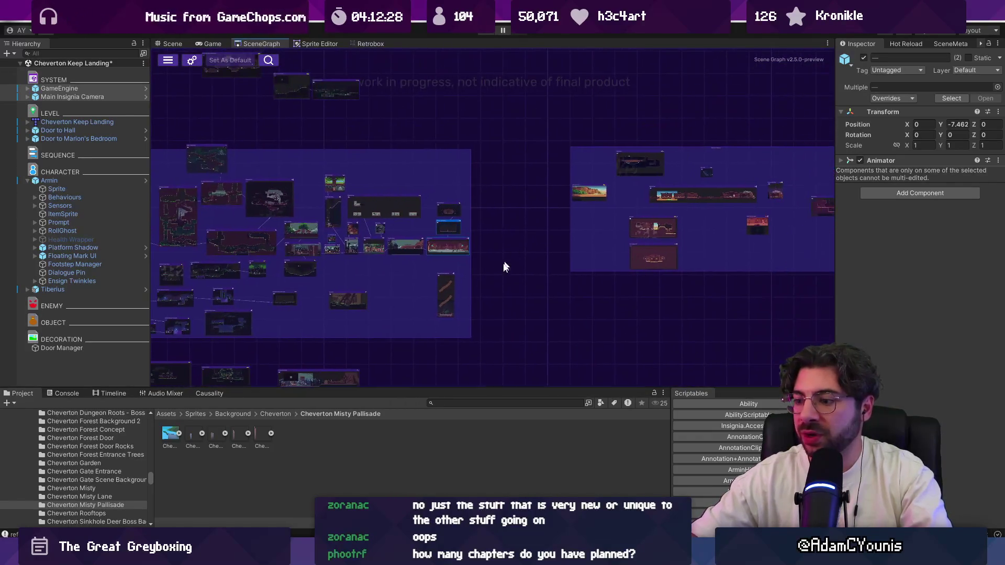
key("alt+Tab")
scroll(522, 249, "down", 5)
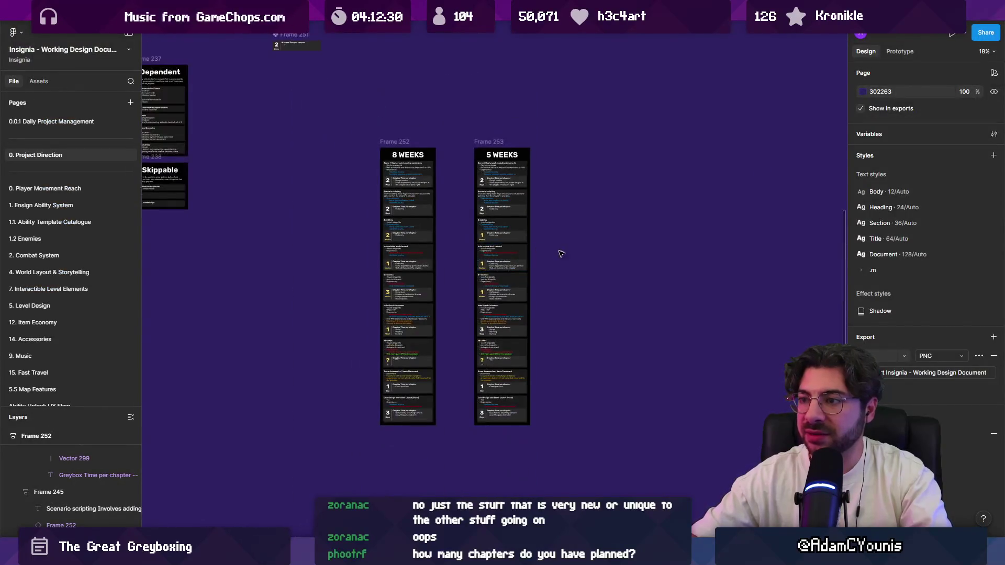
Retitle the 8 WEEKS column to 8-10 WEEKS
scroll(381, 141, "up", 5)
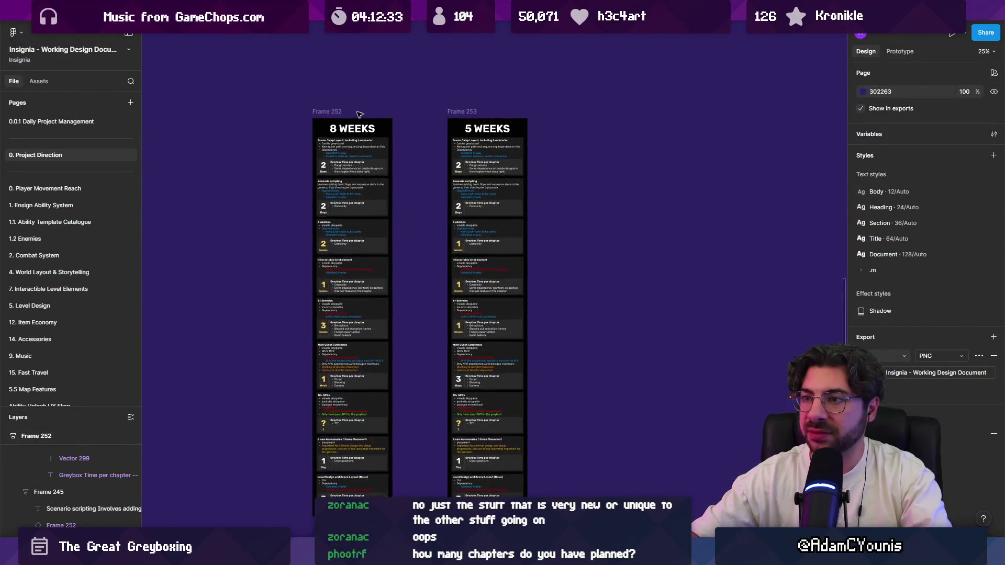
left_click(341, 141)
double_click(341, 141)
double_click(321, 144)
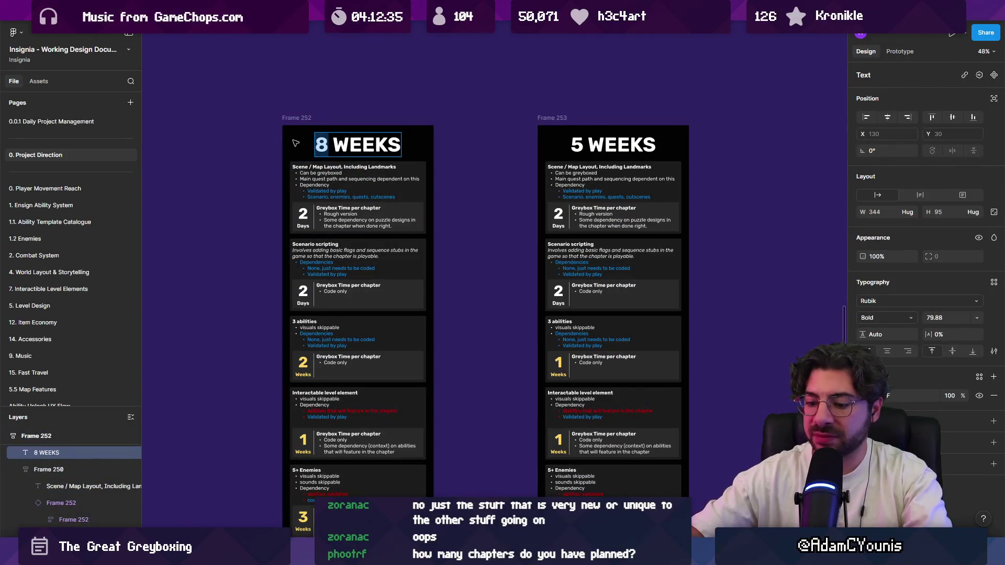
type("1")
key("BackSpace")
type("8-19")
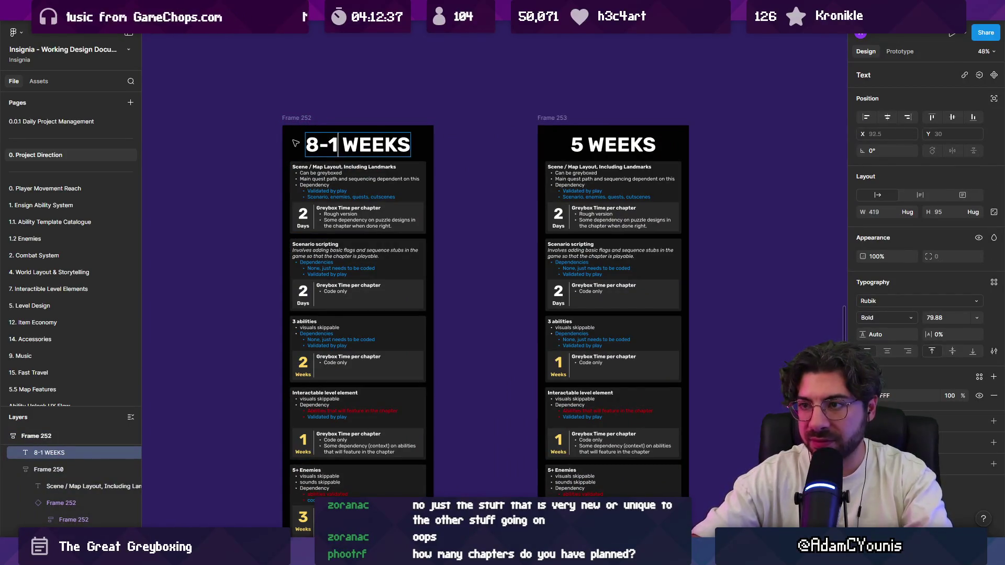
key("BackSpace")
type("0")
key("Escape")
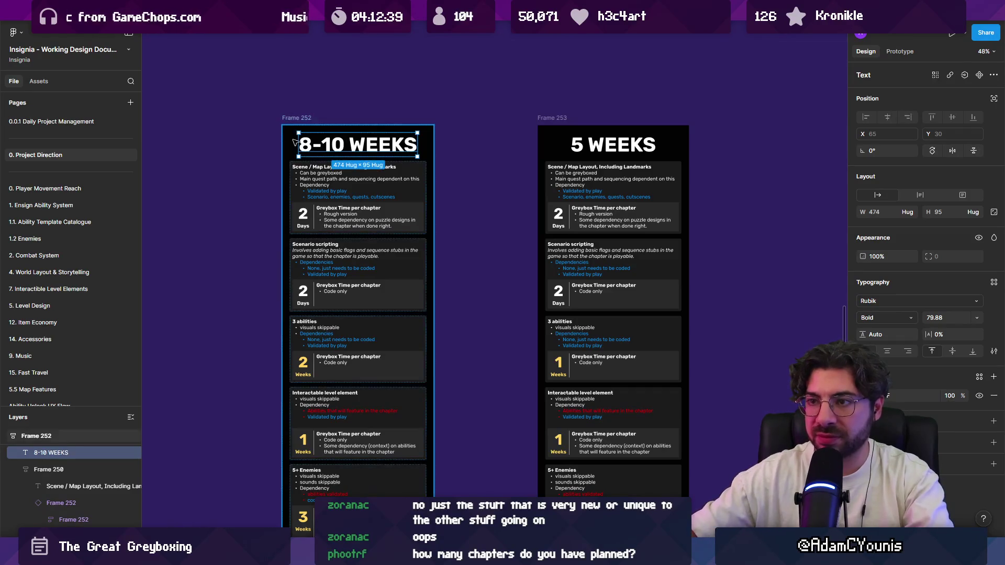
Paste a copied section heading under the title as the subtitle 'High balling it'
scroll(349, 174, "up", 1)
double_click(357, 202)
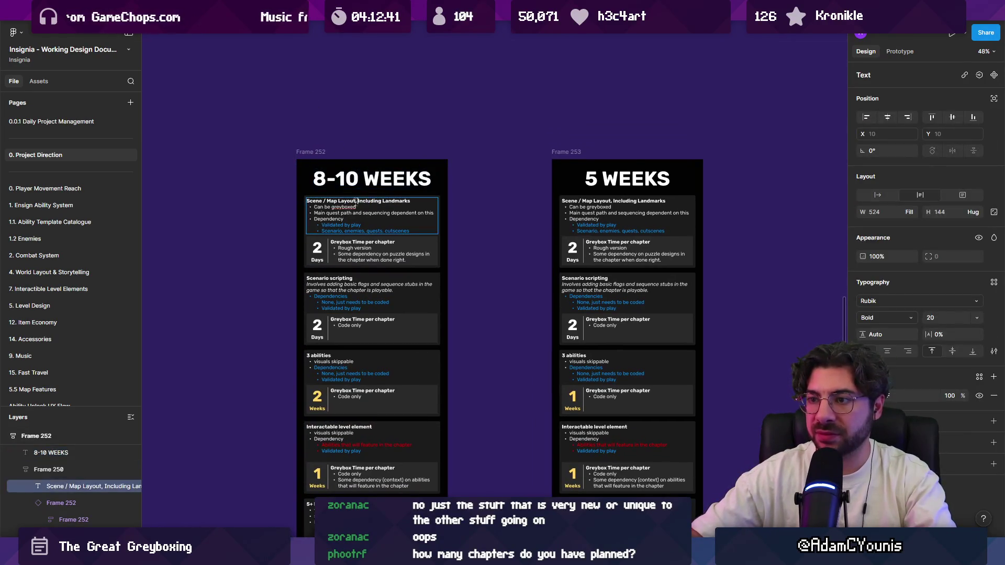
scroll(374, 204, "up", 5)
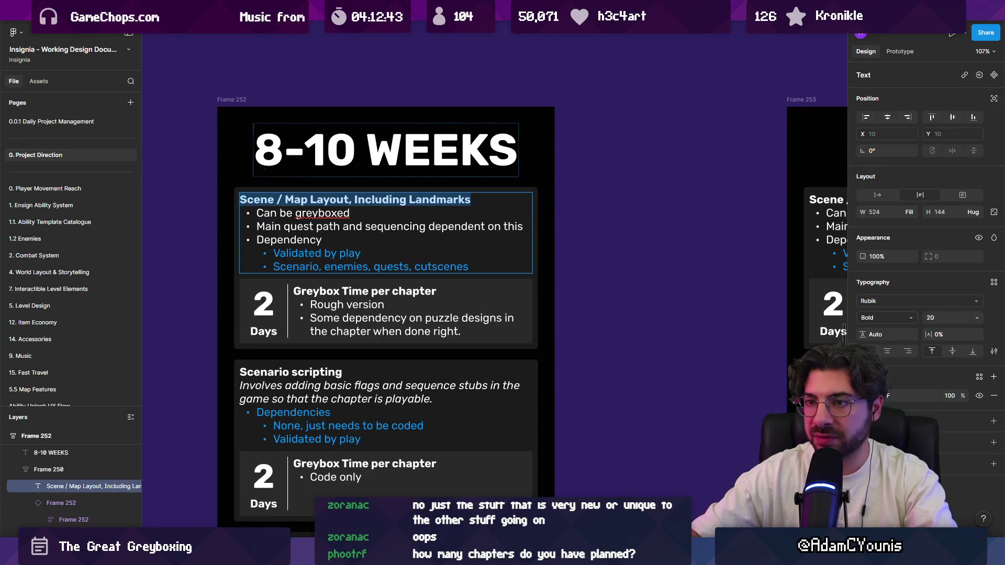
left_click(283, 173)
scroll(283, 183, "down", 3)
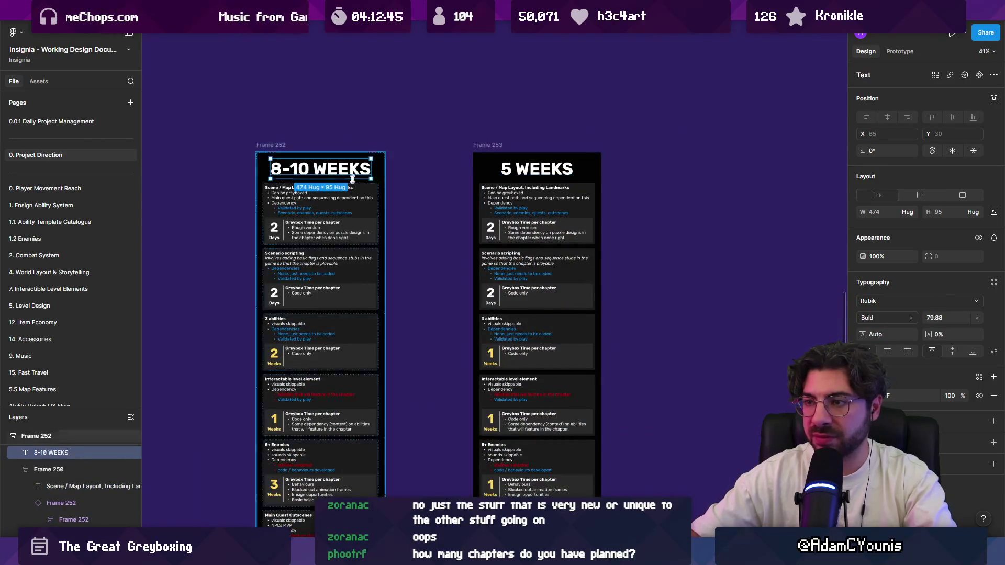
scroll(282, 179, "up", 2)
key("Escape")
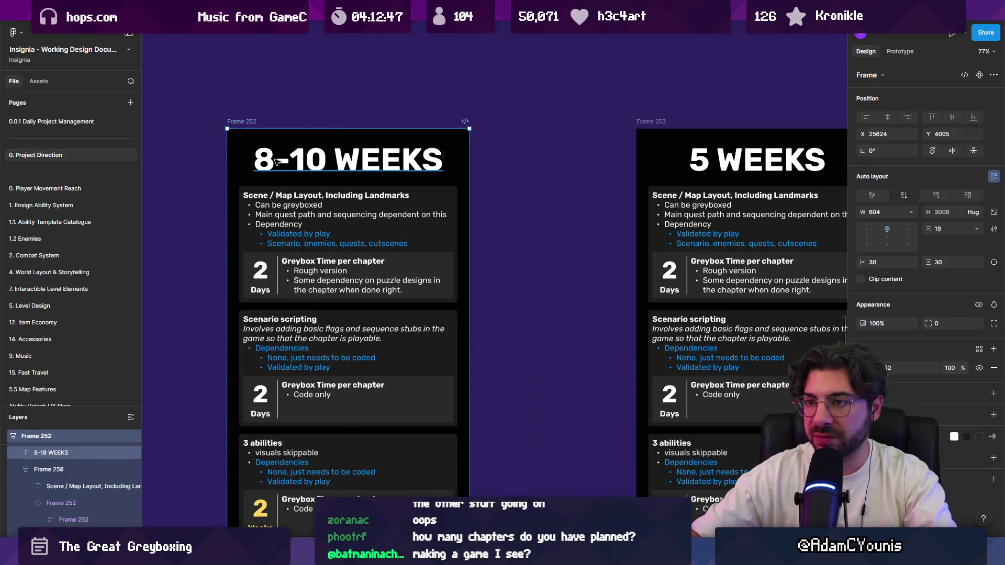
key("ctrl+v")
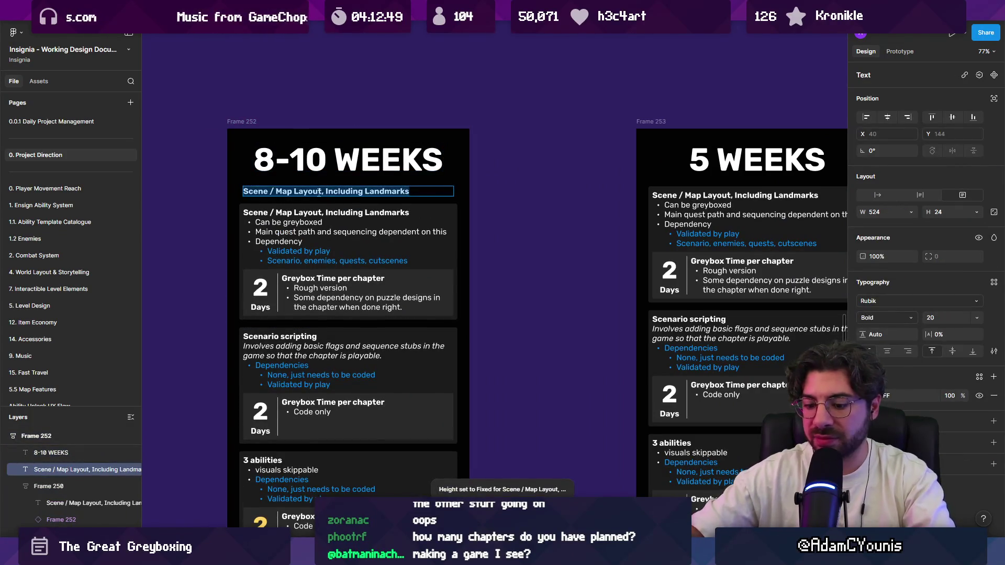
type("L")
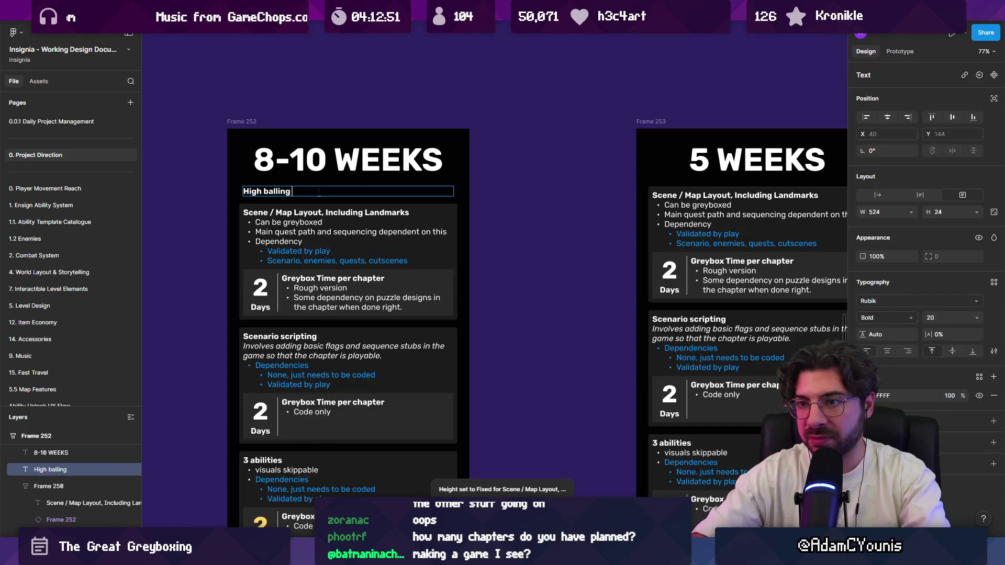
key("Escape")
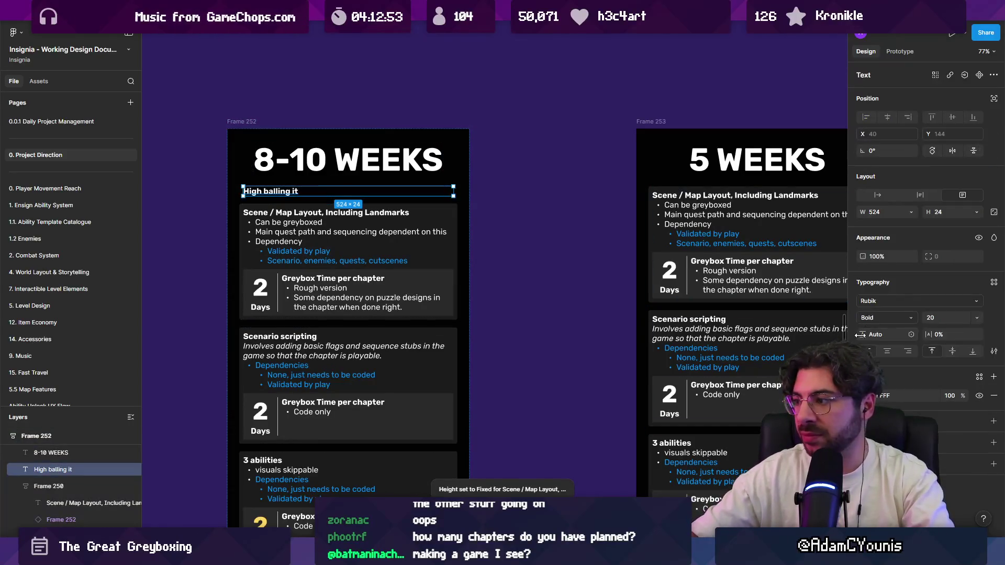
Place a copy of the subtitle under 5 WEEKS reading 'Low Balling it'
left_click_drag(348, 191, 750, 192)
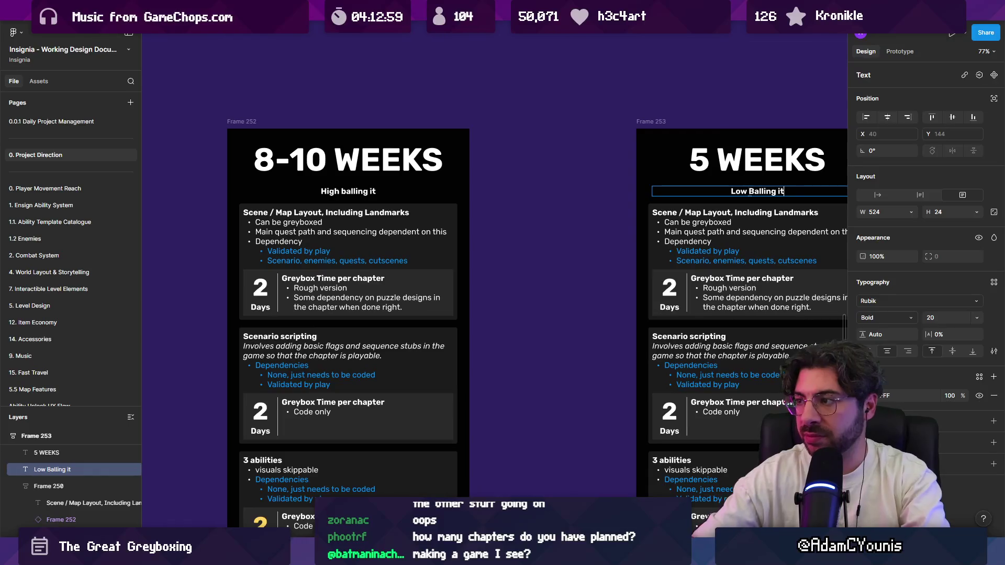
key("Escape")
key("Escape")
scroll(466, 178, "down", 4)
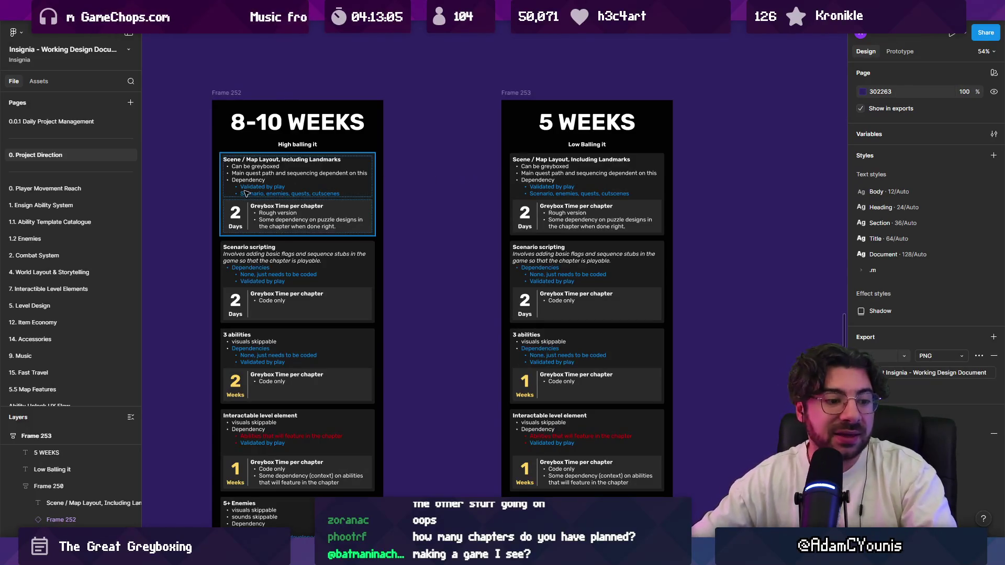
scroll(376, 482, "down", 5)
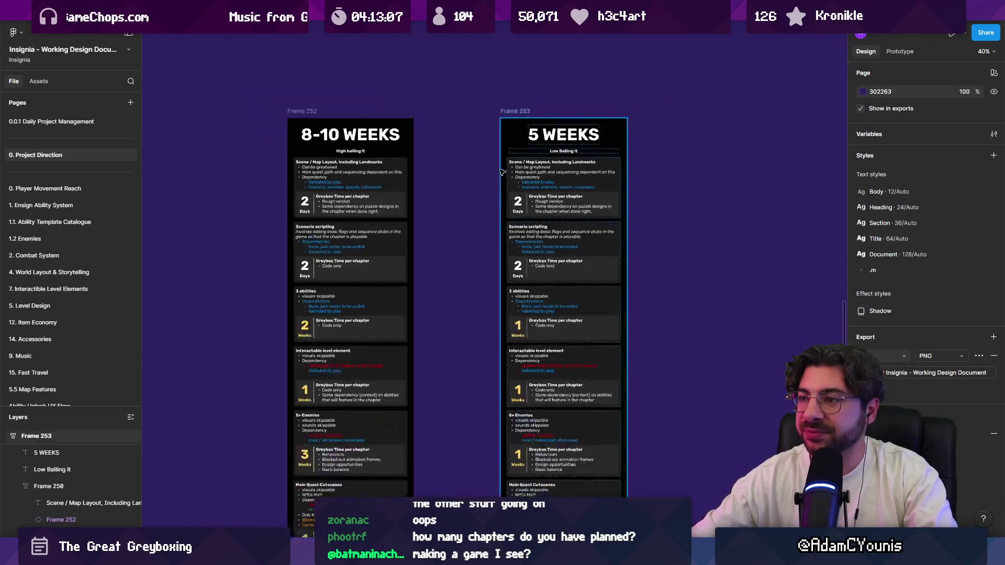
Back in Unity, open the chosen level from the scene graph and save Cheverton Keep Landing
key("alt+Tab")
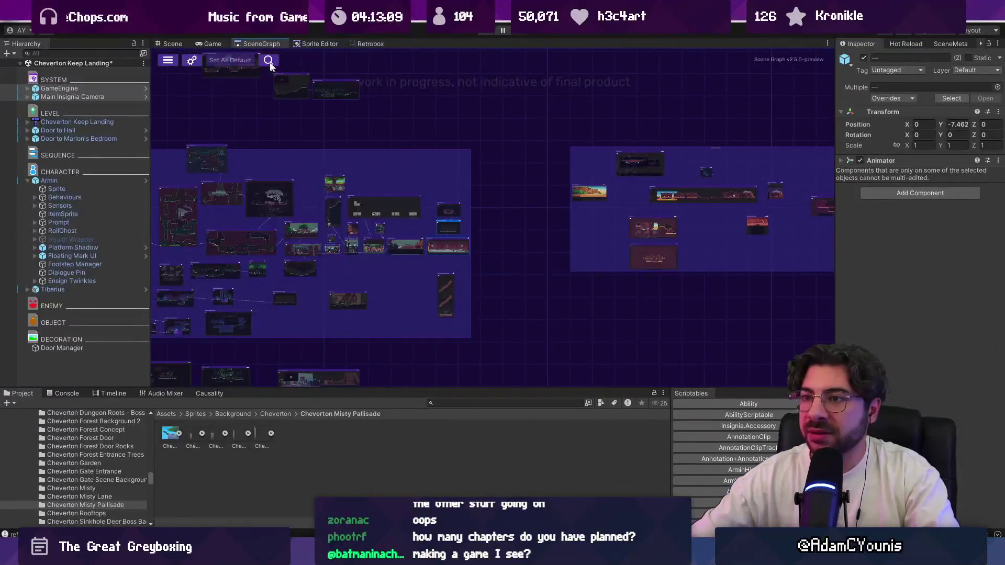
scroll(284, 214, "up", 5)
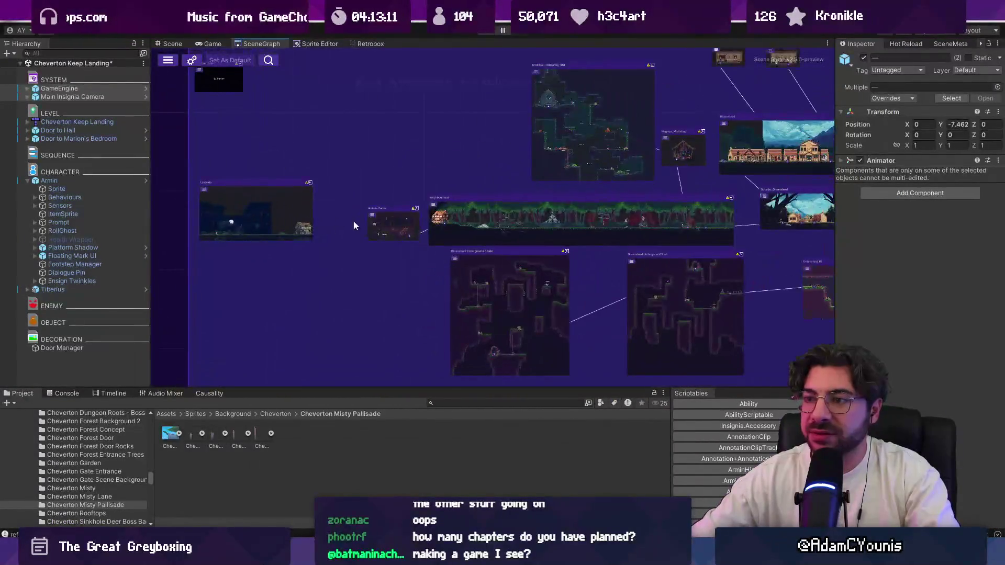
scroll(408, 221, "down", 5)
scroll(437, 210, "up", 5)
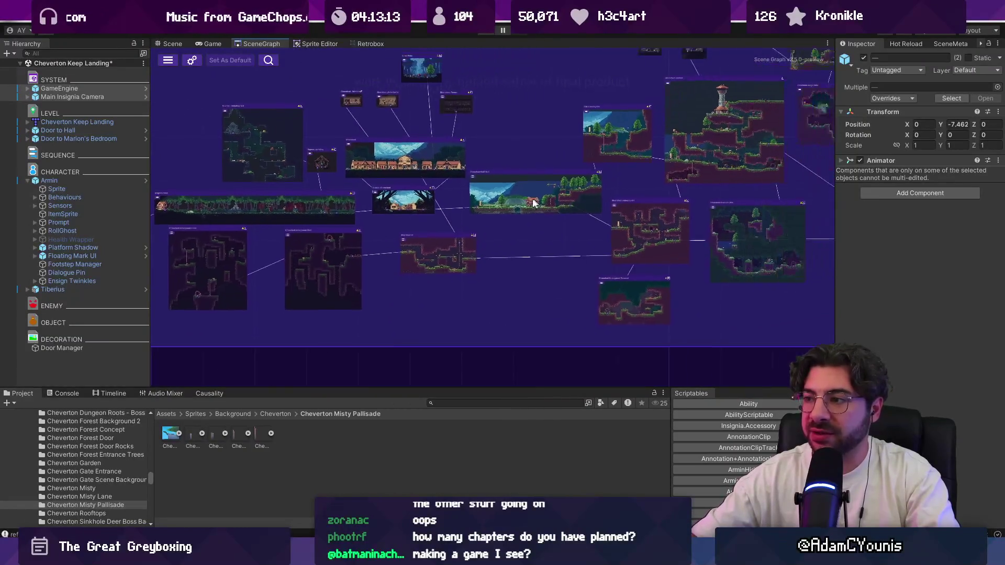
double_click(604, 159)
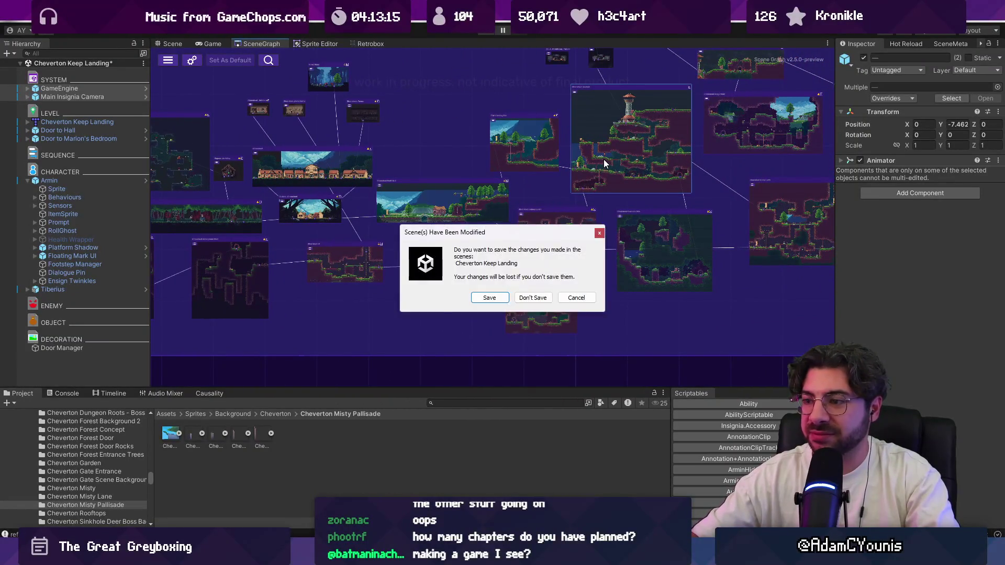
left_click(497, 301)
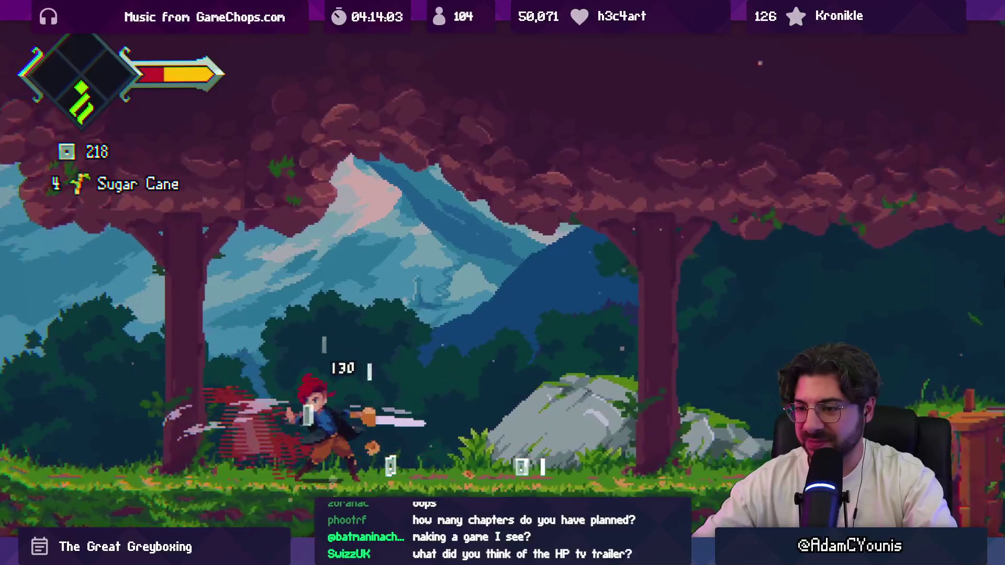
Toggle fullscreen off and on, stop Play mode, and restart the Ohrenstead Overlook game
key("ctrl+p")
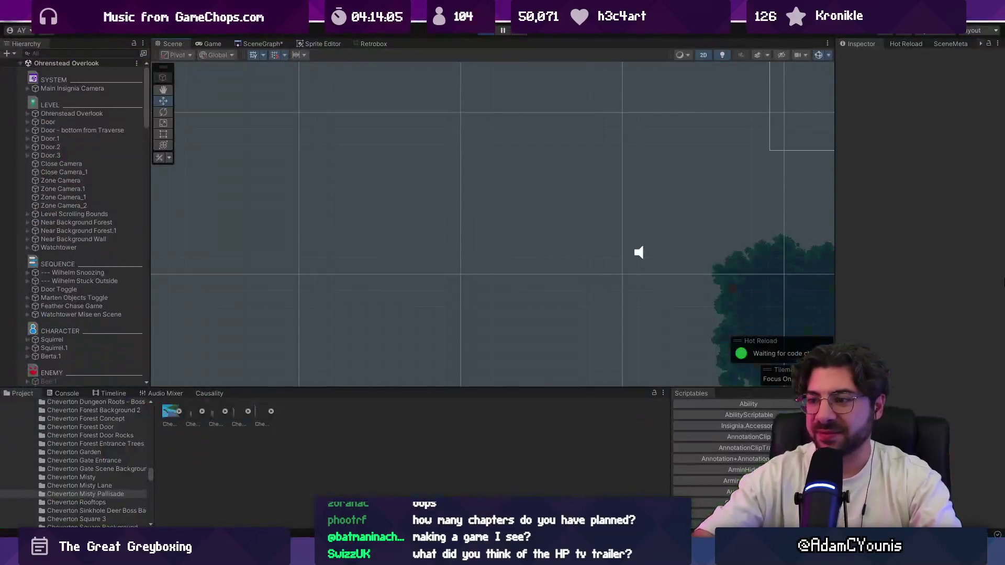
key("ctrl+p")
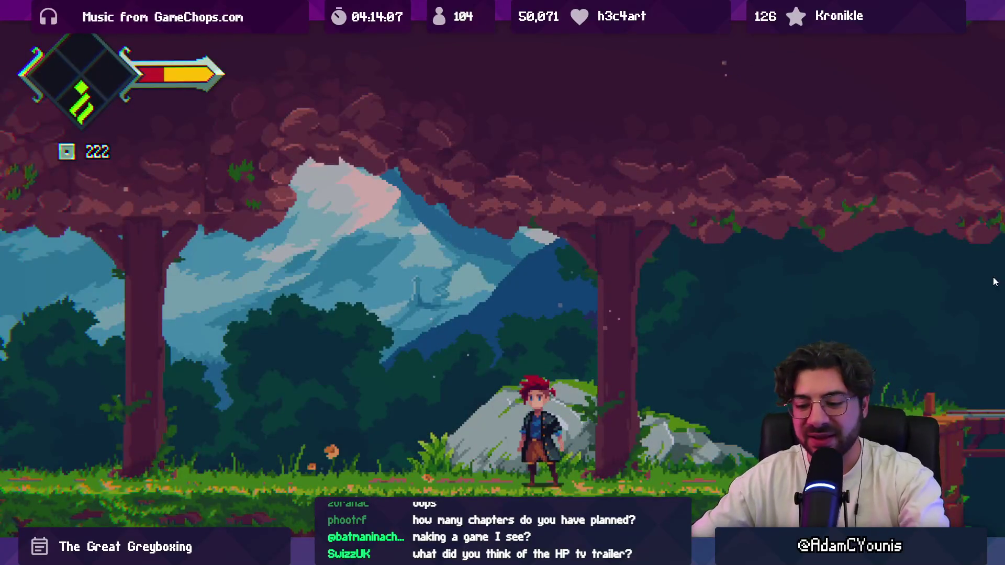
key("ctrl+p")
left_click(486, 34)
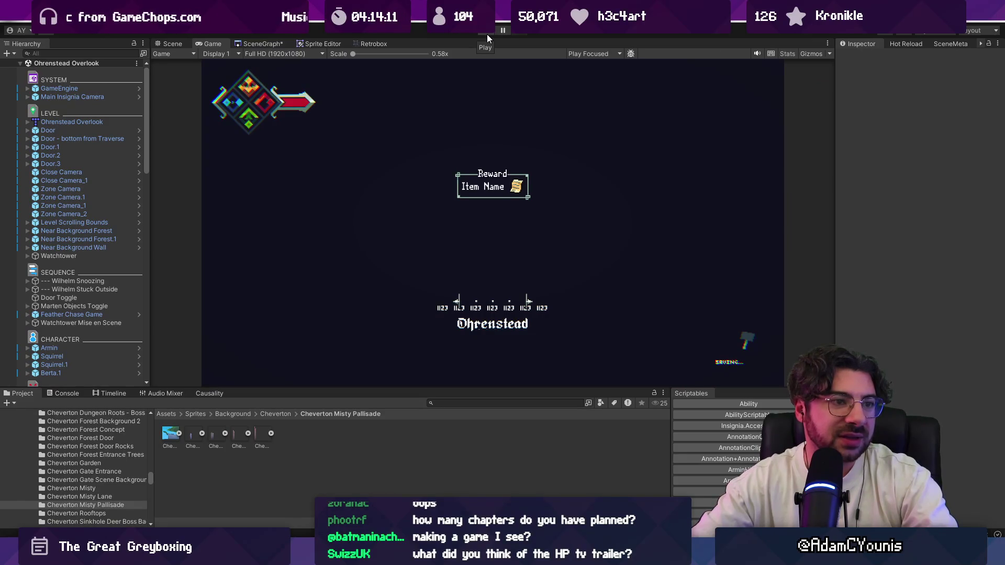
Pan around the Ohrenstead Overlook layout in the Scene view, then show the SceneGraph of connected scenes
left_click(170, 44)
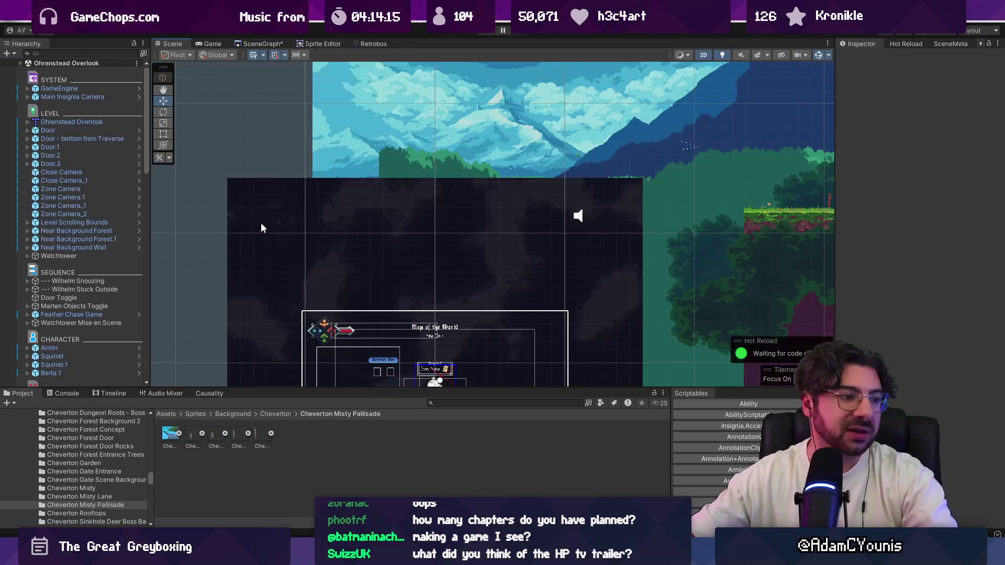
scroll(271, 253, "down", 3)
scroll(350, 197, "up", 5)
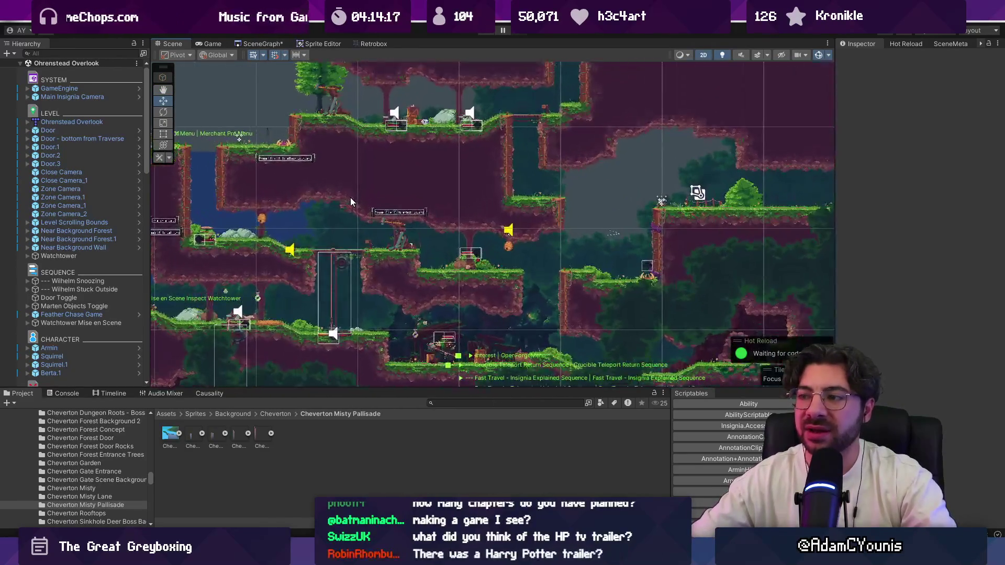
left_click_drag(351, 197, 366, 190)
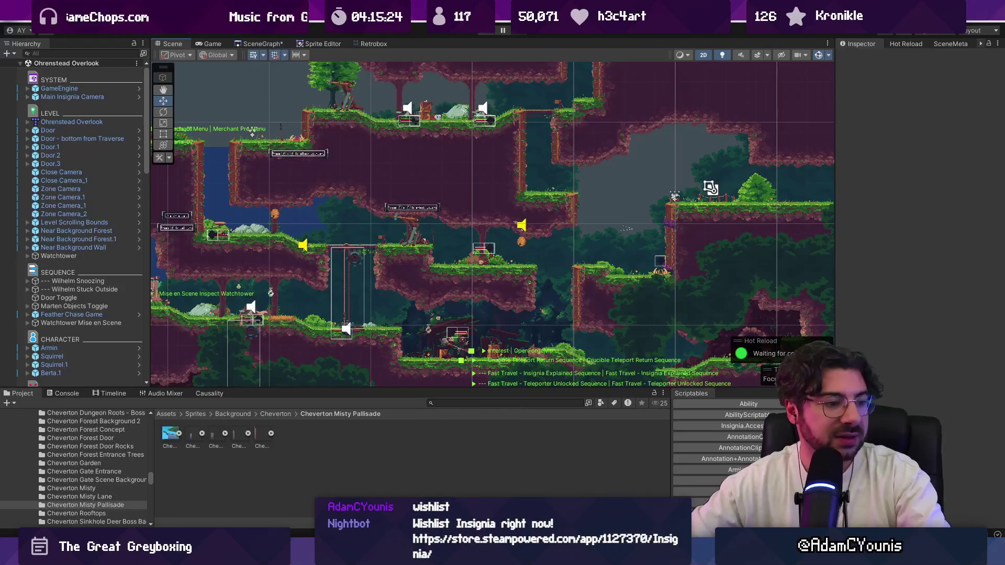
left_click(251, 46)
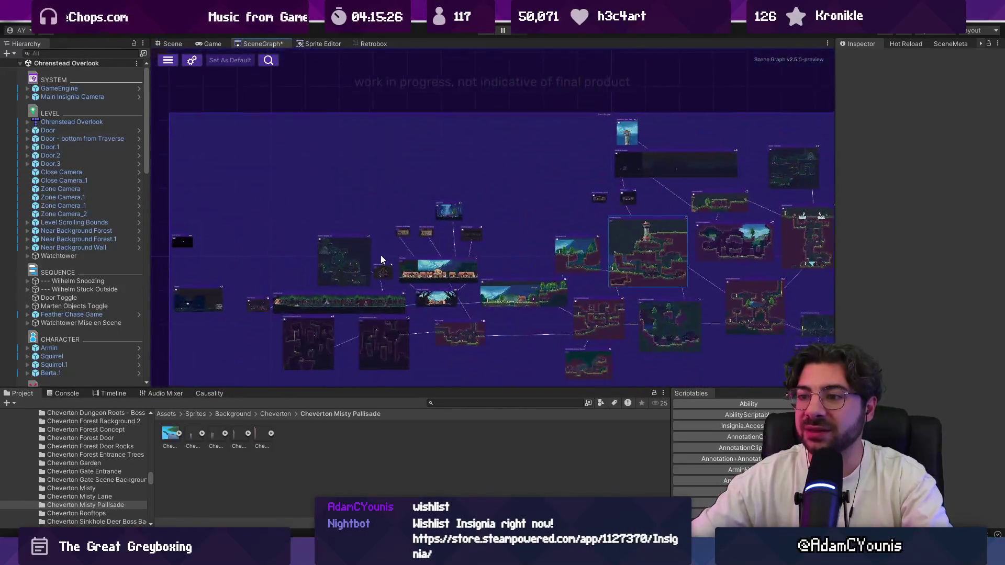
Open the Armins House scene from the SceneGraph and start playing it
scroll(320, 209, "up", 5)
double_click(315, 214)
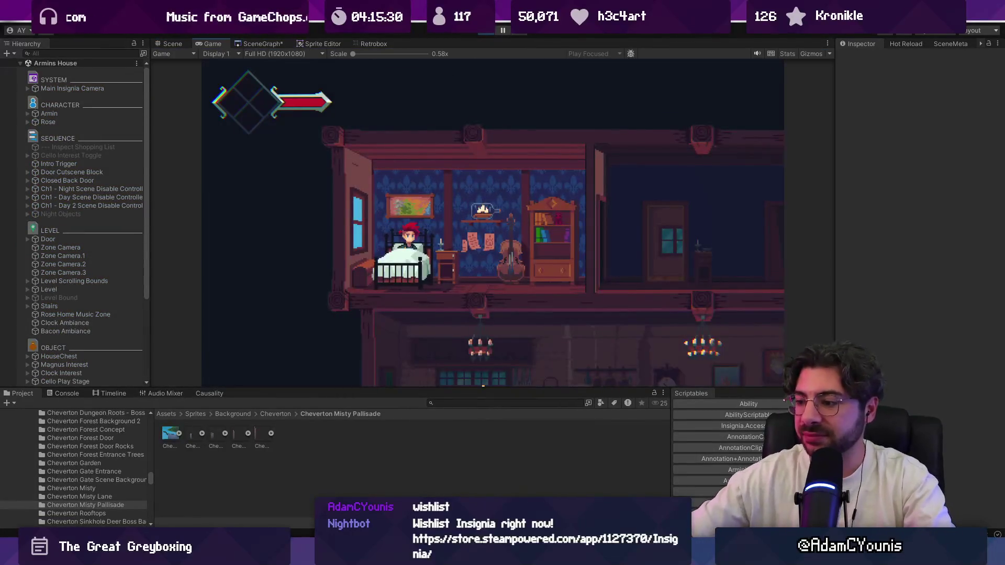
key("alt+Tab")
key("alt+Tab")
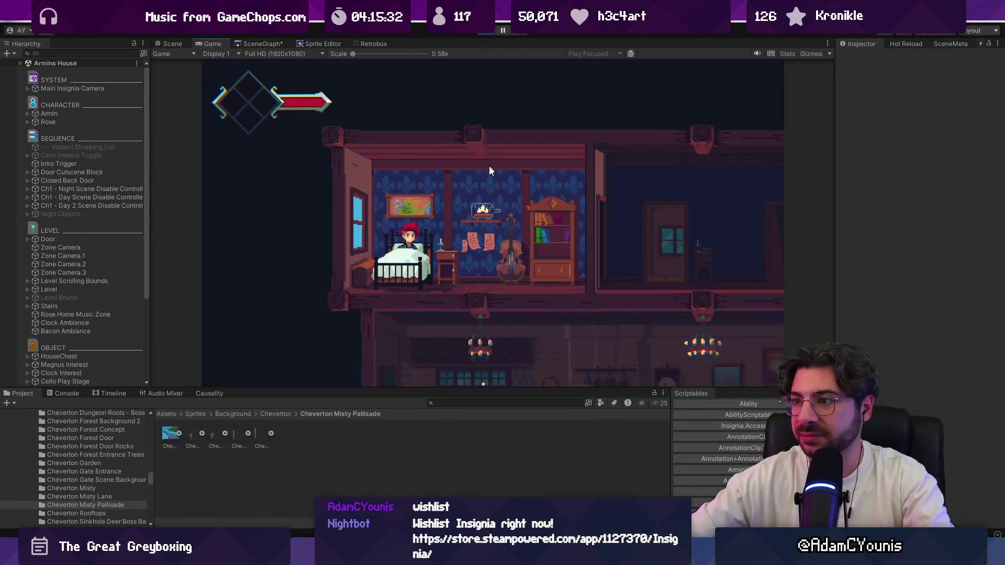
In the journal's Audio settings, raise the Music volume to 10 and save
key("Escape")
key("Right")
key("z")
key("Down")
key("Down")
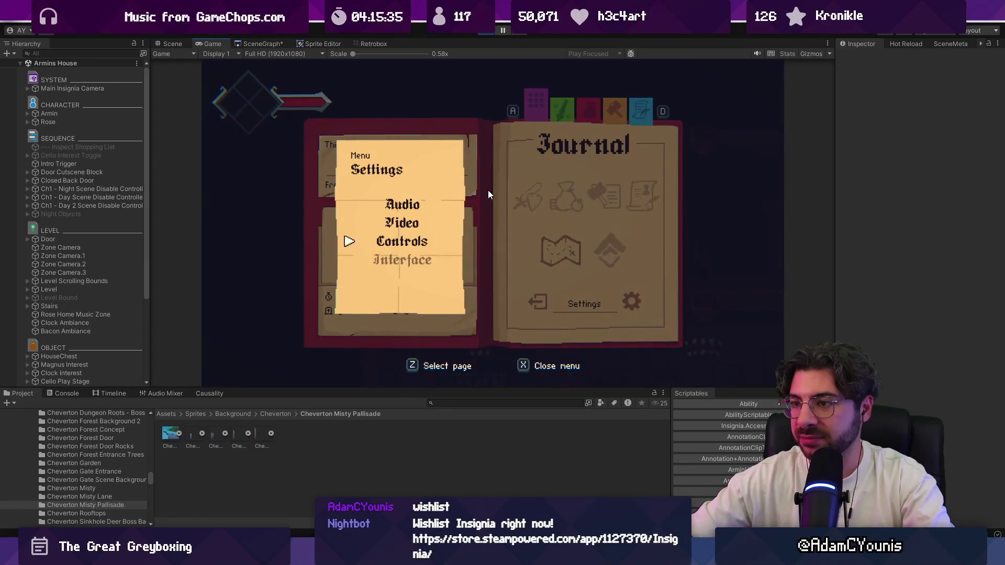
key("Up")
key("Up")
key("z")
key("x")
key("z")
key("Down")
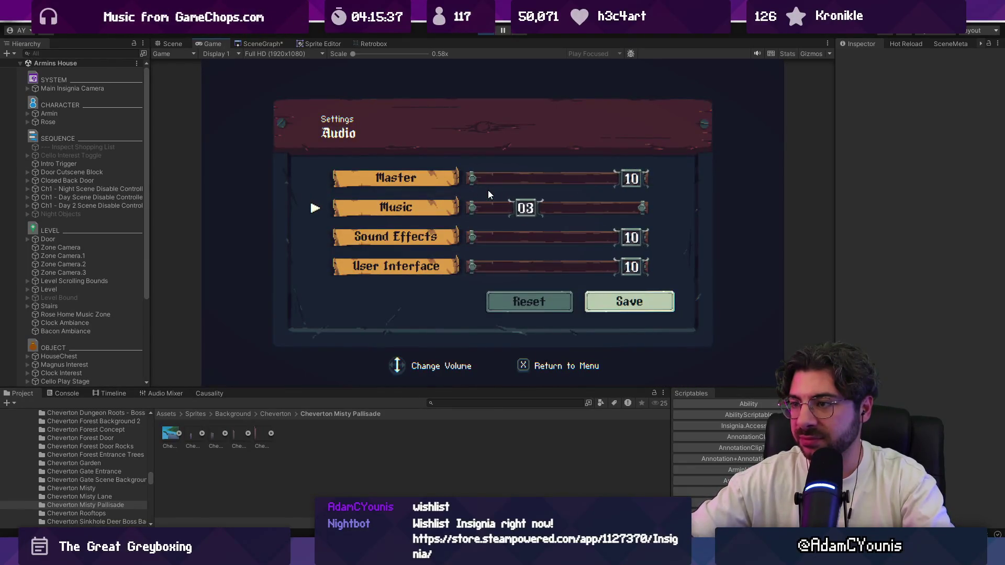
key("Down")
key("Right")
key("Down")
key("Down")
key("Down")
key("Right")
key("z")
Save the Video settings and close the settings menu to resume play
key("Down")
key("z")
key("Down")
key("Down")
key("Down")
key("Down")
key("Right")
key("z")
key("Escape")
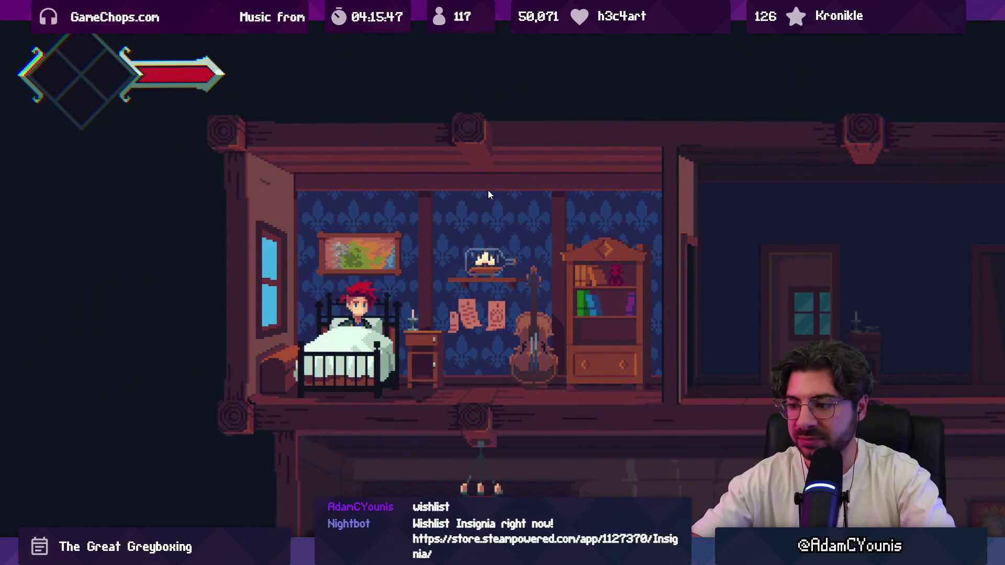
Get Armin out of bed and play a melody on the bedroom cello
key("Right")
key("Right")
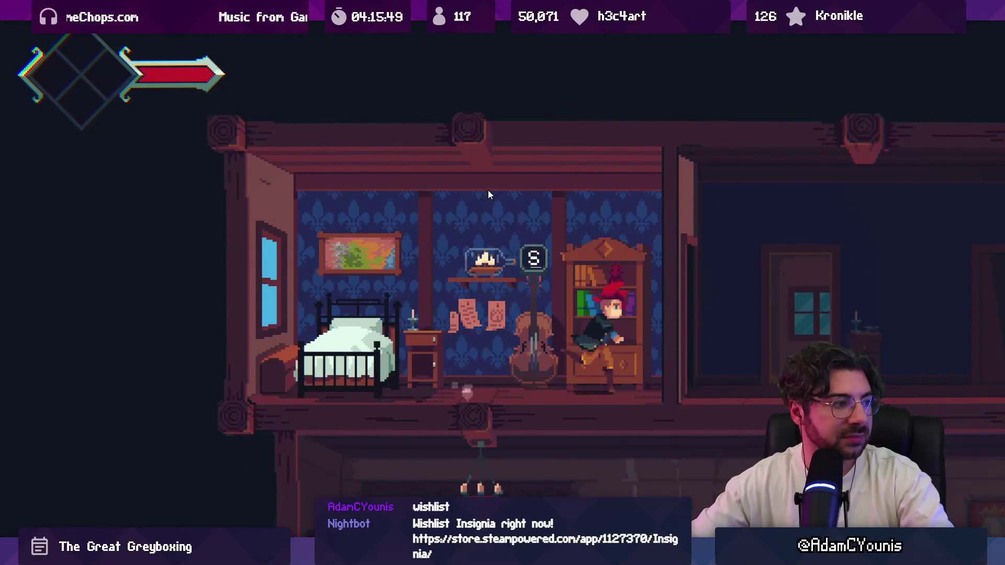
key("Left")
key("s")
key("s")
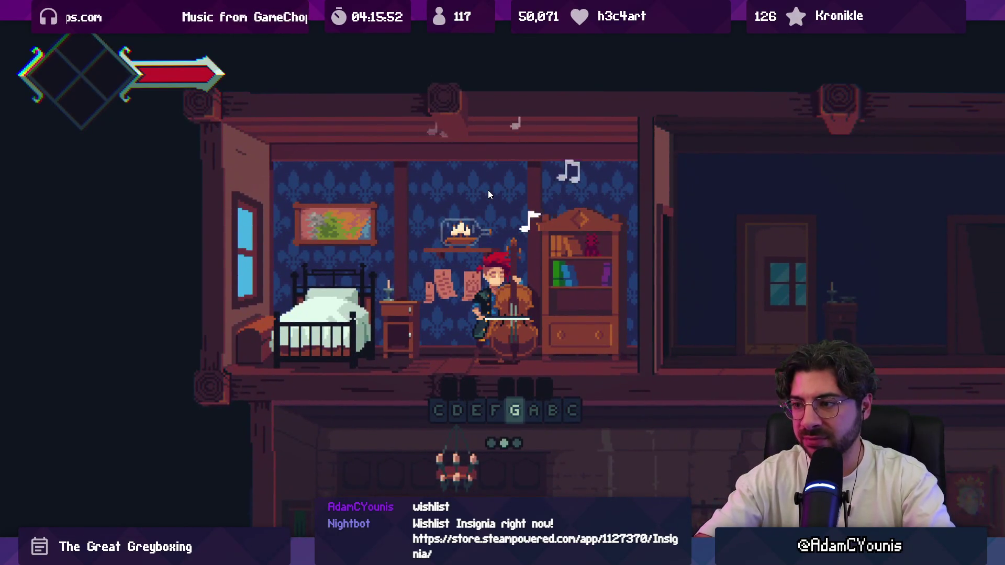
key("6")
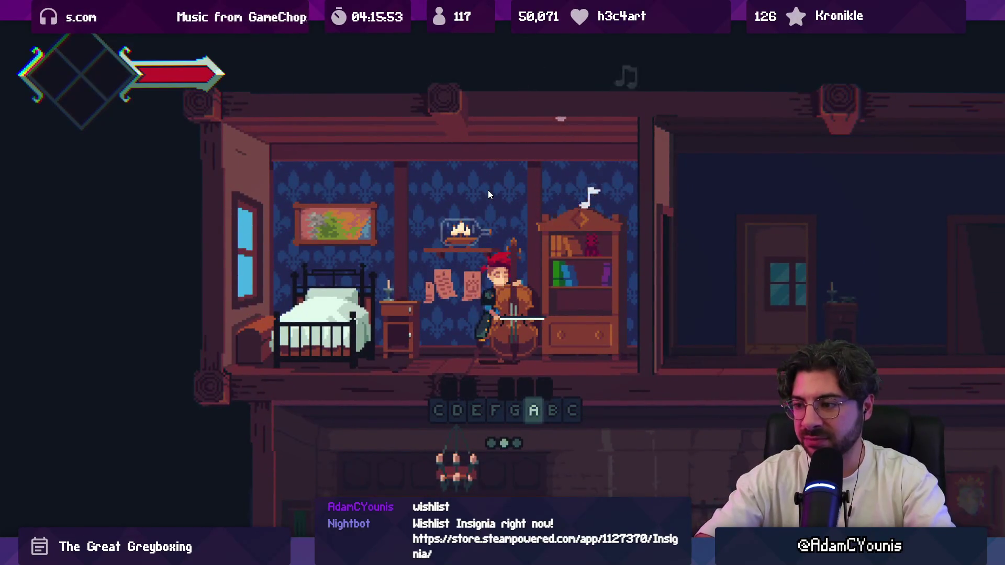
key("8")
key("1")
key("3")
key("6")
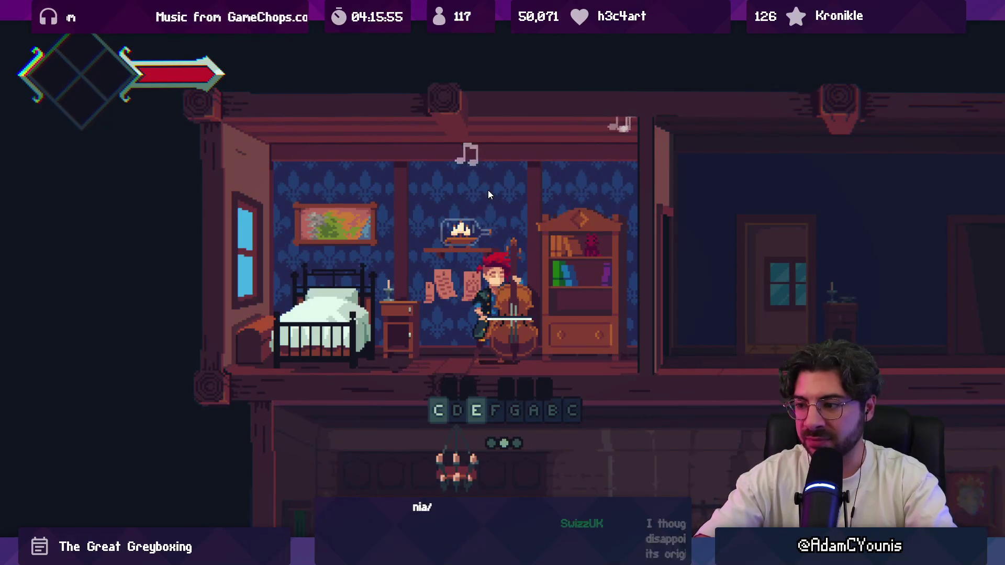
key("5")
key("8")
key("5")
key("8")
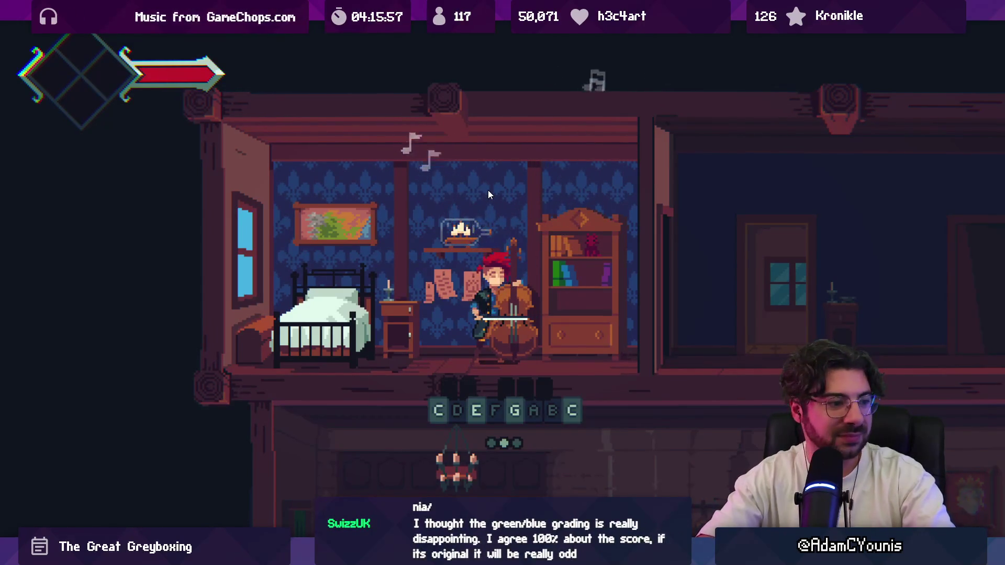
key("8")
key("6")
key("2")
key("1")
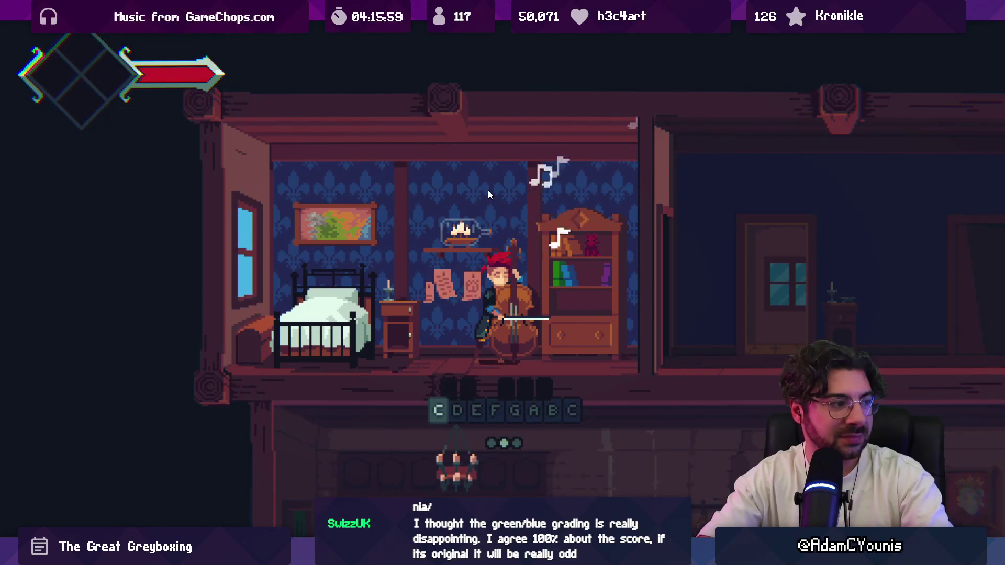
key("1")
key("6")
key("8")
key("5")
key("8")
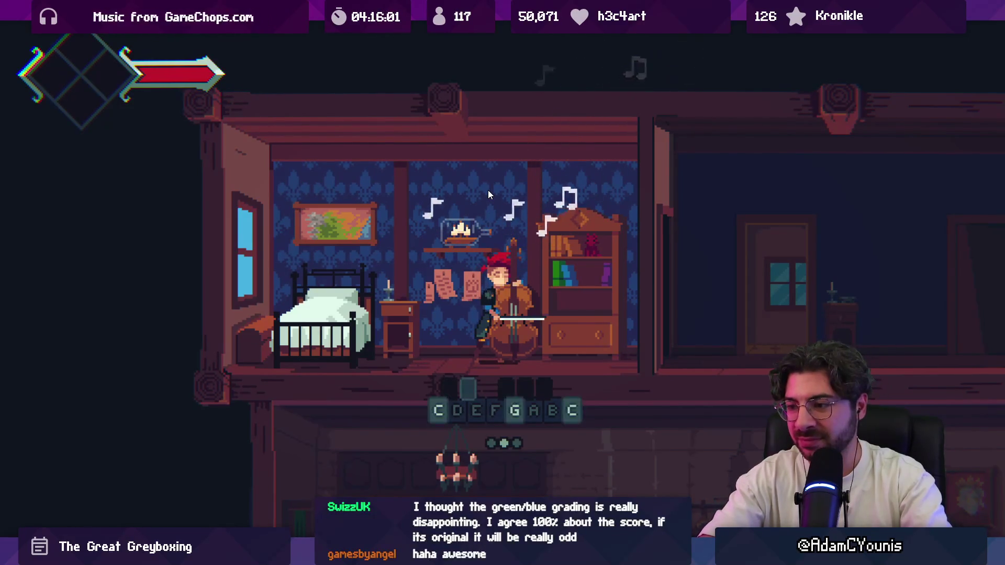
Walk to the kitchen, take Rosie's Pot of Carrot Stew request, and open the journal's Designs section
key("Escape")
key("Right")
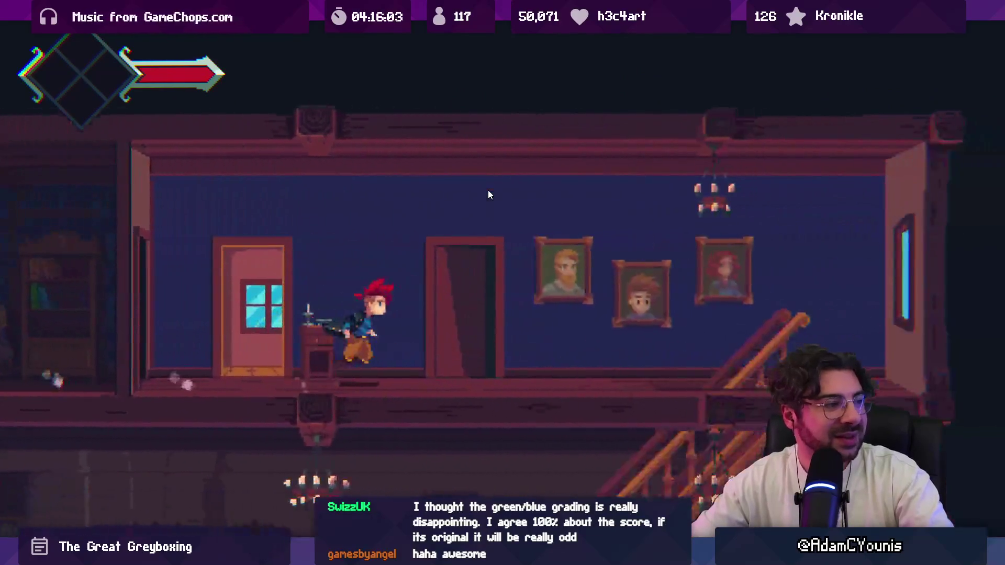
key("s")
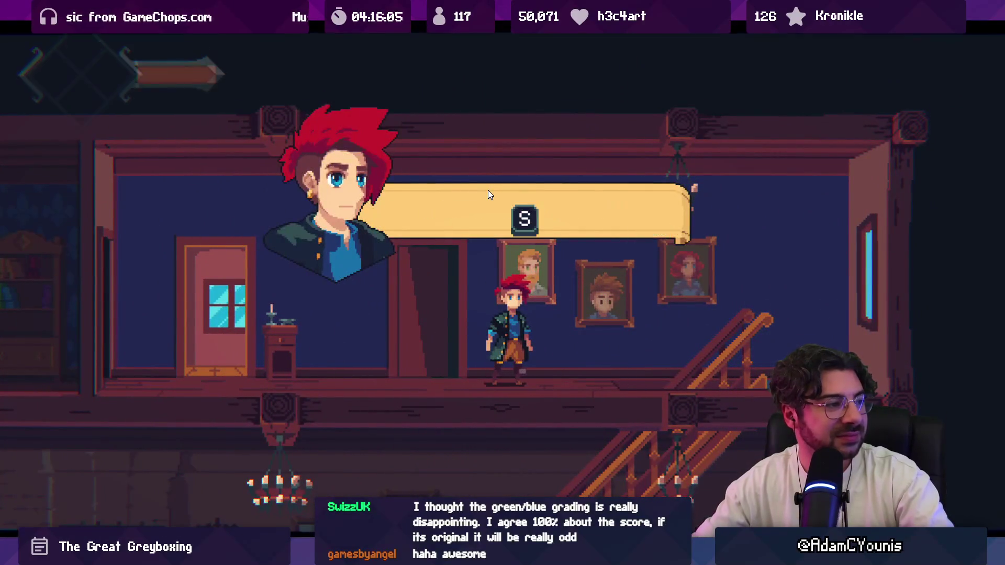
key("s")
key("Right")
key("Down")
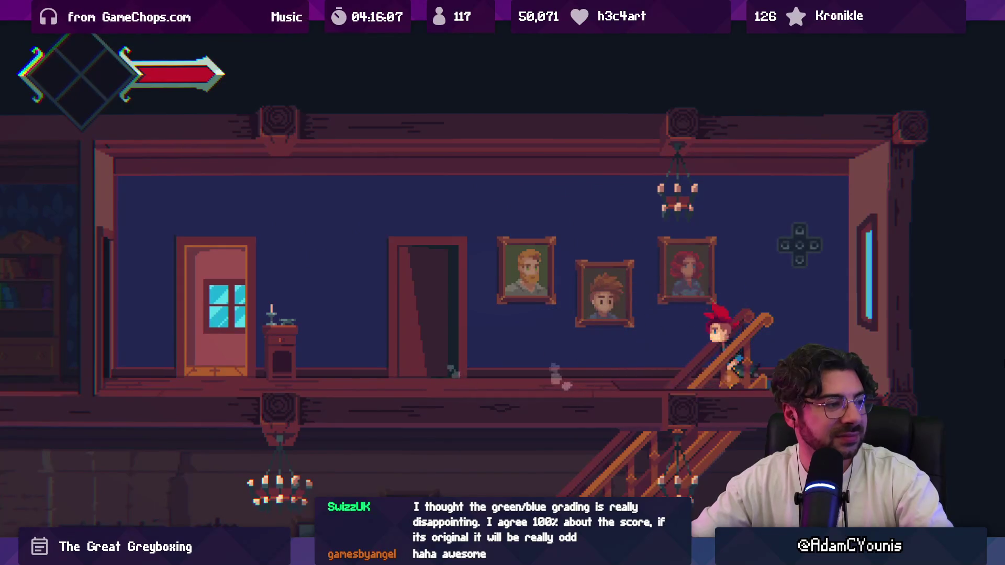
key("Left")
key("Left")
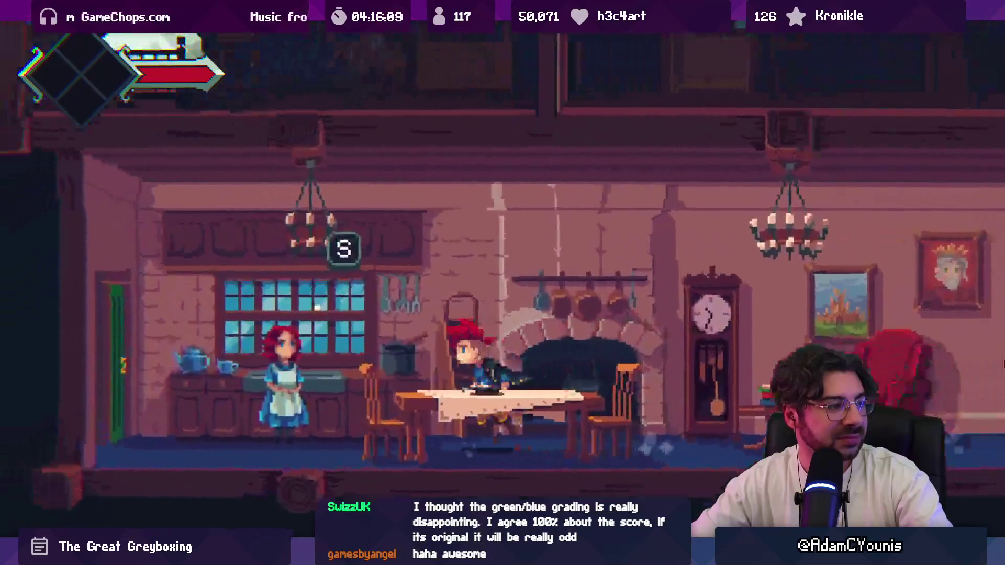
key("s")
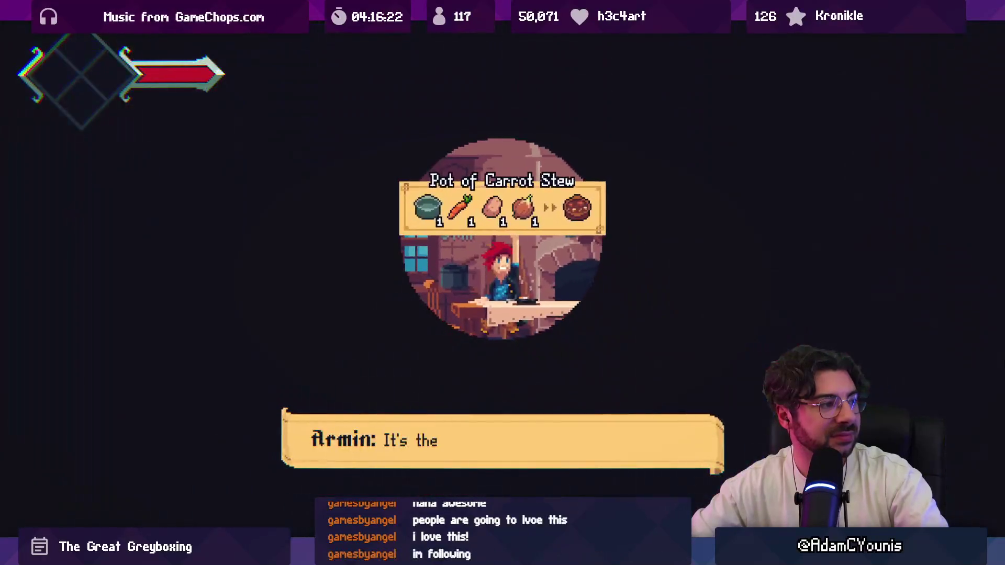
key("Right")
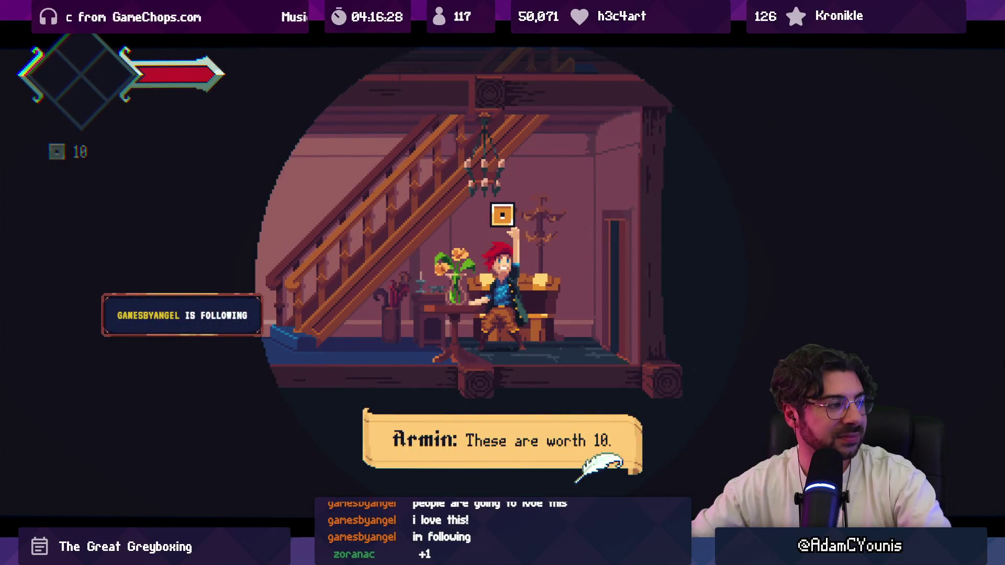
key("Left")
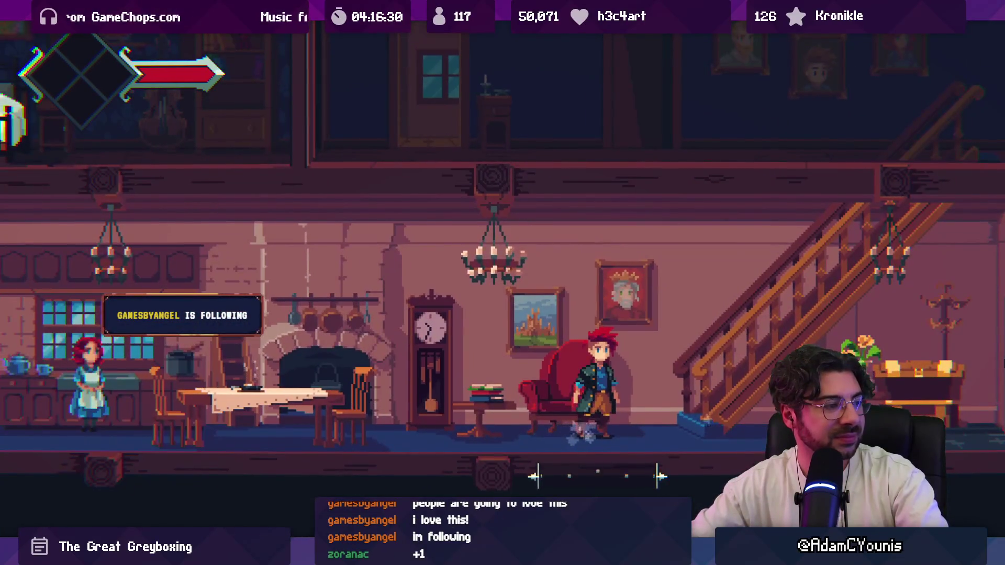
key("Escape")
key("Return")
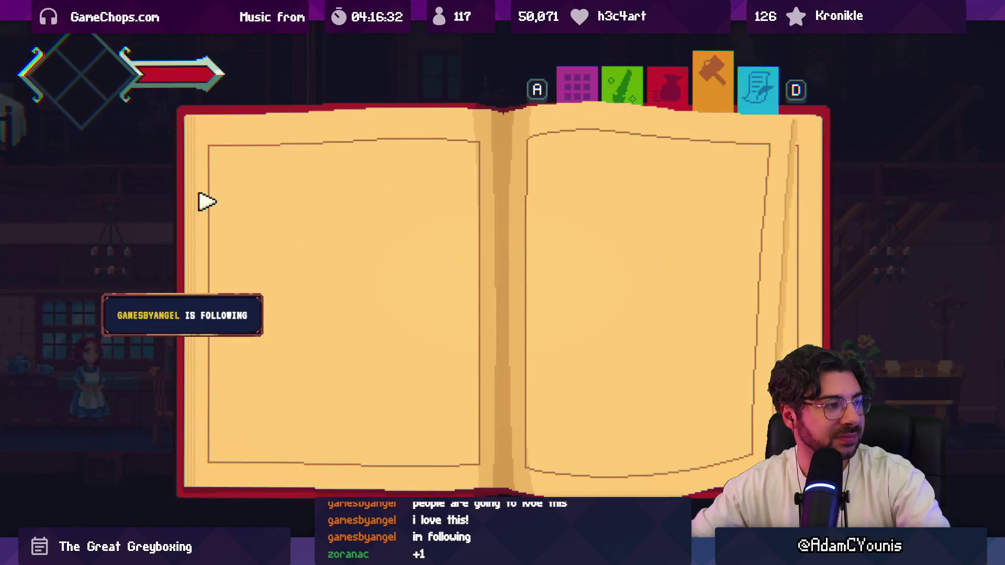
View the world map, close the journal, and run right through the forest intro narration
key("Return")
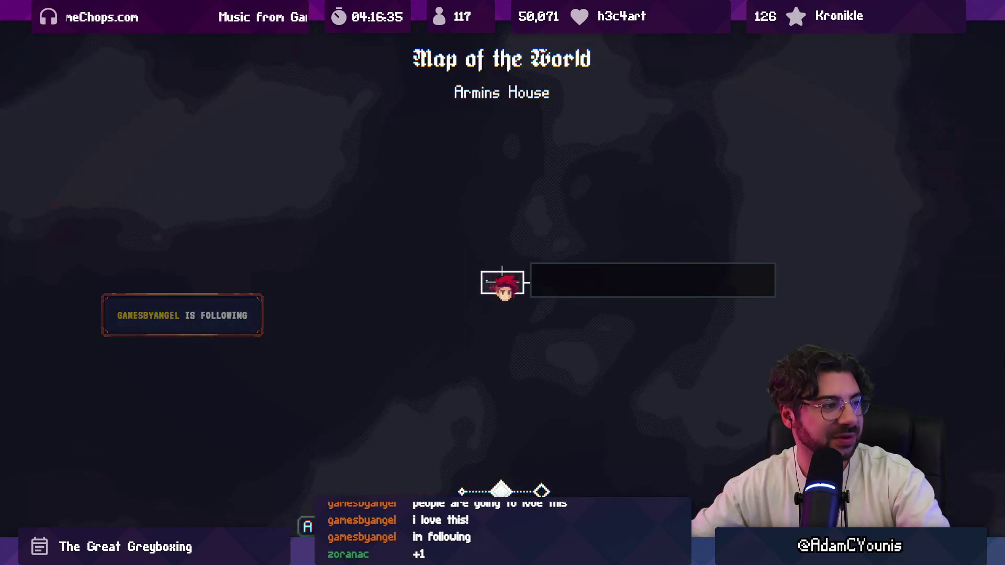
key("Escape")
key("Escape")
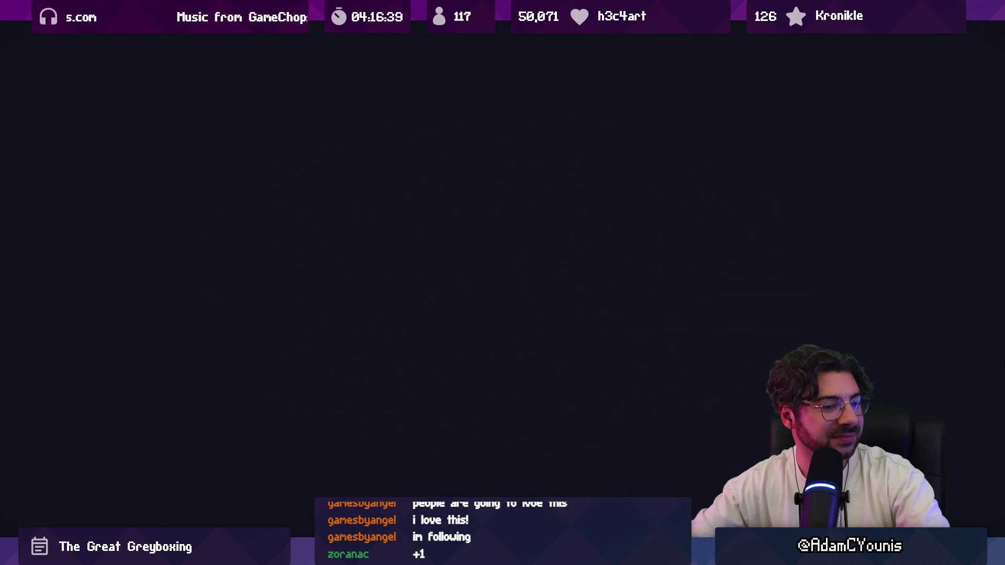
key("Right")
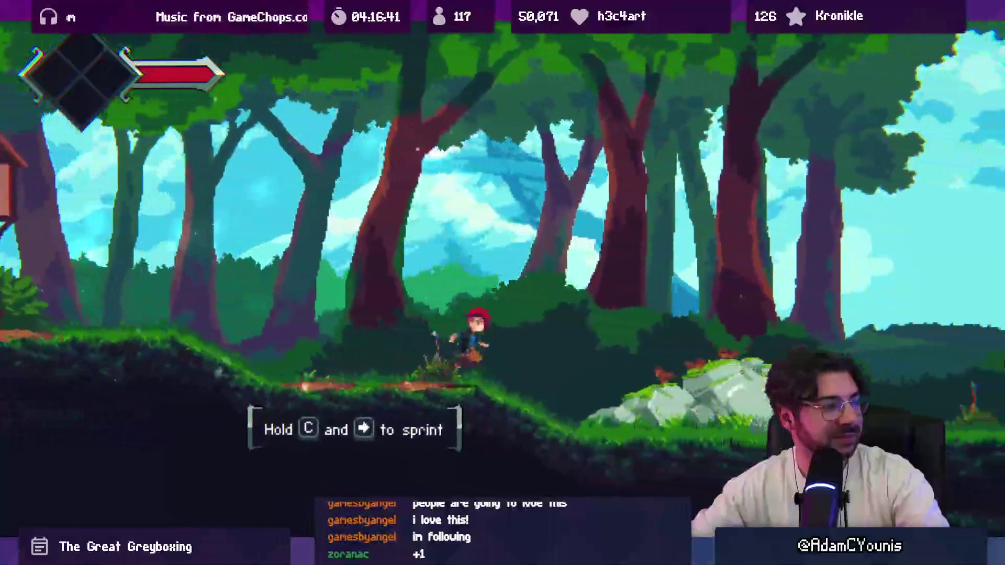
key("Right")
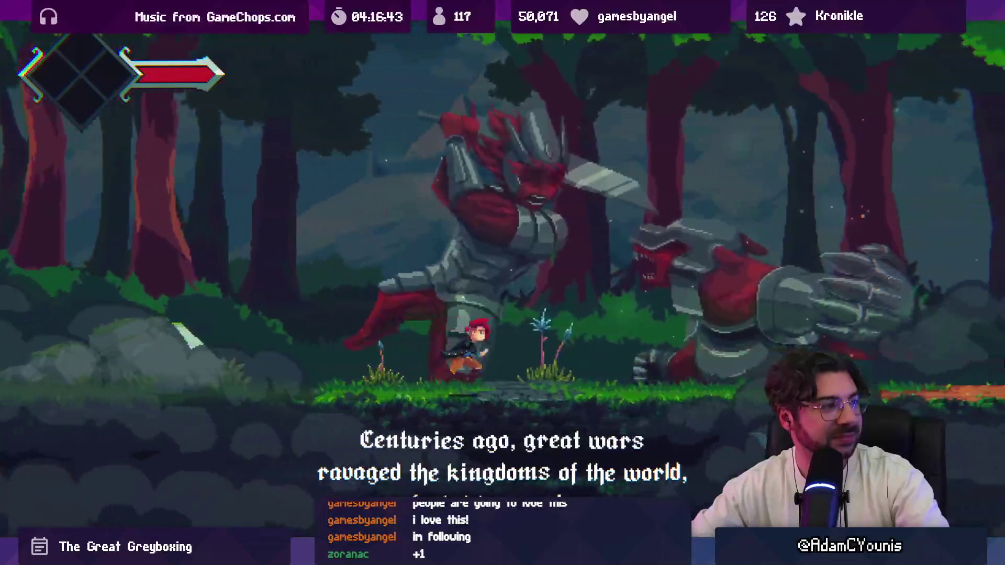
key("Right")
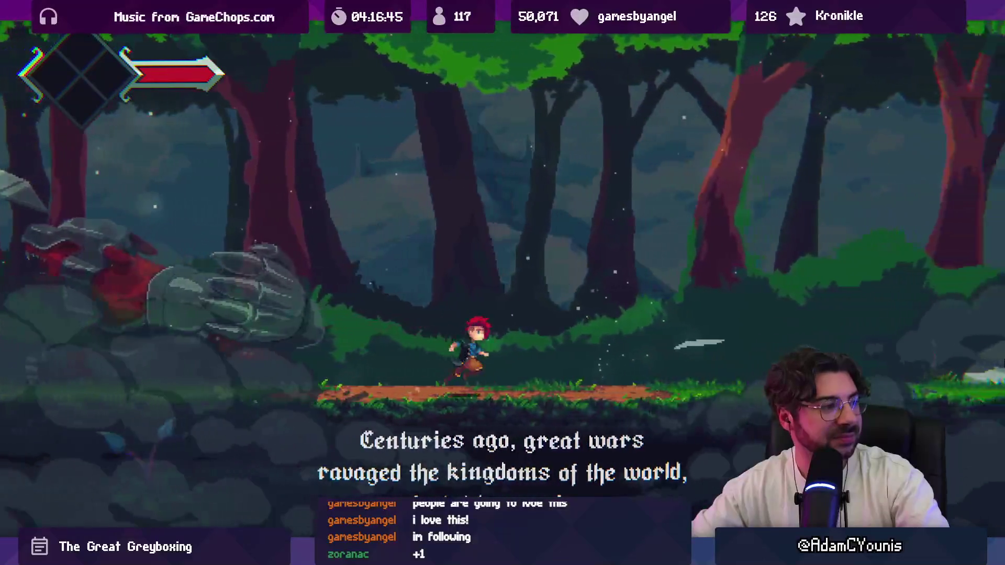
key("Right")
key("space")
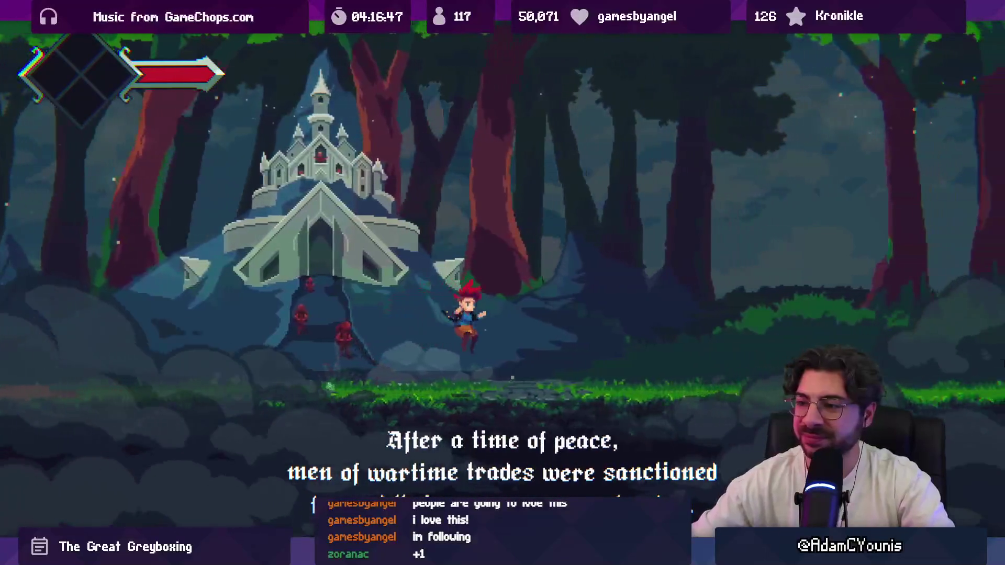
key("Right")
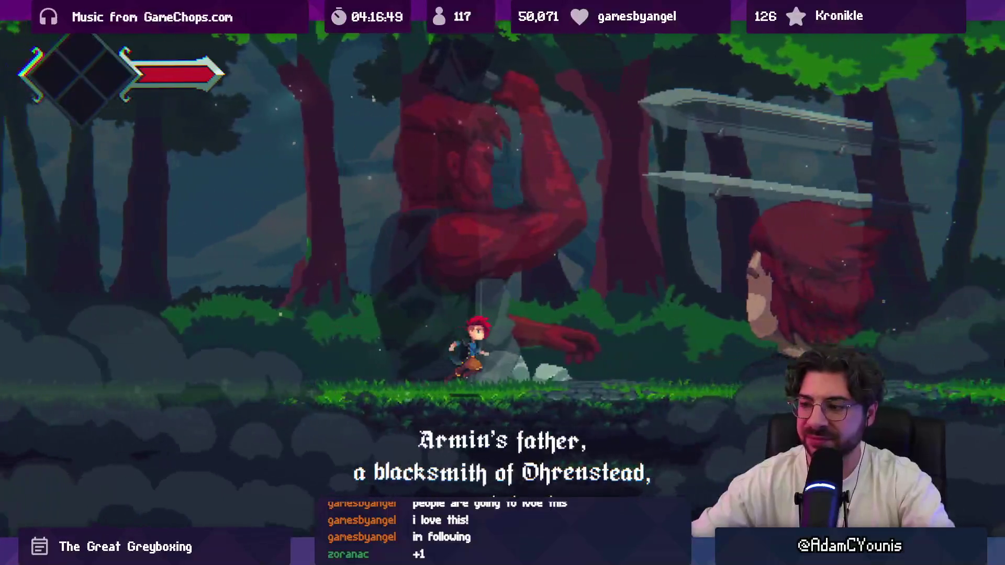
Toggle the maximized Game view and keep running until Walter calls 'You there!'
key("shift+space")
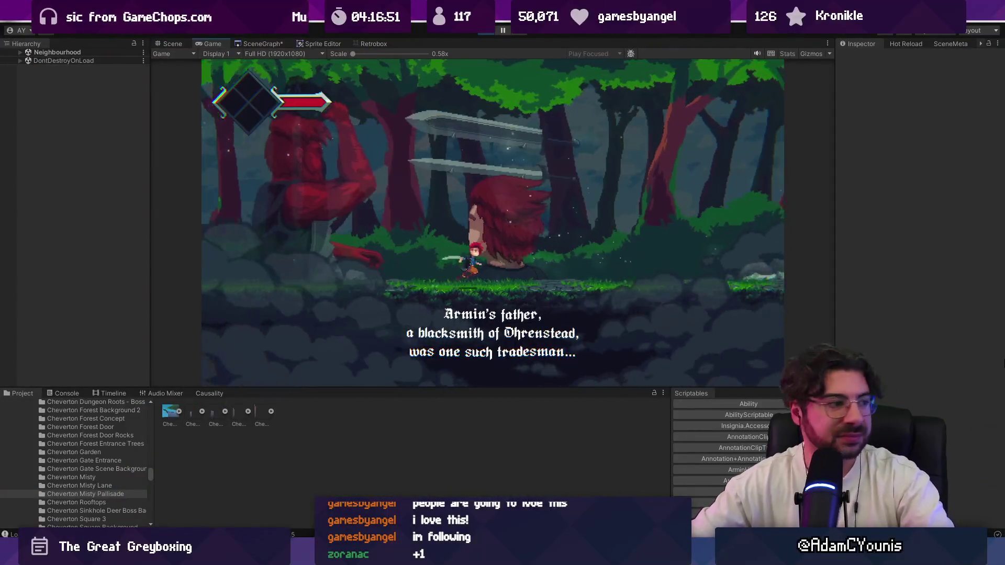
key("Right")
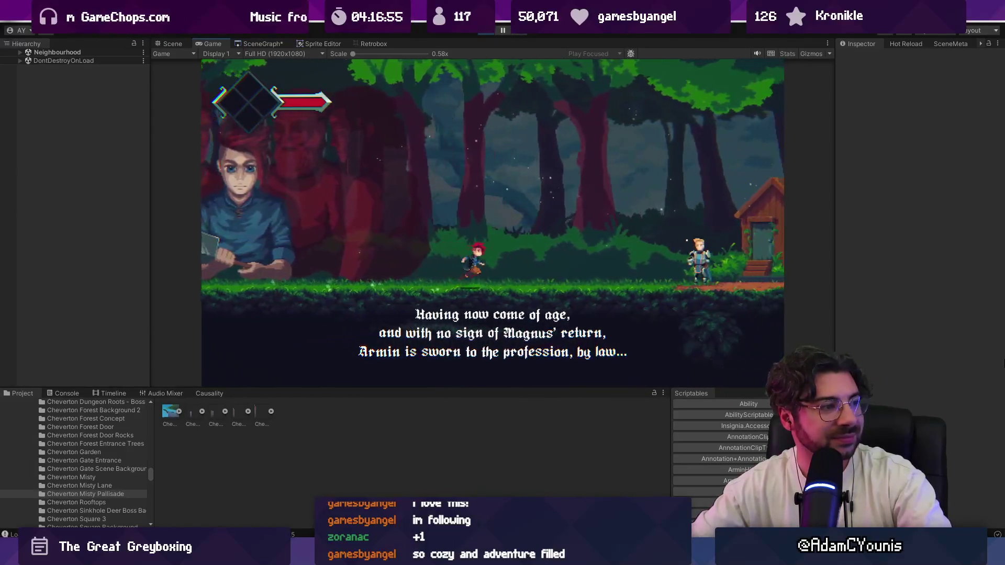
key("shift+space")
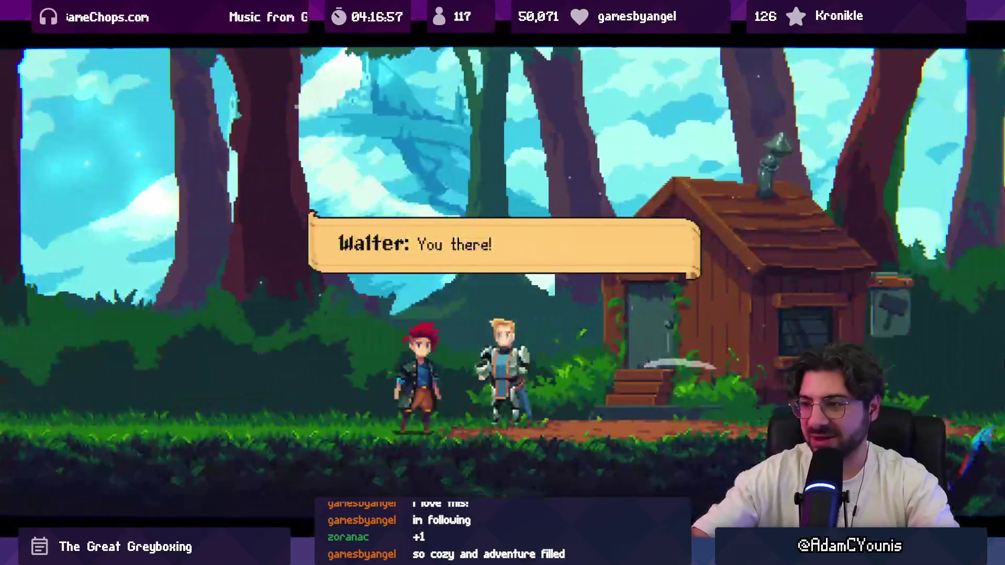
Finish the conversation with Walter by accepting his deal, then enter the house
key("space")
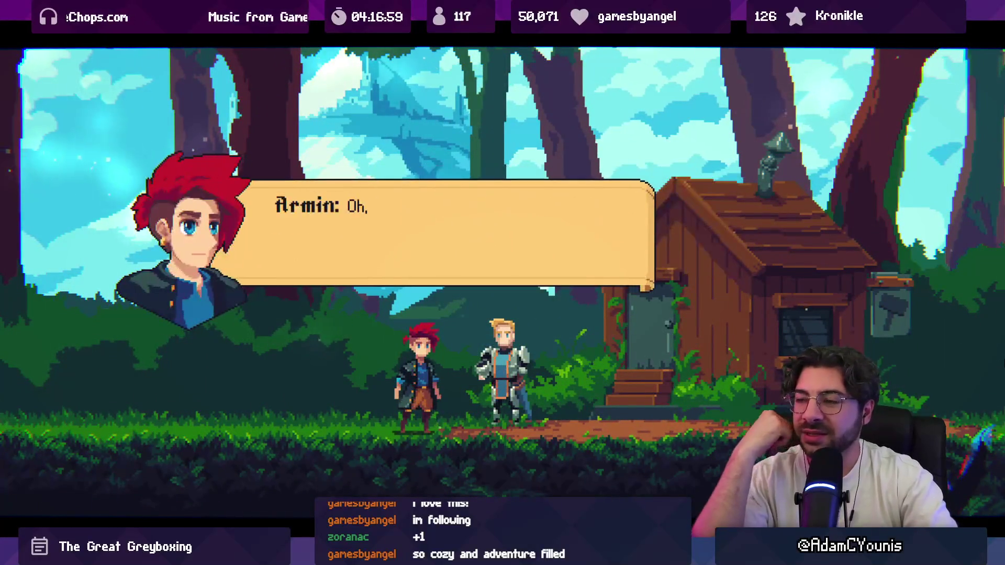
key("space")
key("space")
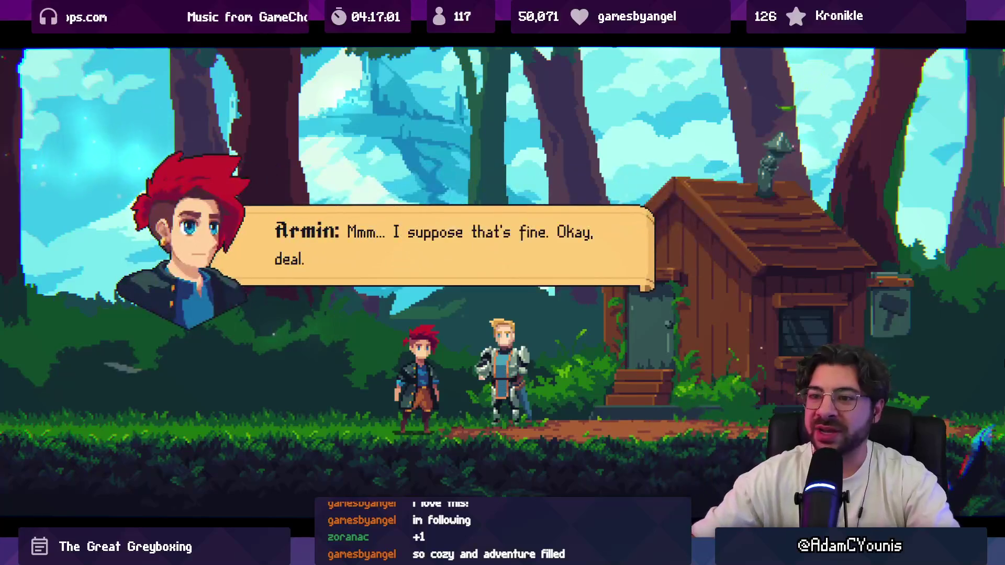
key("space")
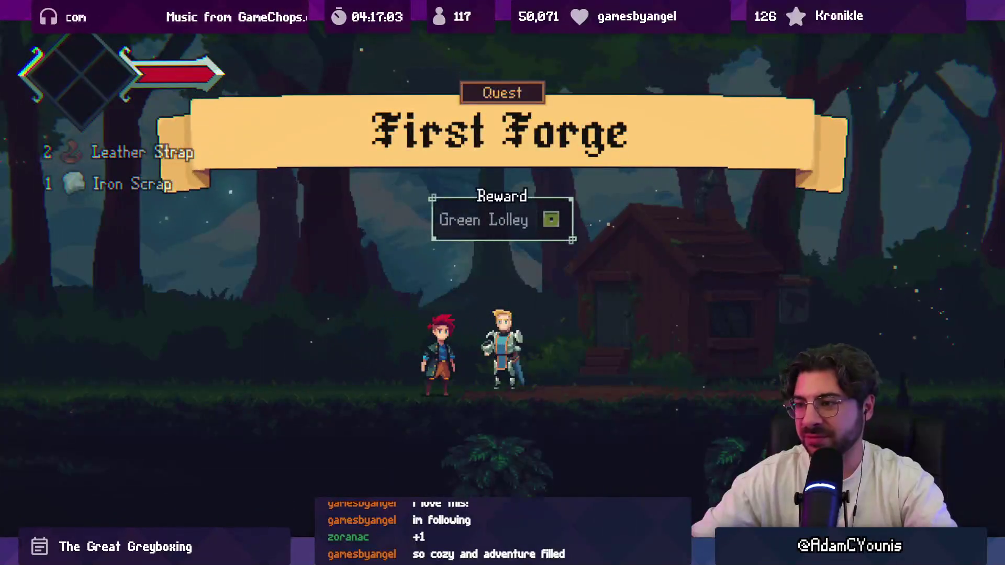
key("Right")
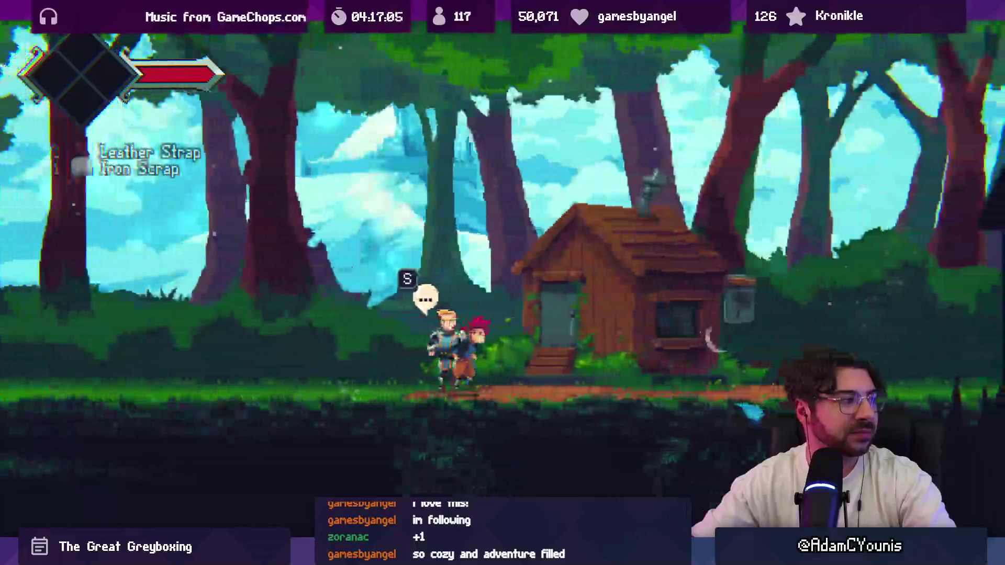
key("s")
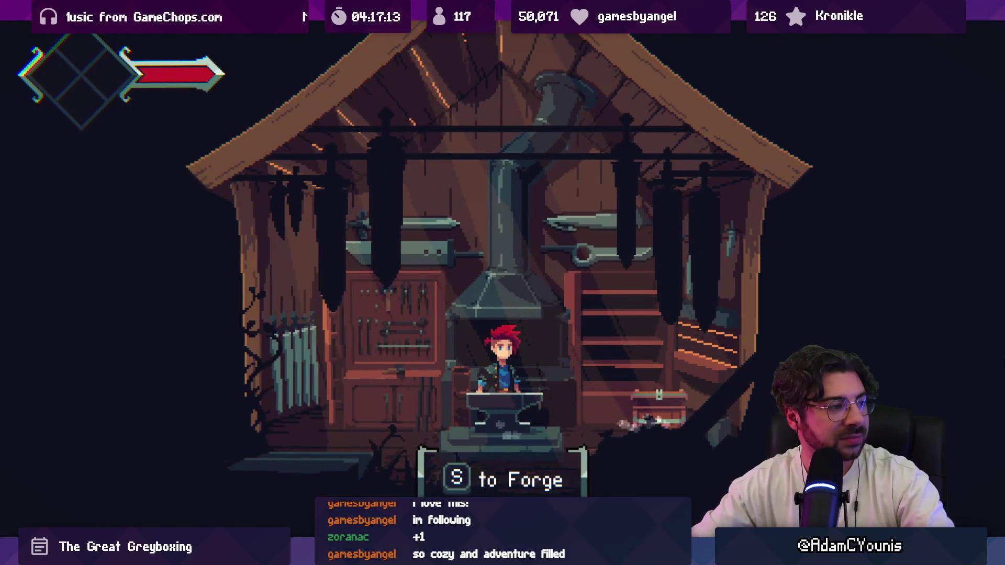
Forge the Iron Pauldron at the anvil and equip it in the first Equipment slot
key("s")
key("Down")
key("Up")
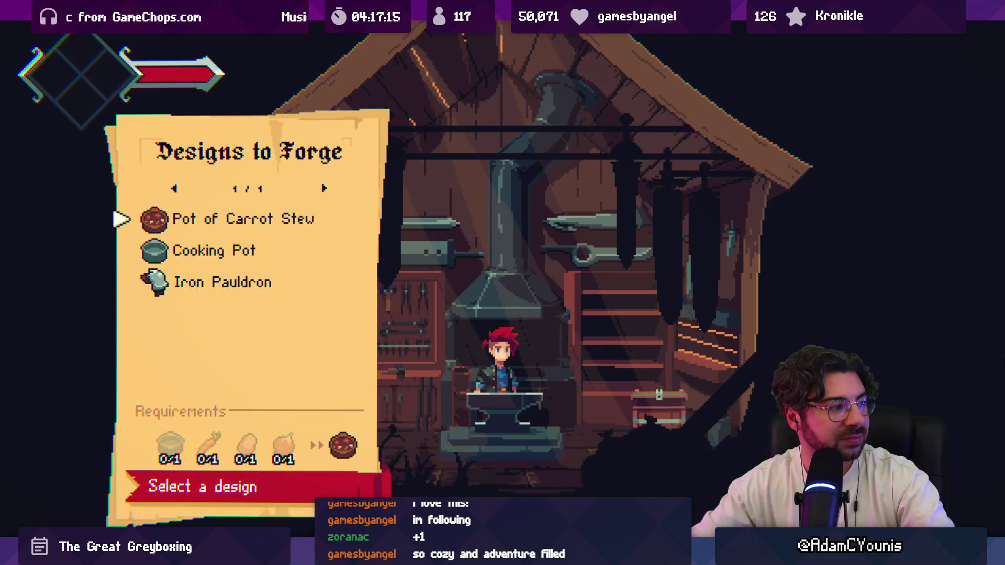
key("Down")
key("Down")
key("s")
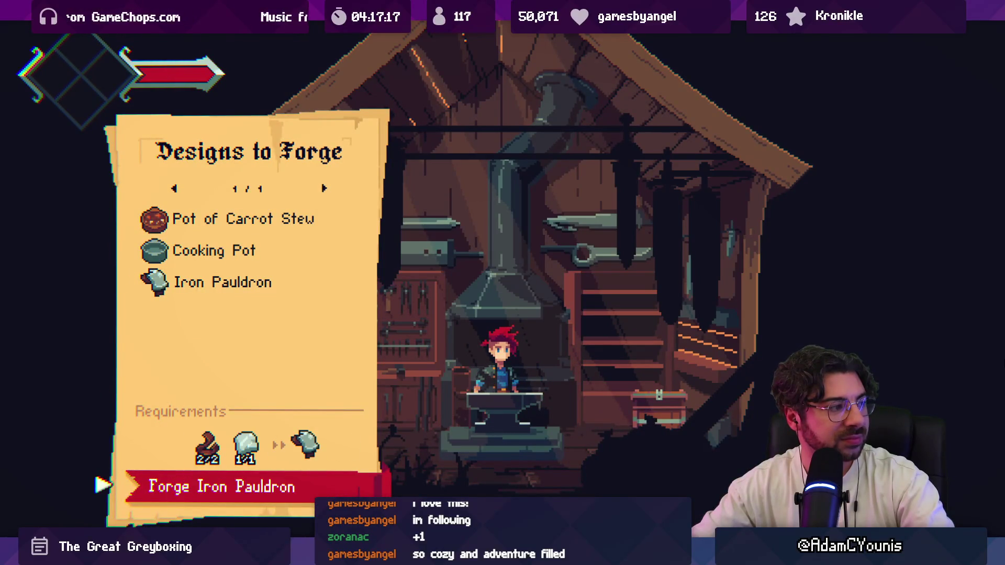
key("s")
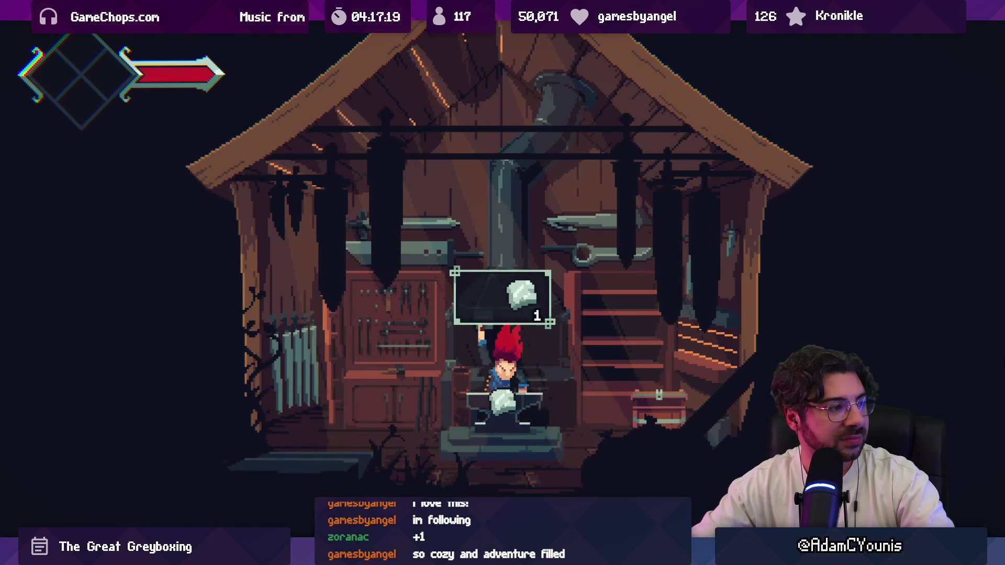
key("s")
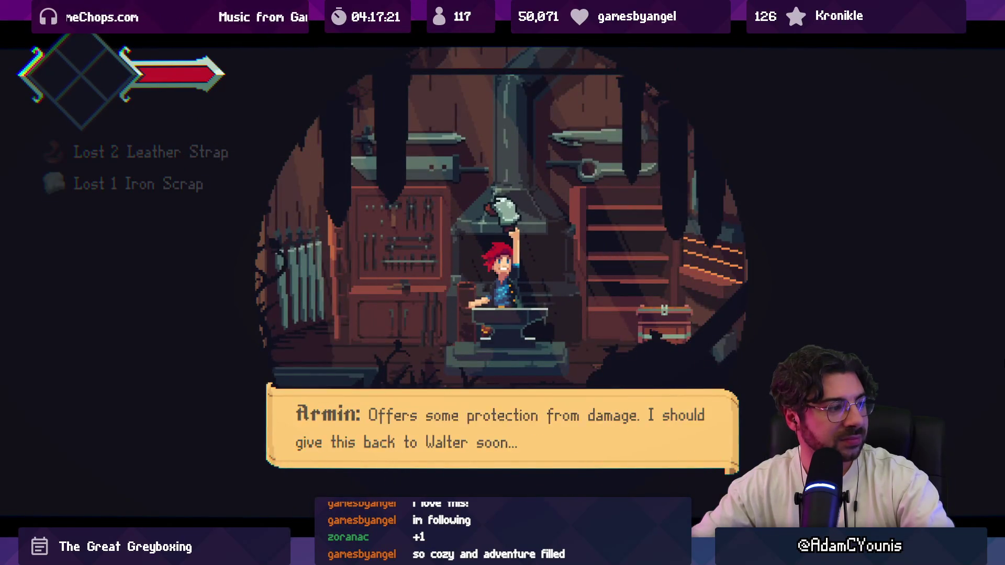
key("s")
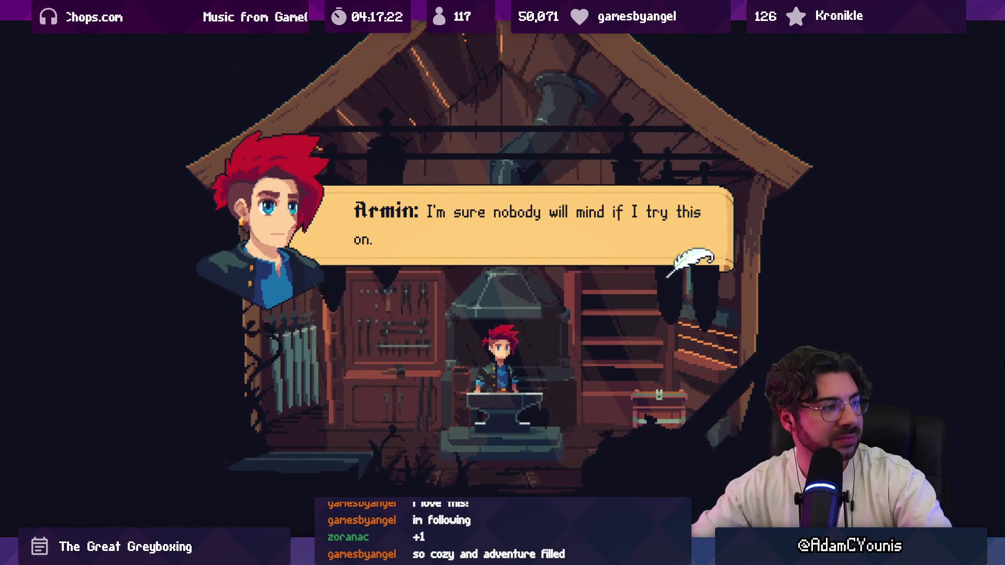
key("s")
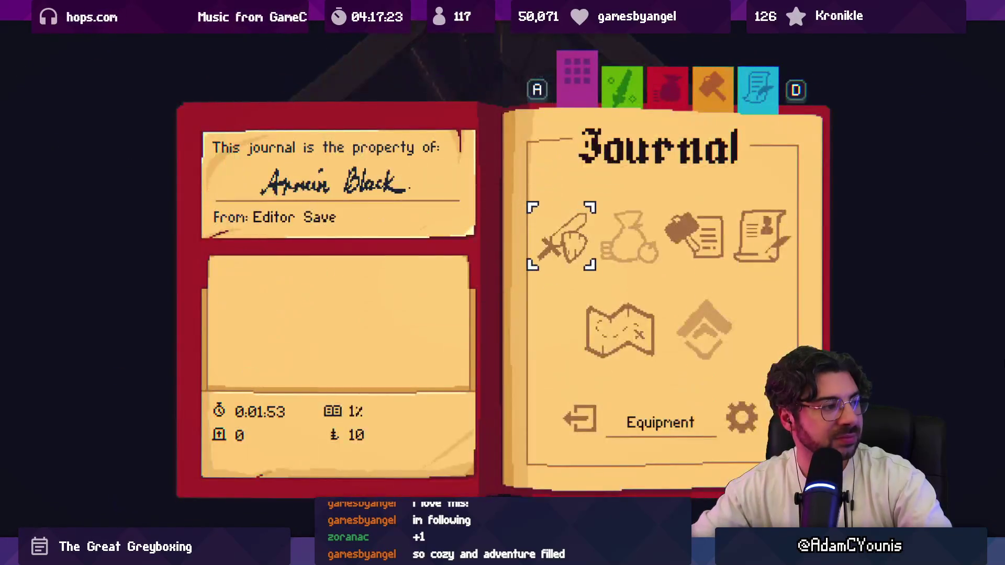
key("d")
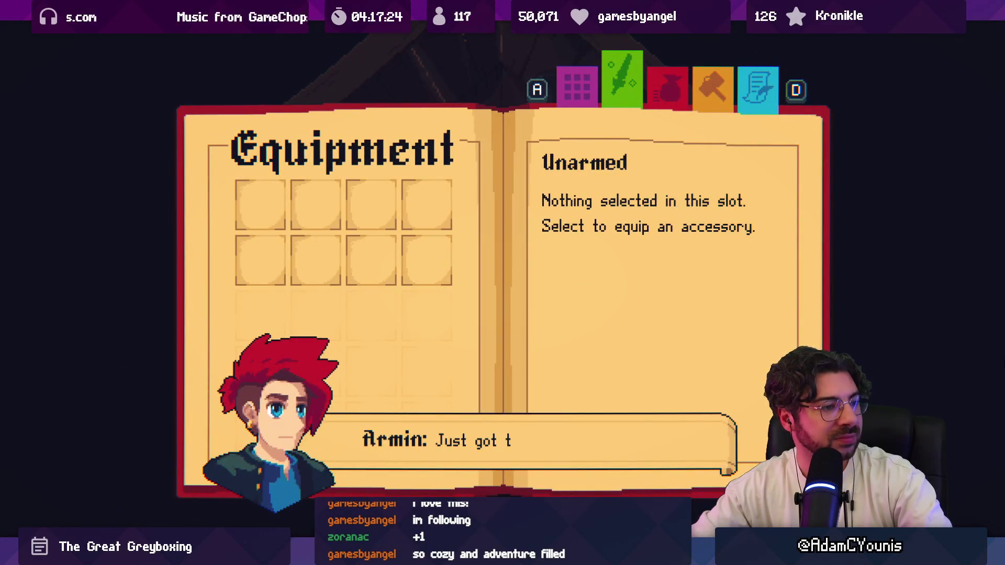
key("space")
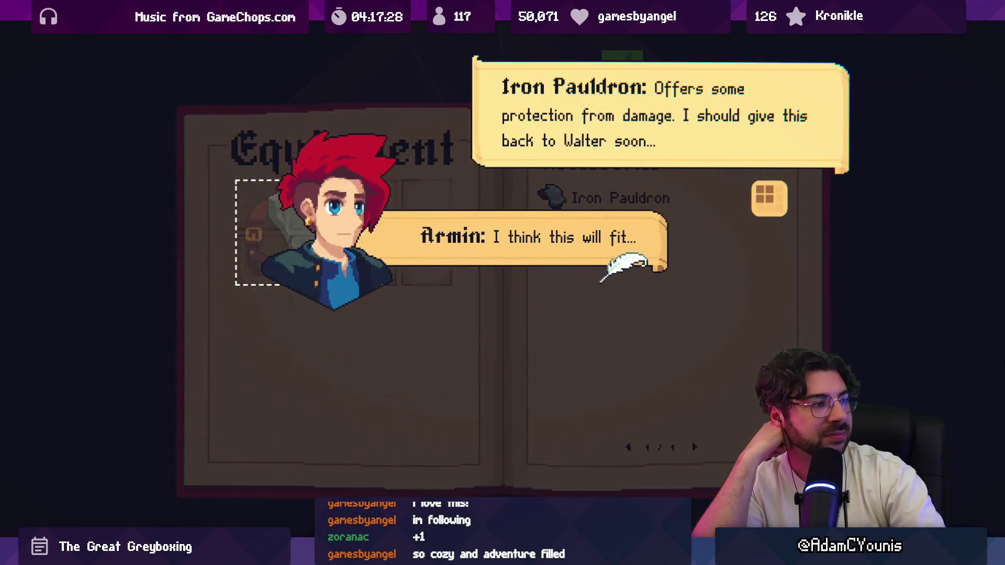
key("space")
key("space")
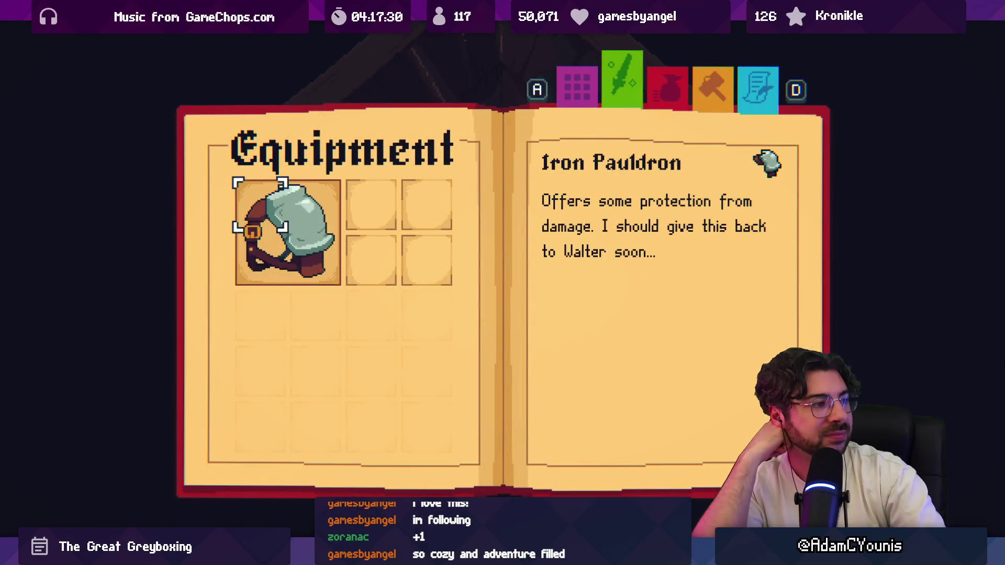
key("space")
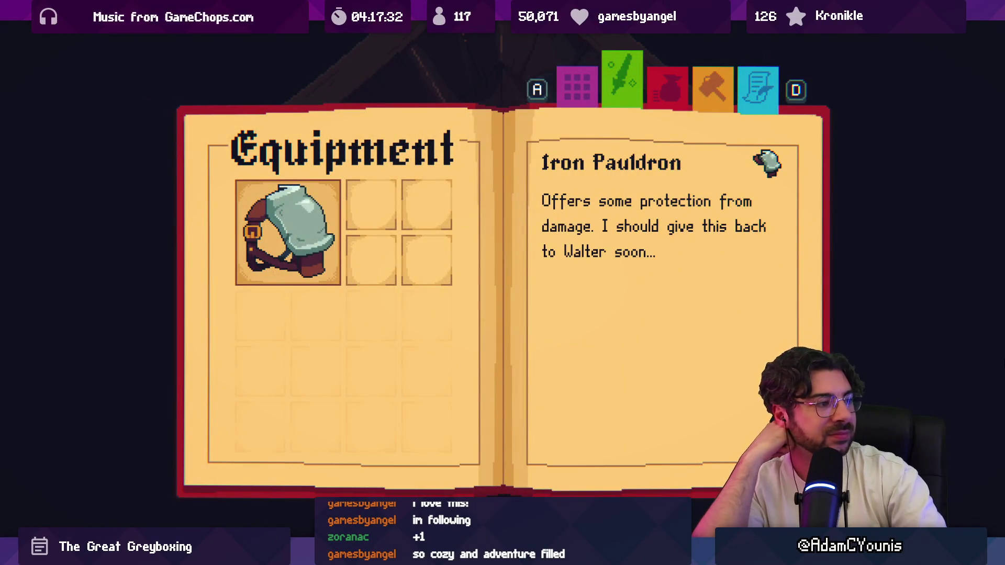
key("Escape")
Walk out of the blacksmith shop into the village and through the doorway
key("Left")
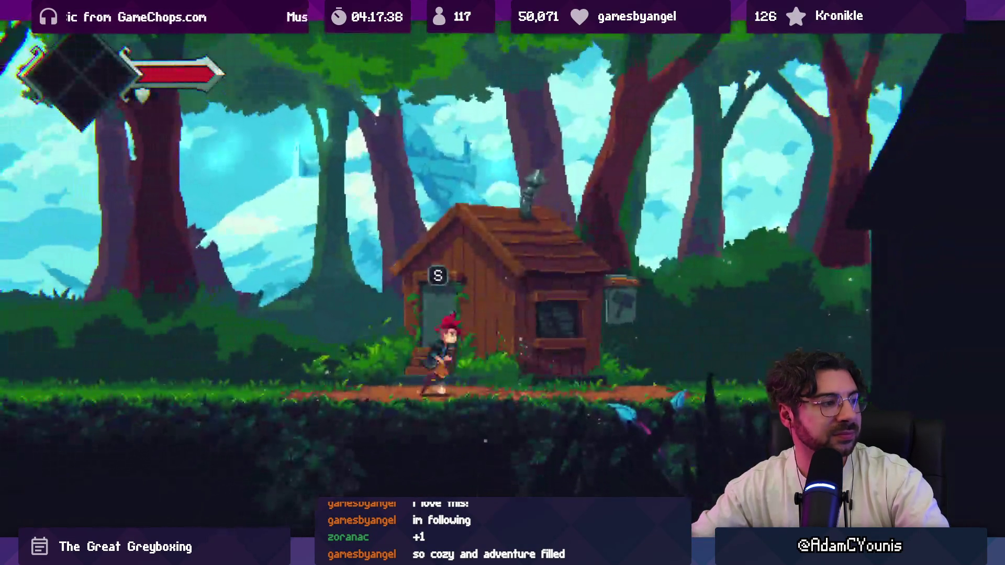
key("Right")
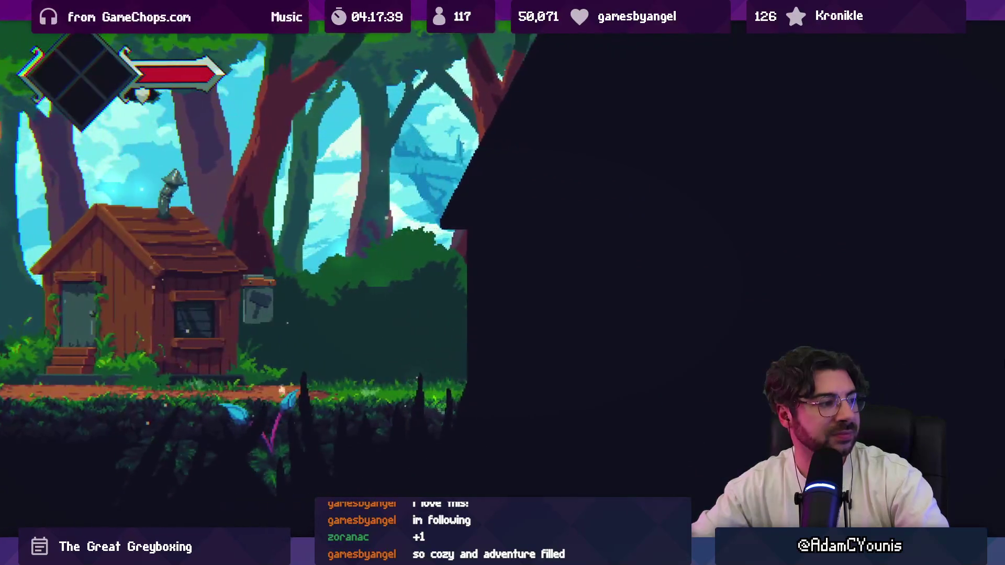
key("Right")
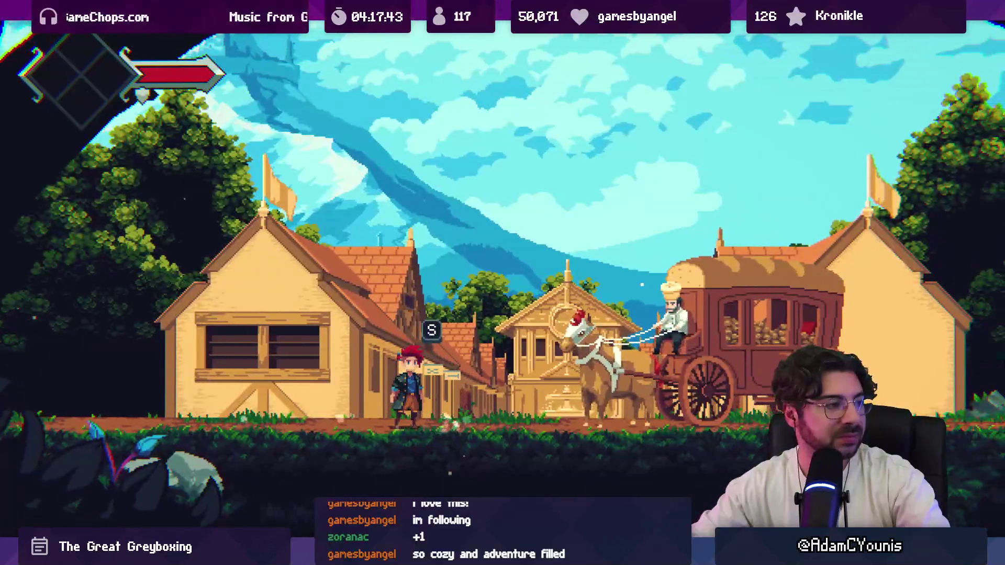
key("s")
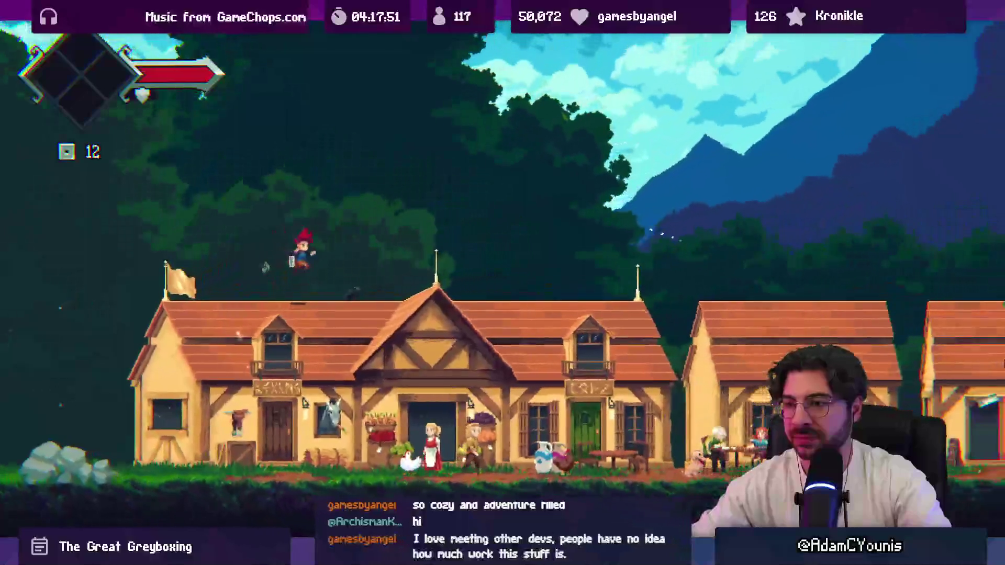
Run right along the village street toward the tavern, jumping and attacking
key("Right")
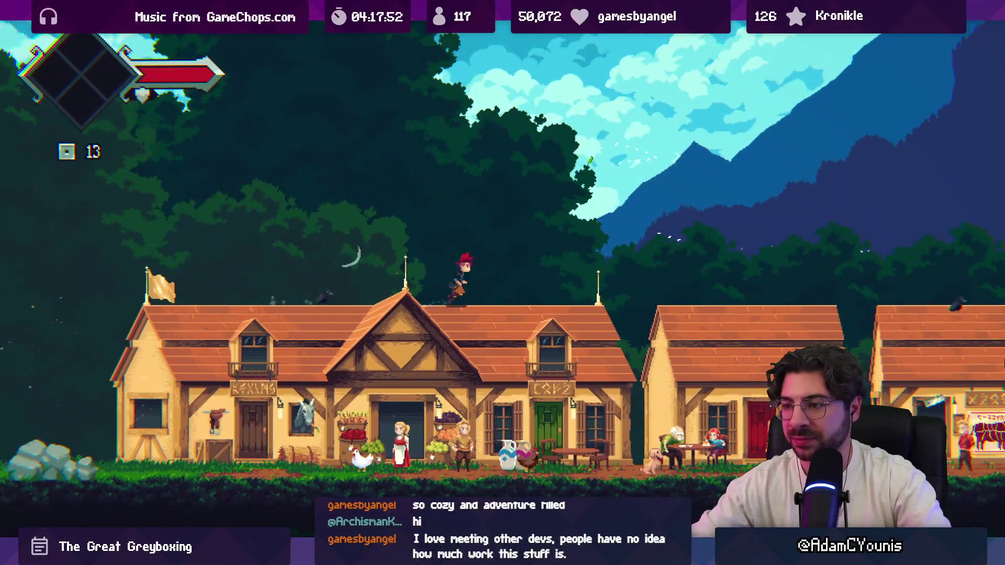
key("Right")
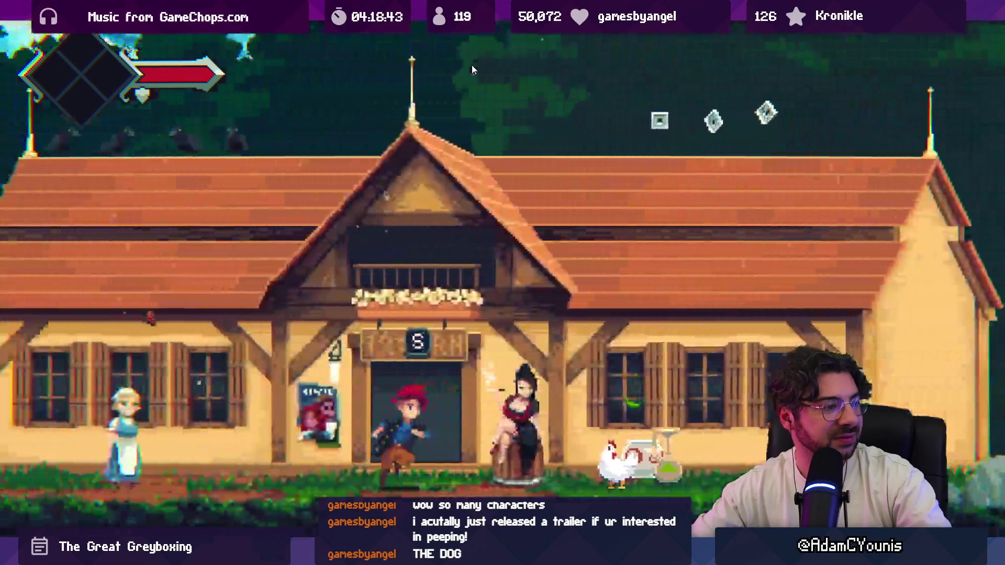
Check the No Dogs Allowed quest on the journal's Quests page, then close the journal
key("Tab")
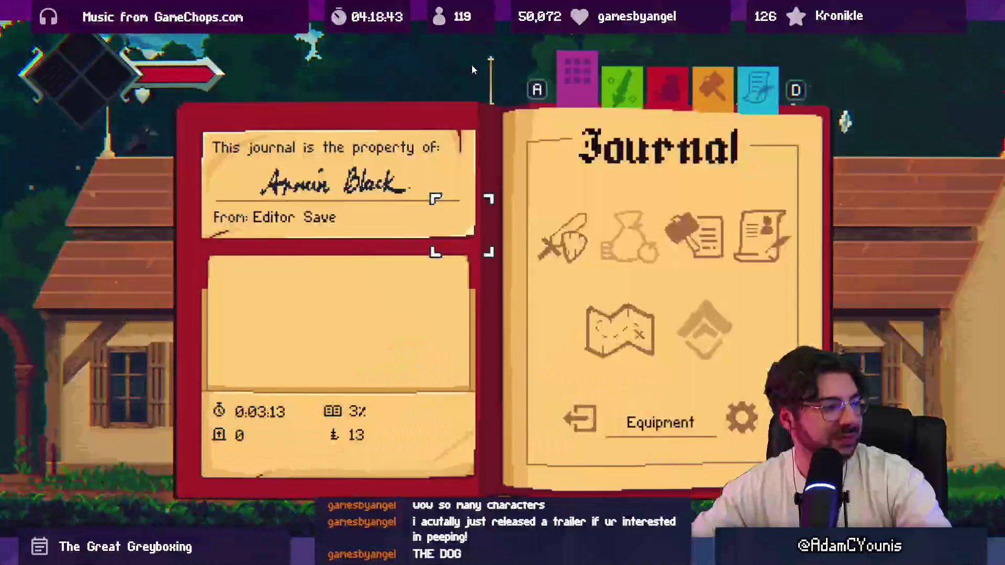
key("d")
key("d")
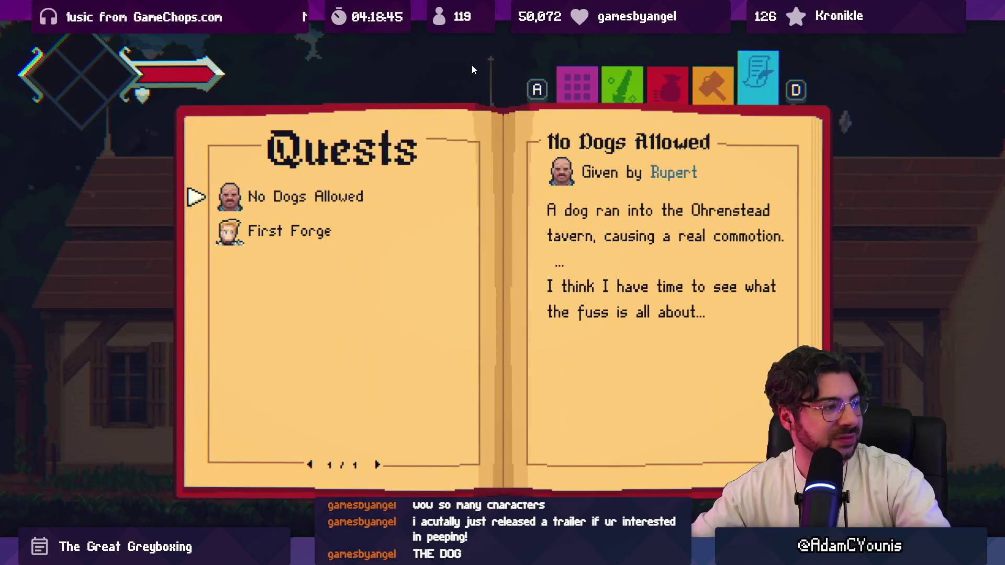
key("s")
key("w")
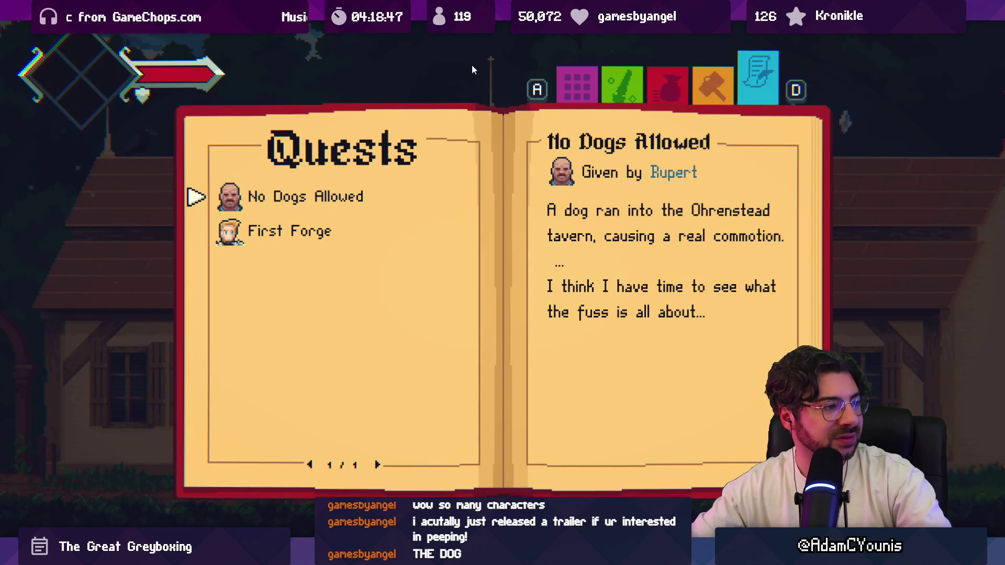
key("Escape")
key("Escape")
key("s")
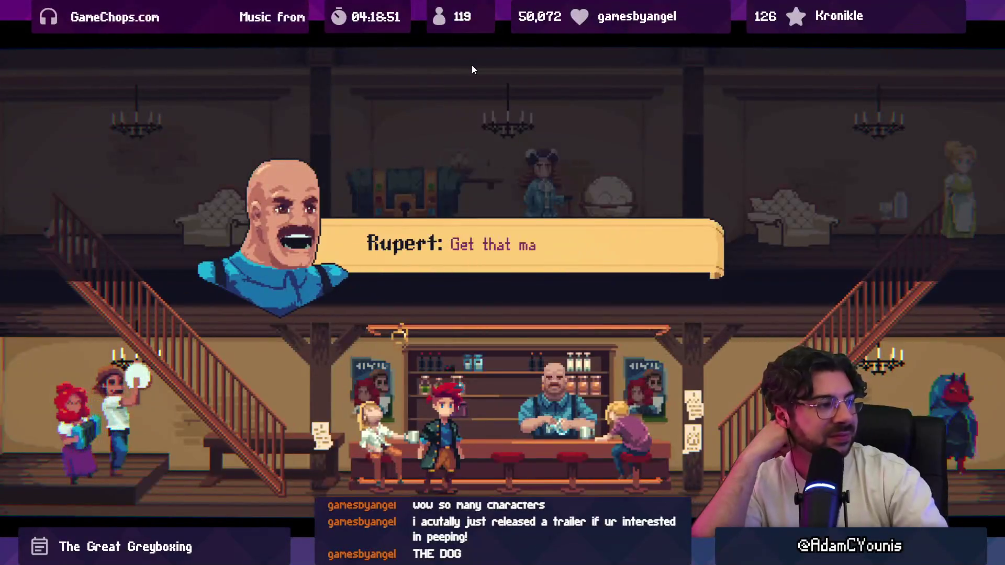
Talk through Rupert's tavern dialogue and walk Armin upstairs
key("space")
key("space")
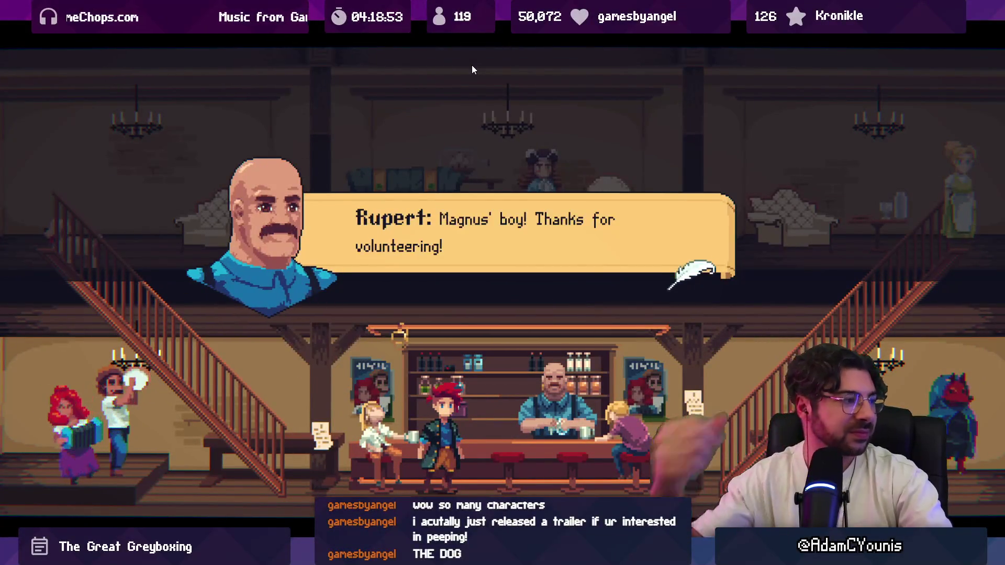
key("space")
key("space")
key("space")
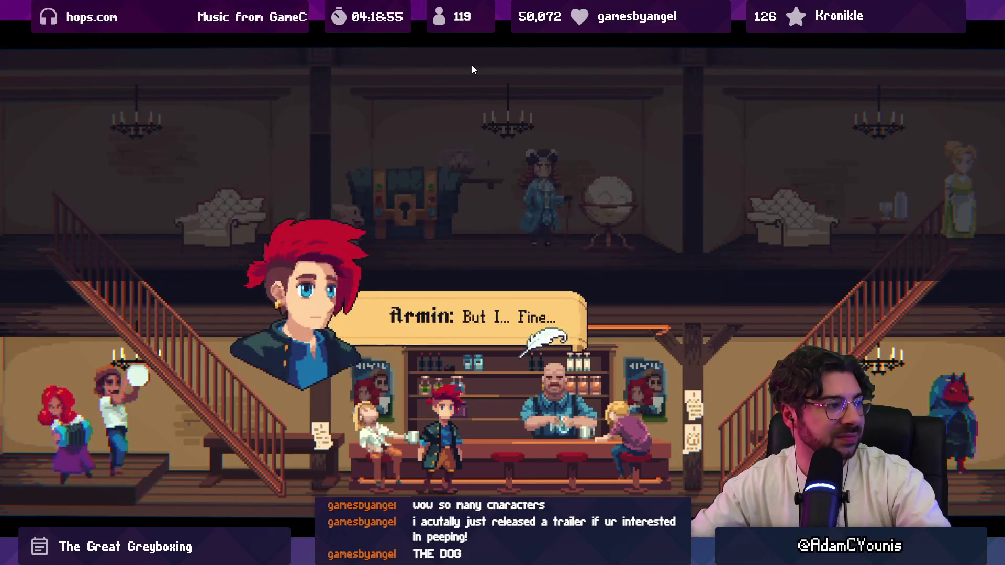
key("space")
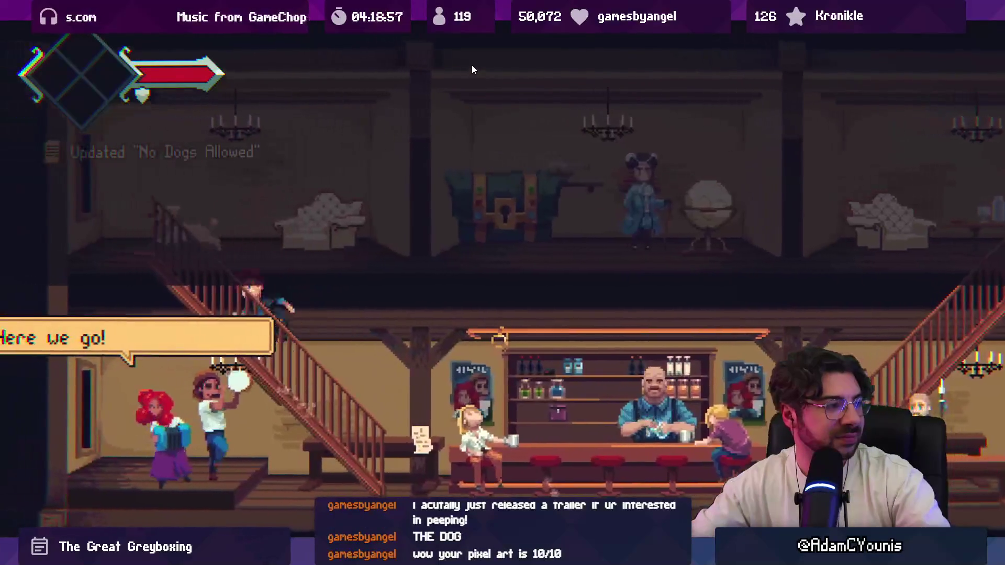
key("Right")
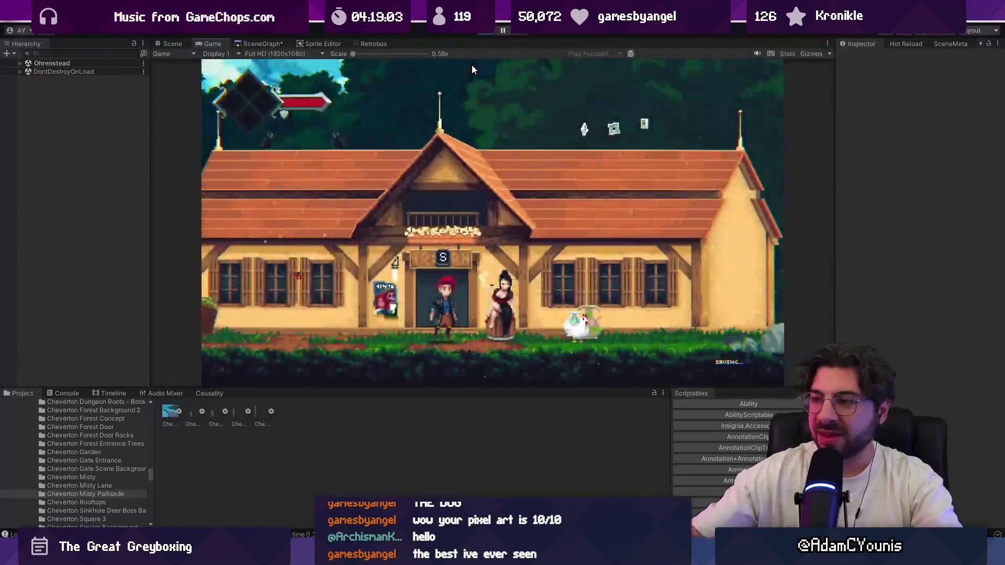
Exit Play mode, make the Project panel taller, and switch back to the Figma document
left_click(487, 30)
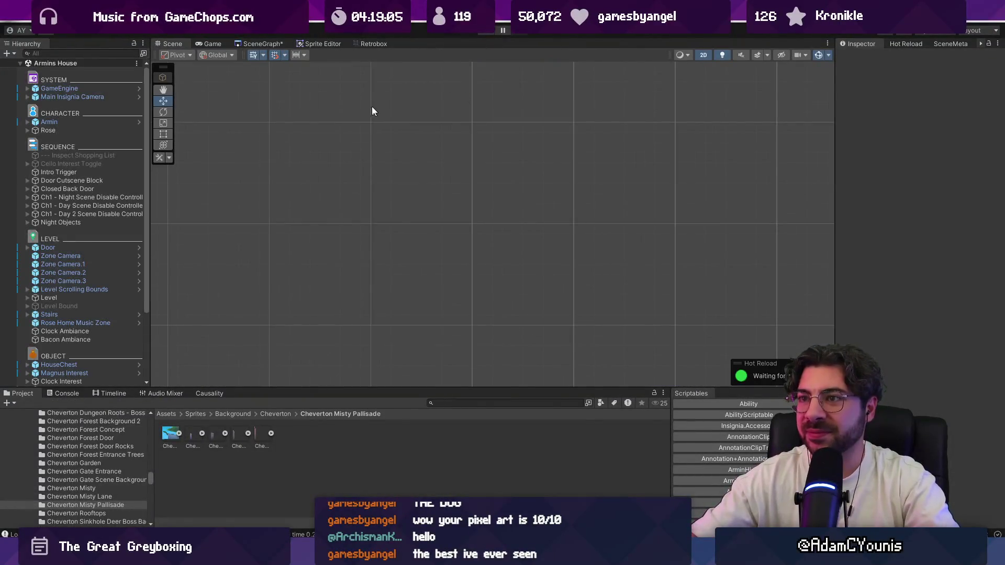
left_click(433, 403)
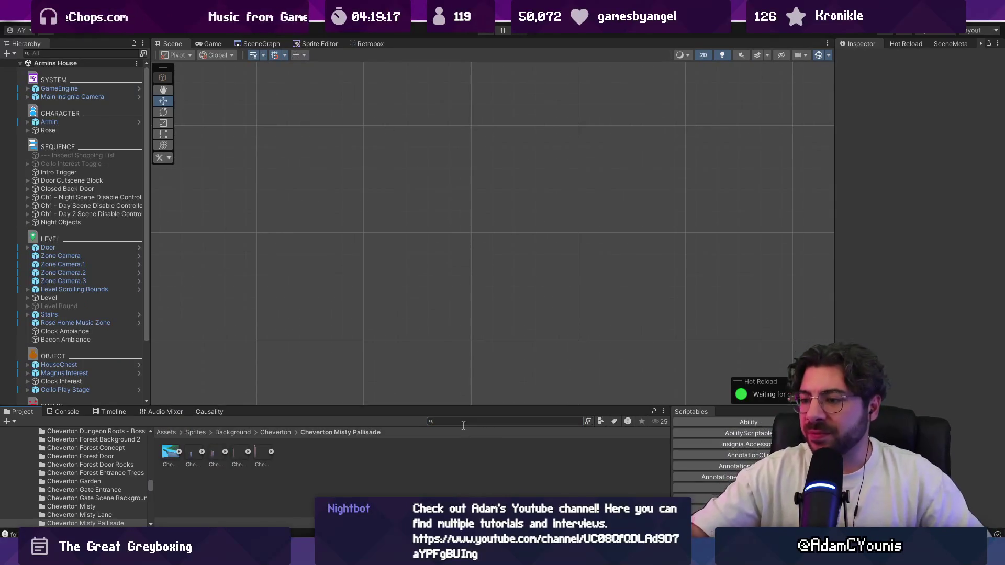
left_click_drag(462, 407, 461, 350)
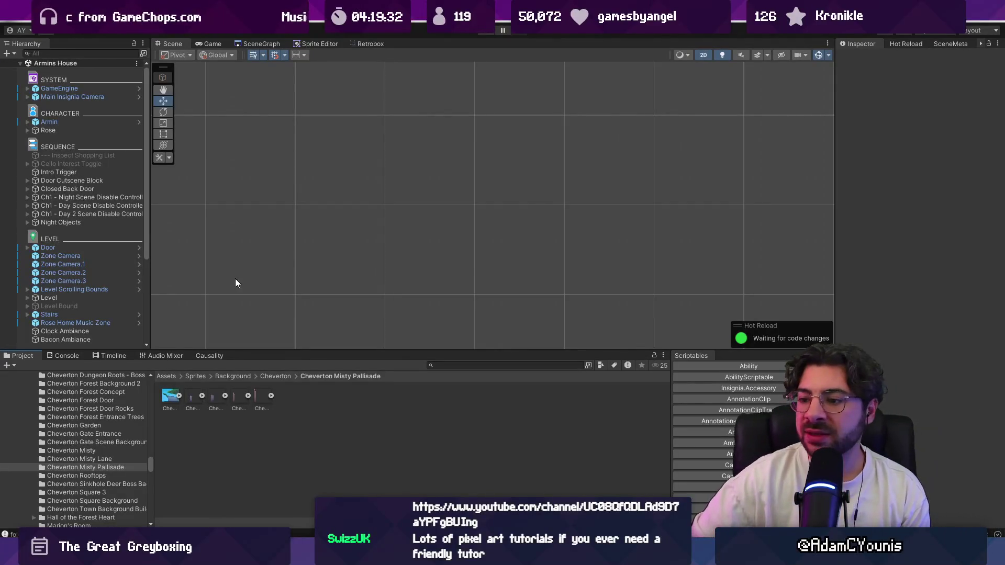
key("alt+Tab")
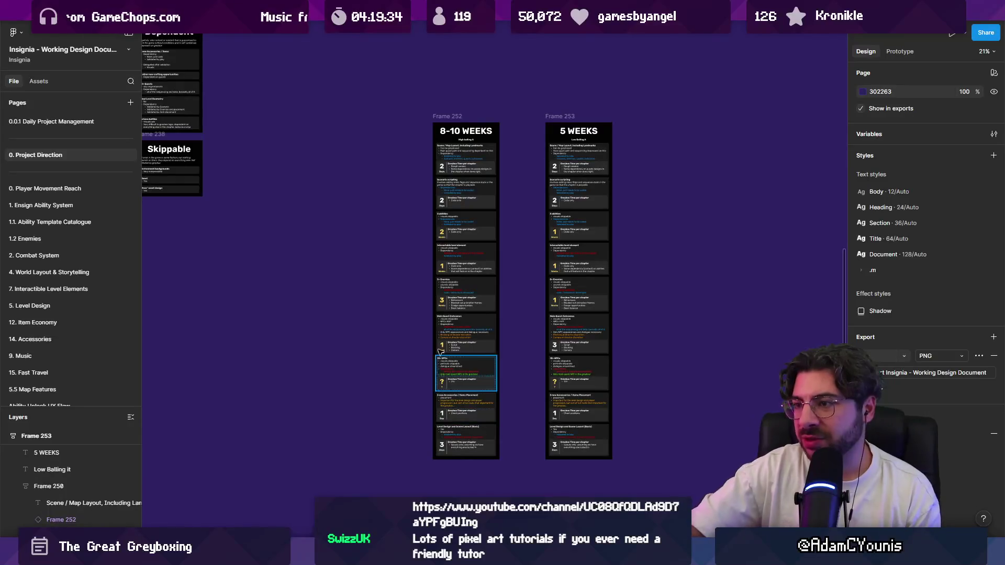
Move Frames 252 and 253 beside the Dependent column, placing 8-10 WEEKS next to 5 WEEKS
scroll(537, 238, "down", 5)
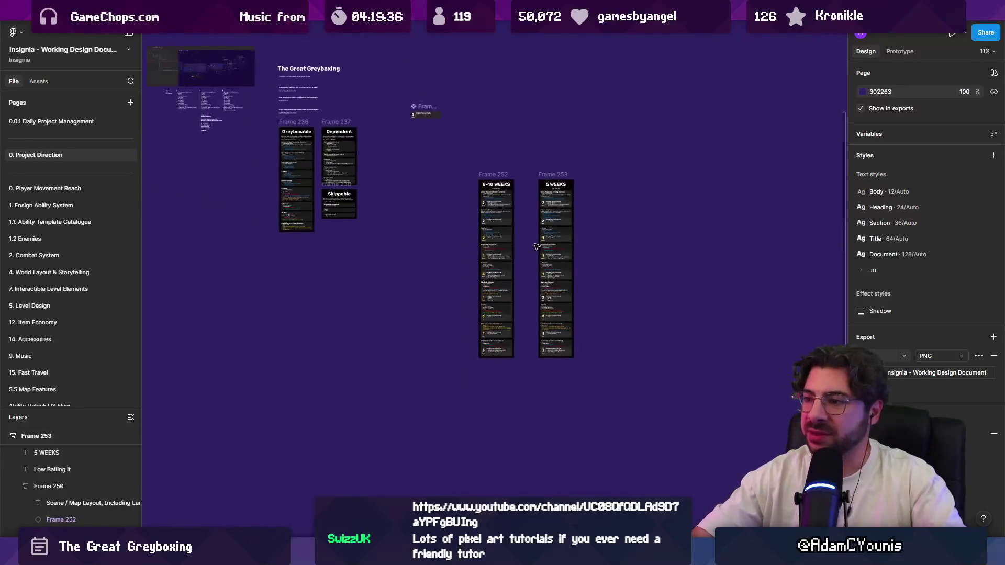
left_click_drag(524, 256, 658, 490)
mouse_move(586, 343)
left_mouse_down()
mouse_move(527, 303)
mouse_move(486, 294)
left_mouse_up()
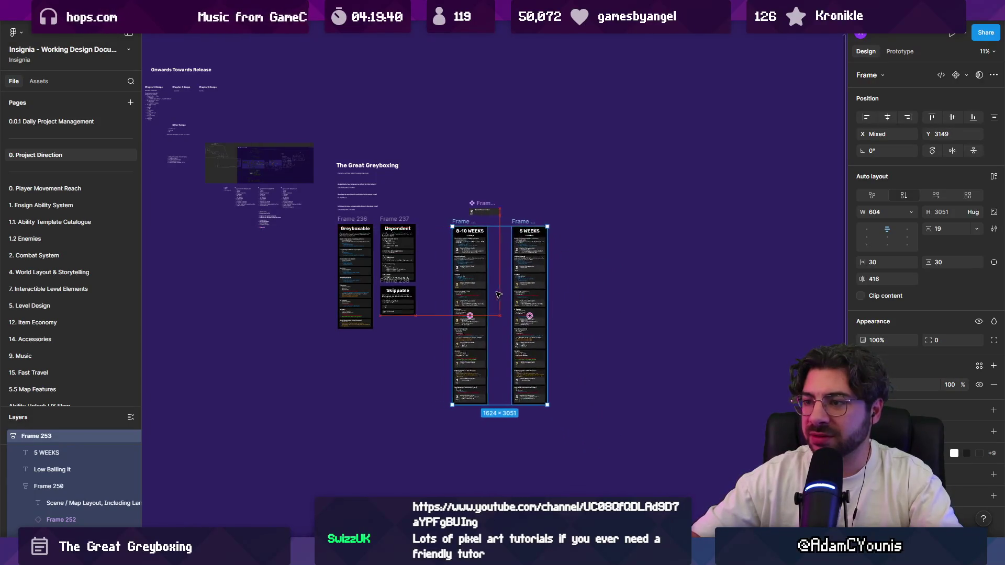
scroll(434, 257, "up", 5)
left_click_drag(462, 182, 511, 182)
left_click(428, 221)
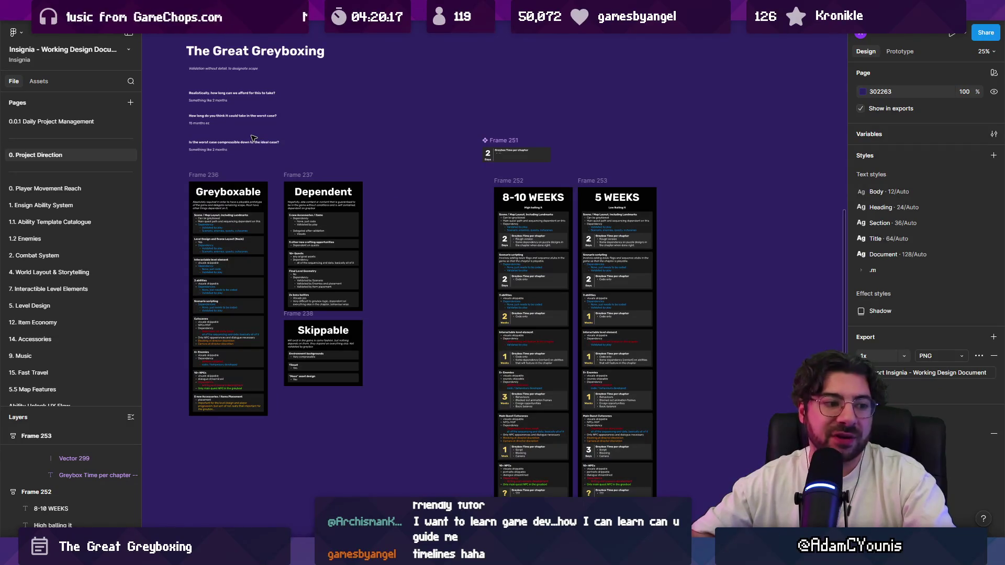
scroll(205, 109, "up", 10, "ctrl")
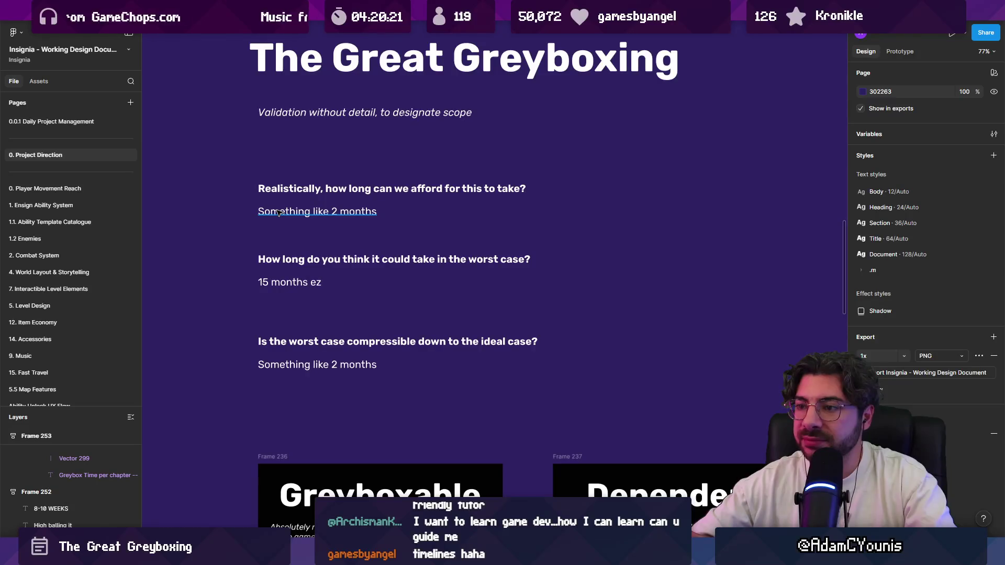
scroll(278, 212, "down", 5, "ctrl")
left_click(277, 252)
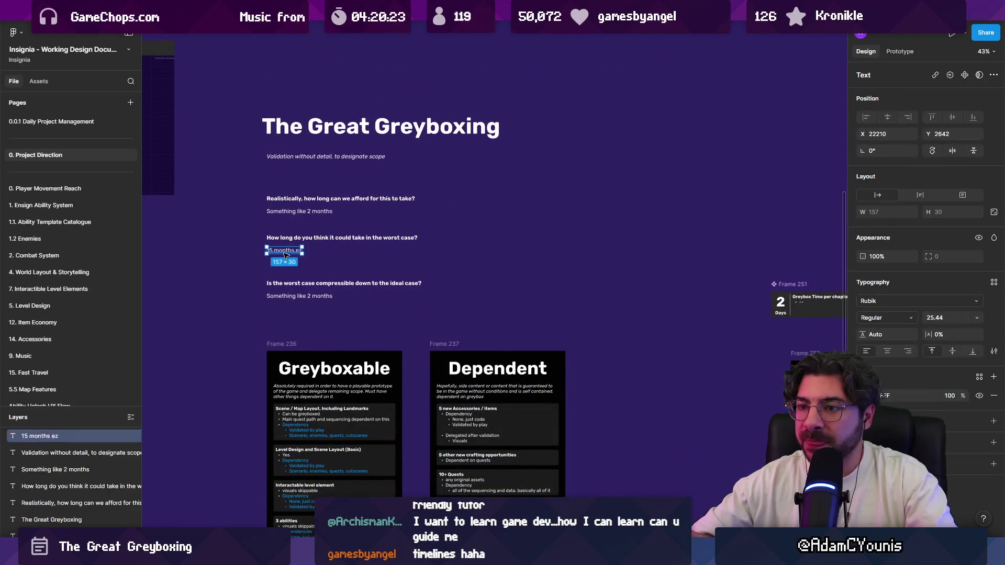
scroll(273, 251, "up", 3, "ctrl")
scroll(264, 253, "down", 3, "ctrl")
scroll(262, 253, "up", 3, "ctrl")
scroll(262, 253, "down", 3, "ctrl")
scroll(367, 184, "down", 5)
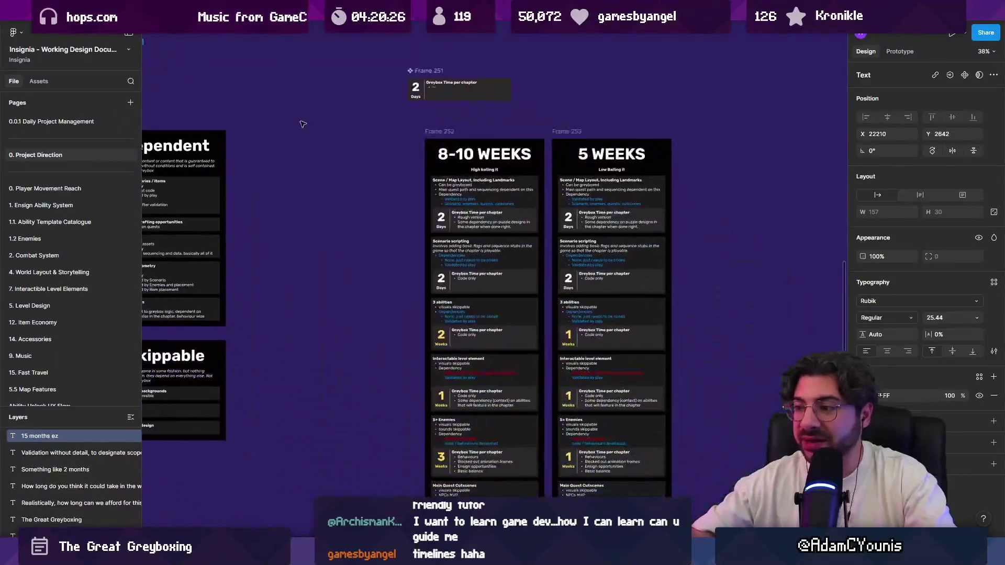
scroll(420, 144, "down", 2, "ctrl")
left_click_drag(420, 144, 602, 236)
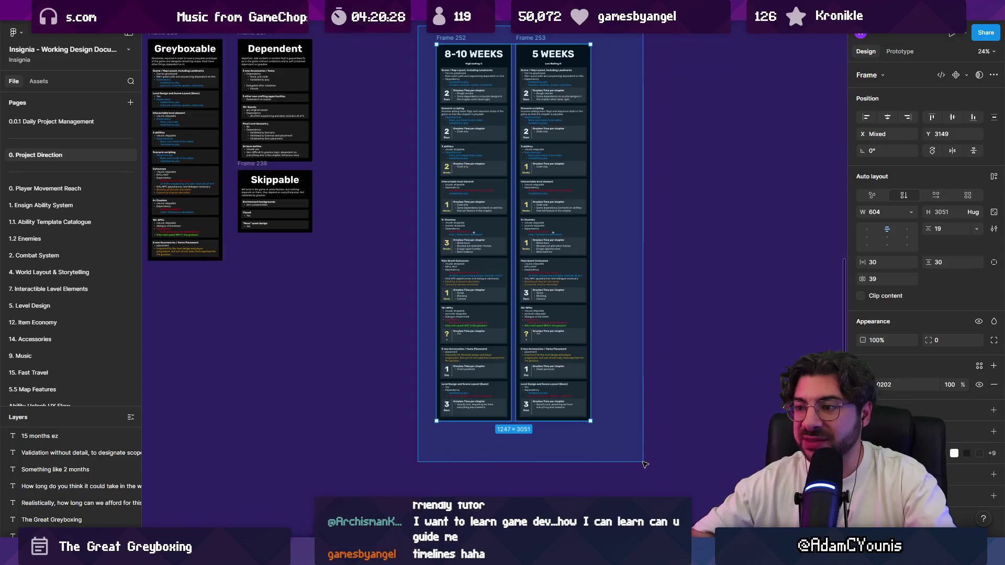
scroll(622, 314, "down", 2)
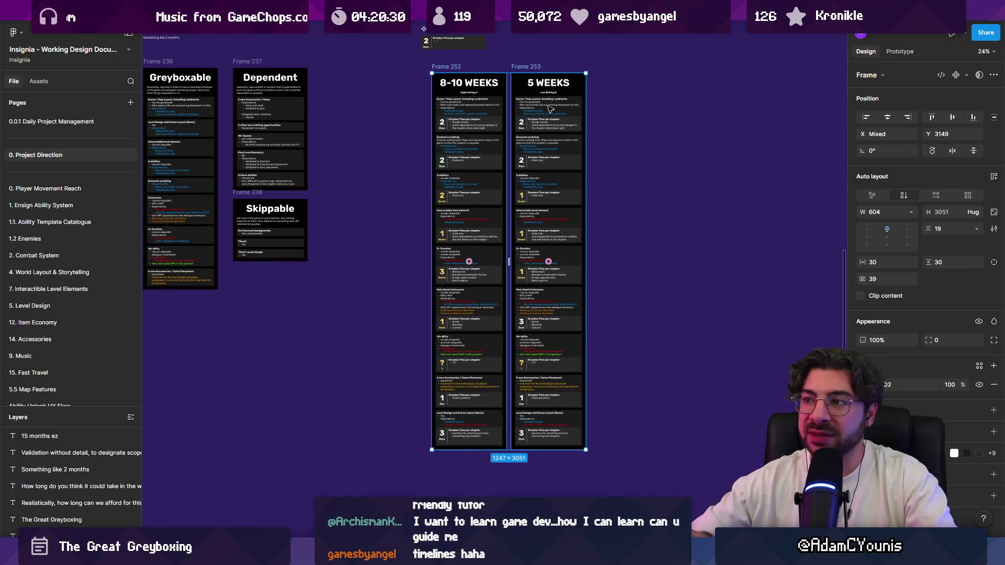
left_click(412, 137)
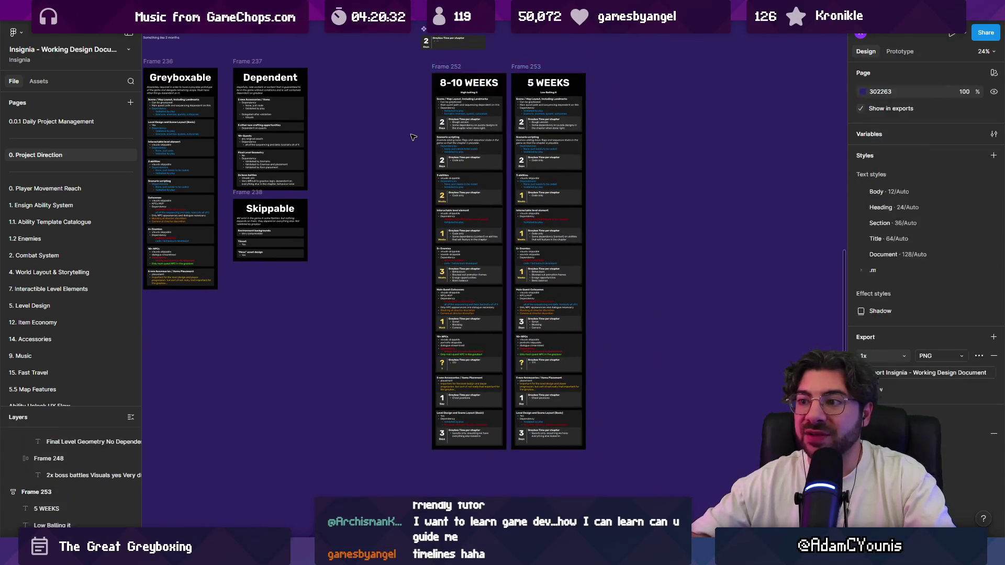
scroll(412, 137, "up", 5)
scroll(411, 137, "left", 5)
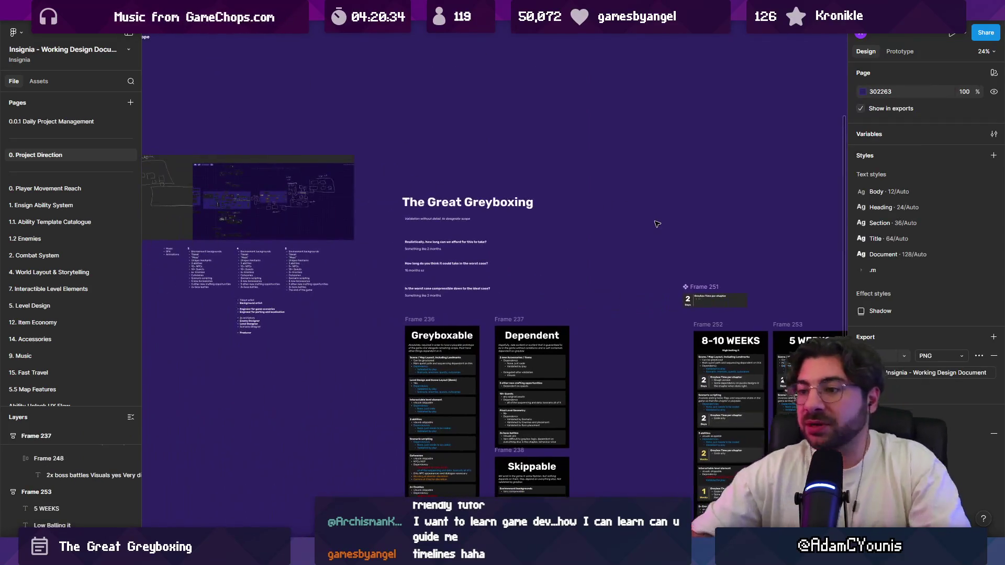
scroll(417, 264, "up", 5)
left_click(397, 289)
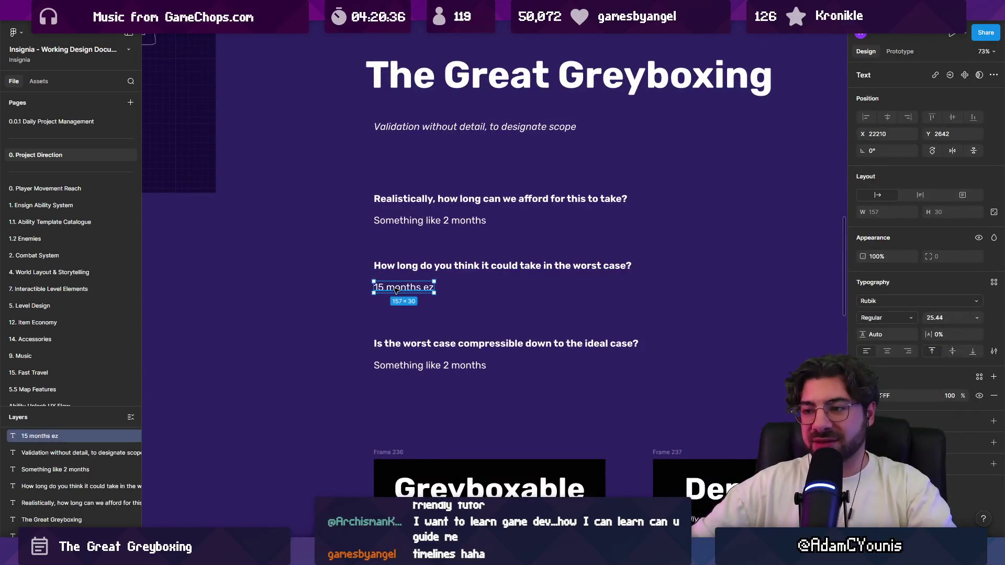
left_click(429, 220)
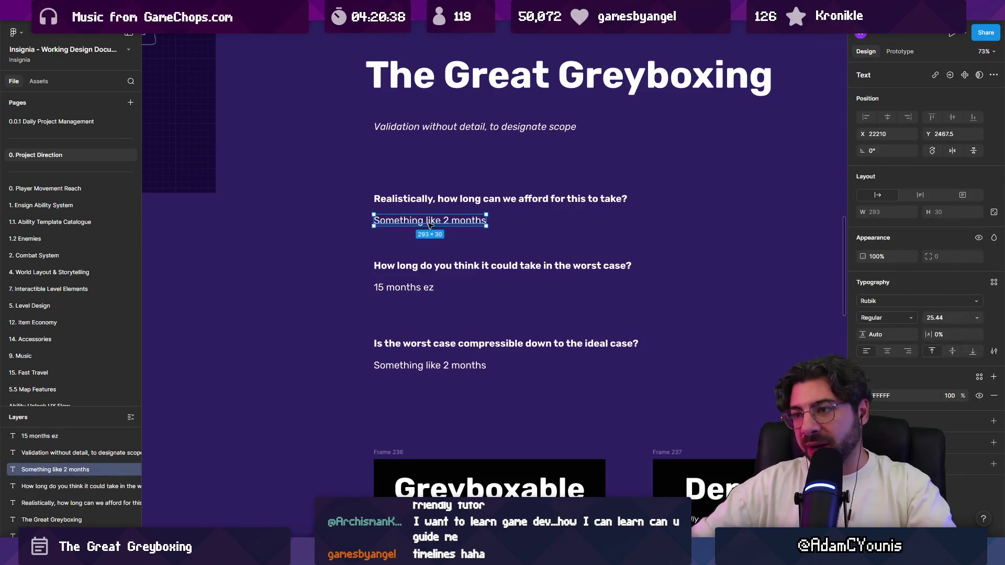
scroll(453, 224, "down", 5)
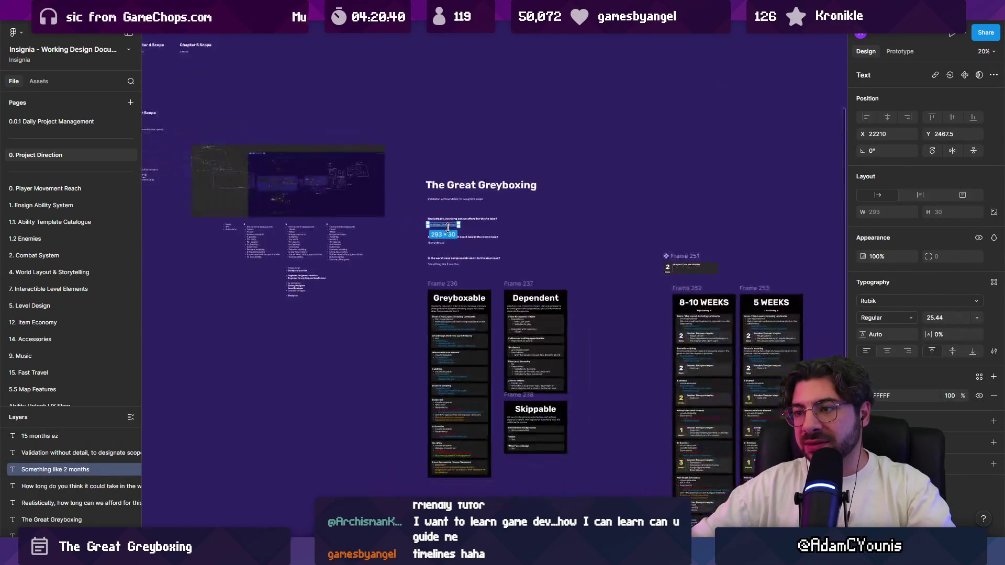
scroll(442, 164, "up", 3)
left_click(443, 163)
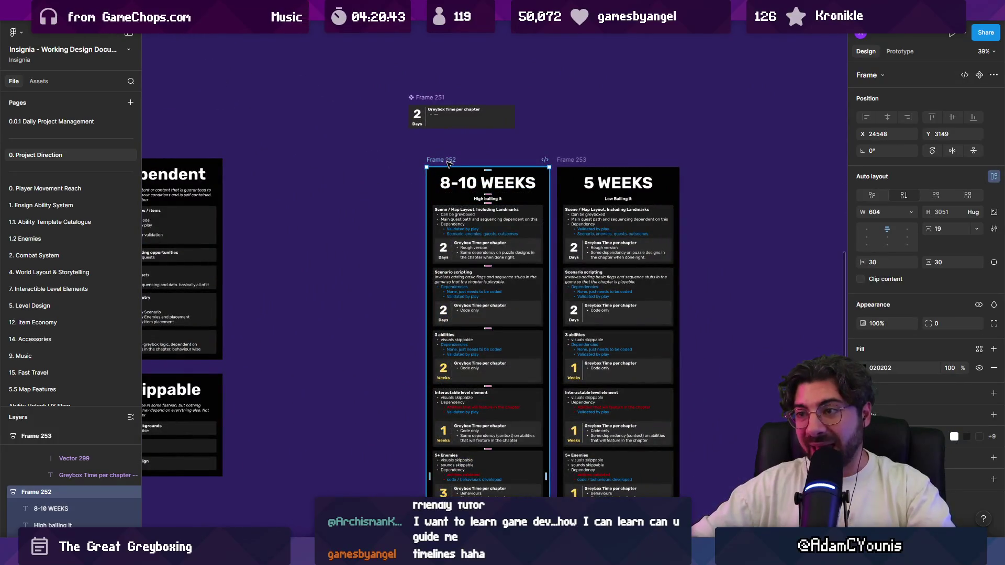
scroll(471, 210, "up", 10)
scroll(549, 243, "up", 5)
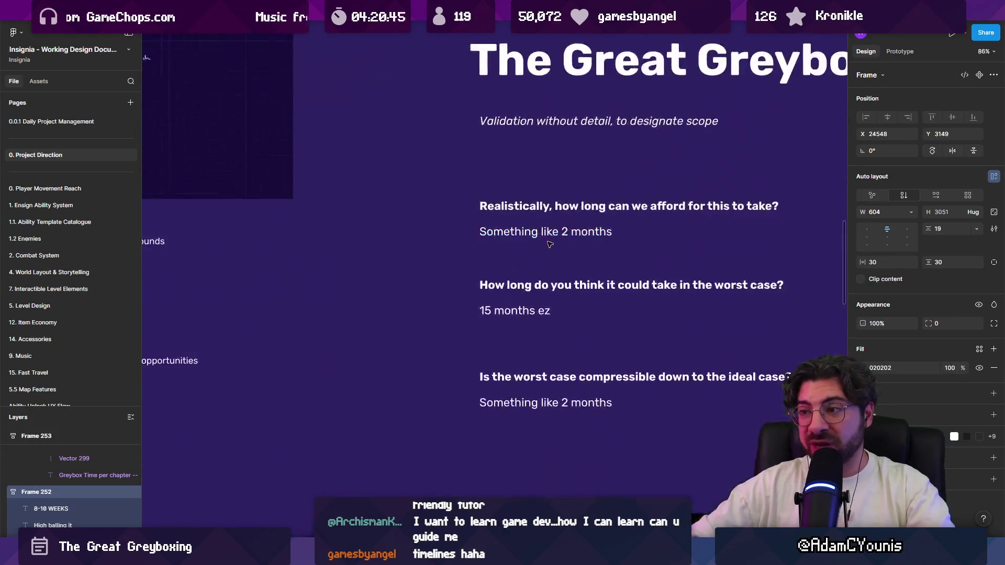
left_click(483, 231)
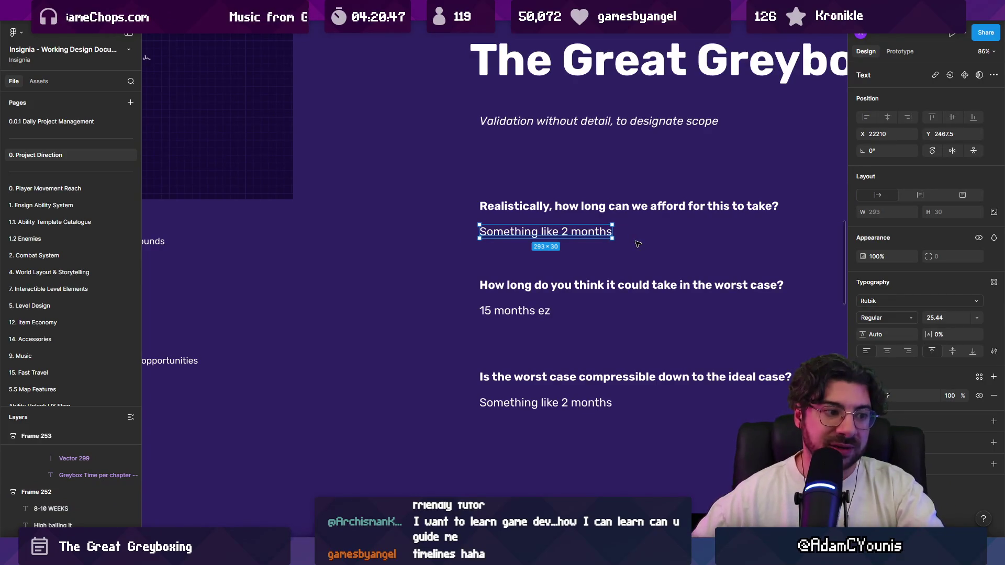
left_click(637, 244)
scroll(634, 245, "down", 10)
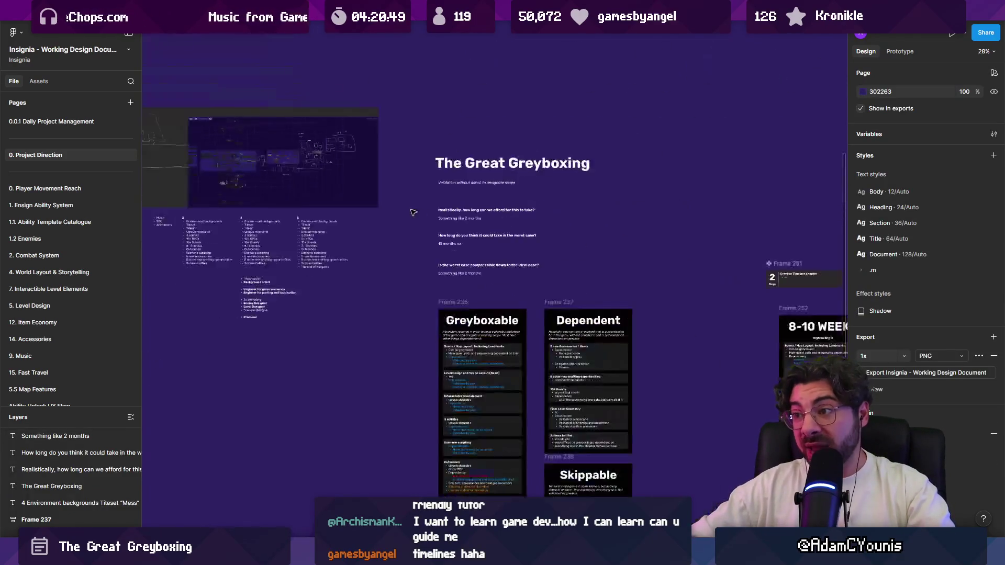
scroll(581, 291, "up", 3)
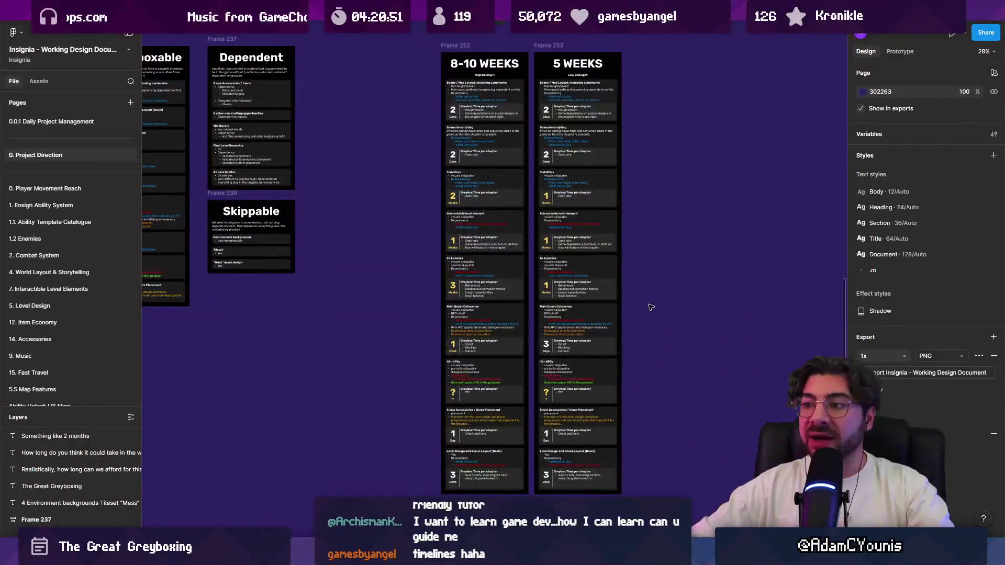
scroll(557, 292, "right", 3)
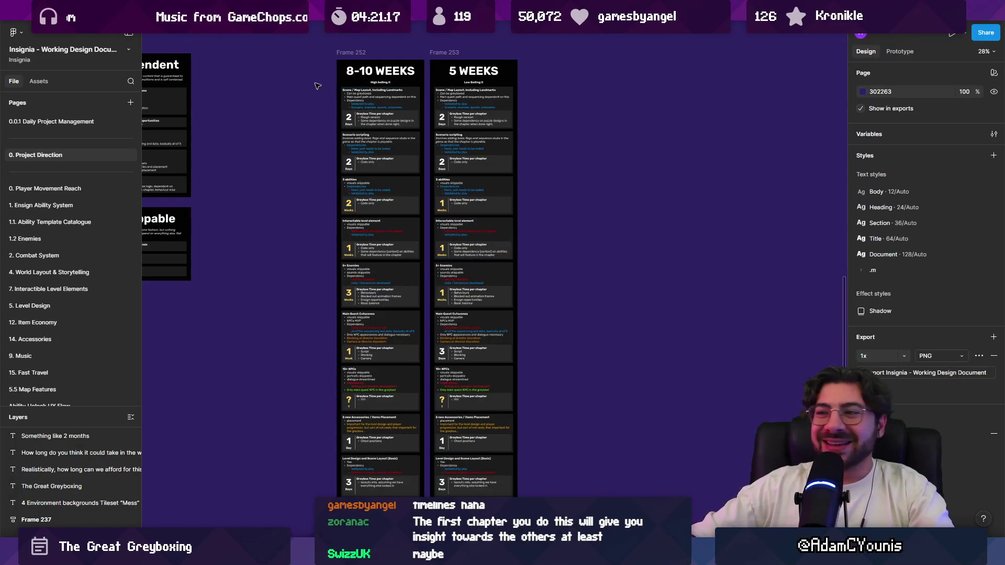
mouse_move(314, 45)
left_mouse_down()
mouse_move(656, 446)
mouse_move(620, 410)
left_mouse_up()
scroll(572, 332, "down", 2)
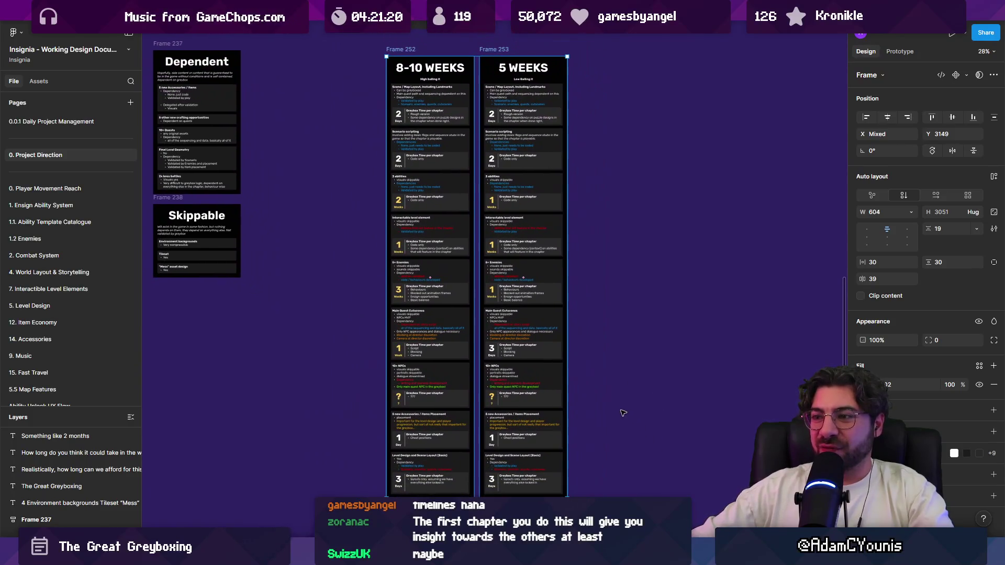
left_click(620, 264)
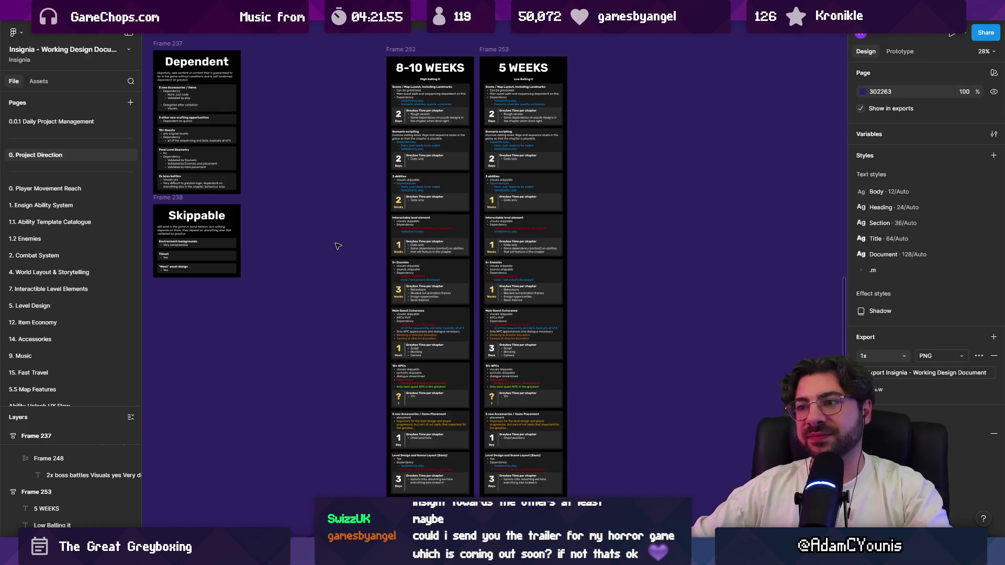
scroll(424, 166, "up", 5)
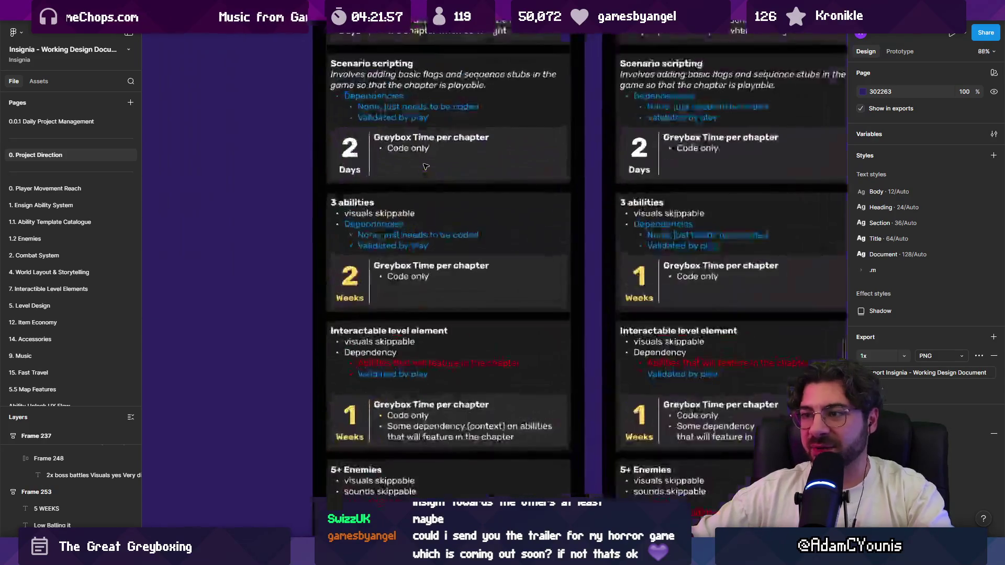
Scroll down and back up to review the frames beside the 8-10 WEEKS plan column
scroll(606, 232, "down", 5)
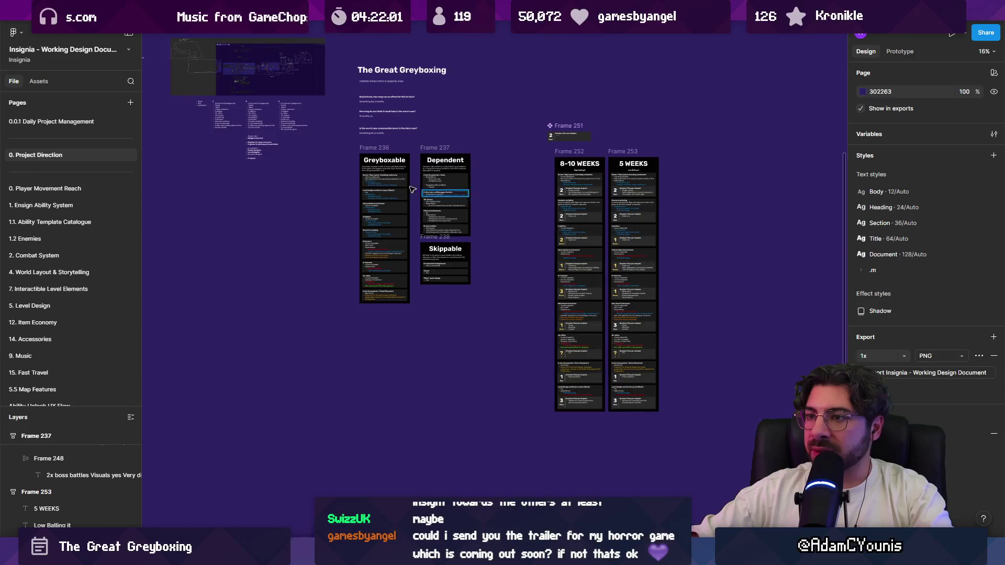
scroll(405, 186, "up", 4)
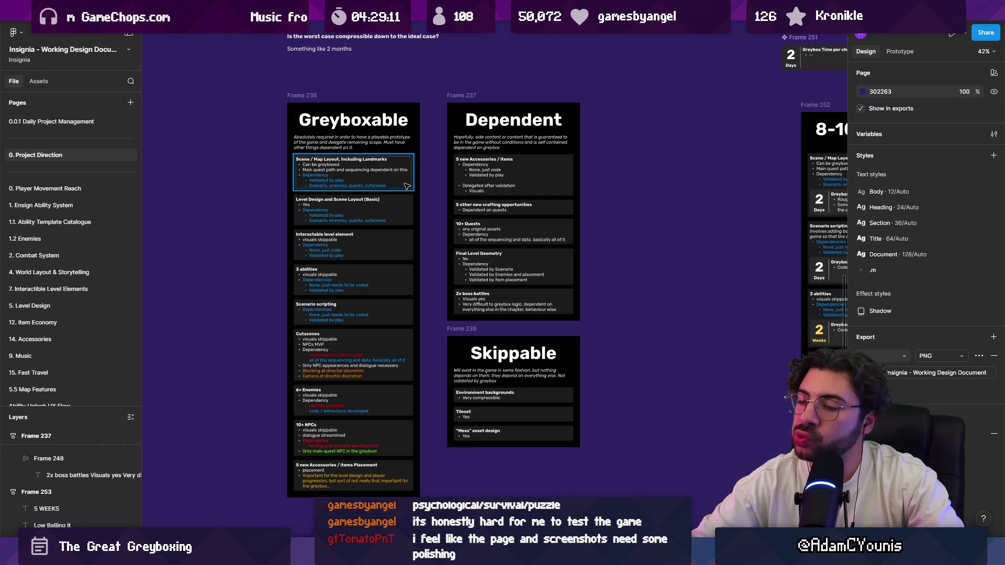
scroll(382, 196, "down", 5)
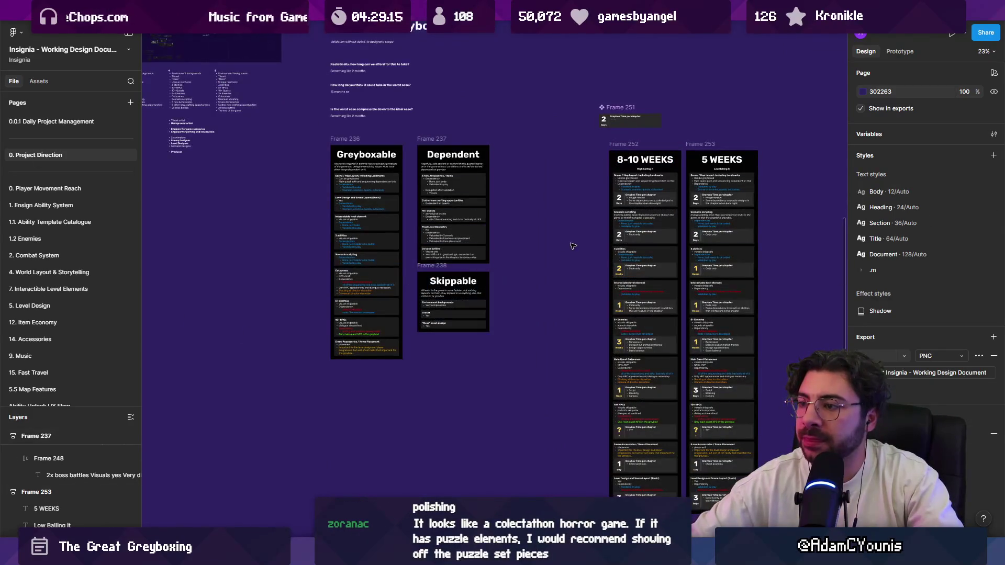
scroll(541, 201, "right", 5)
scroll(541, 201, "down", 2)
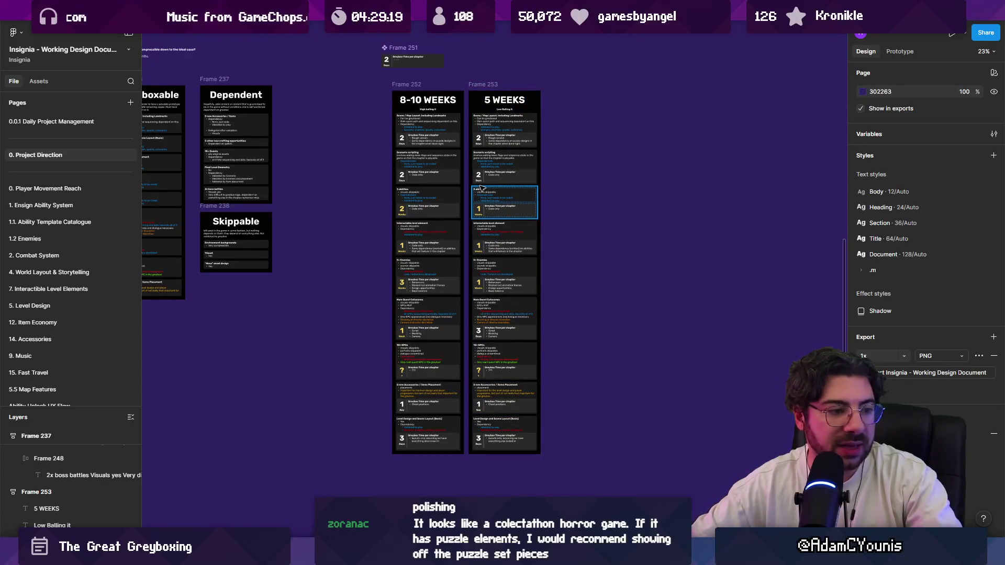
scroll(527, 221, "up", 3, "ctrl")
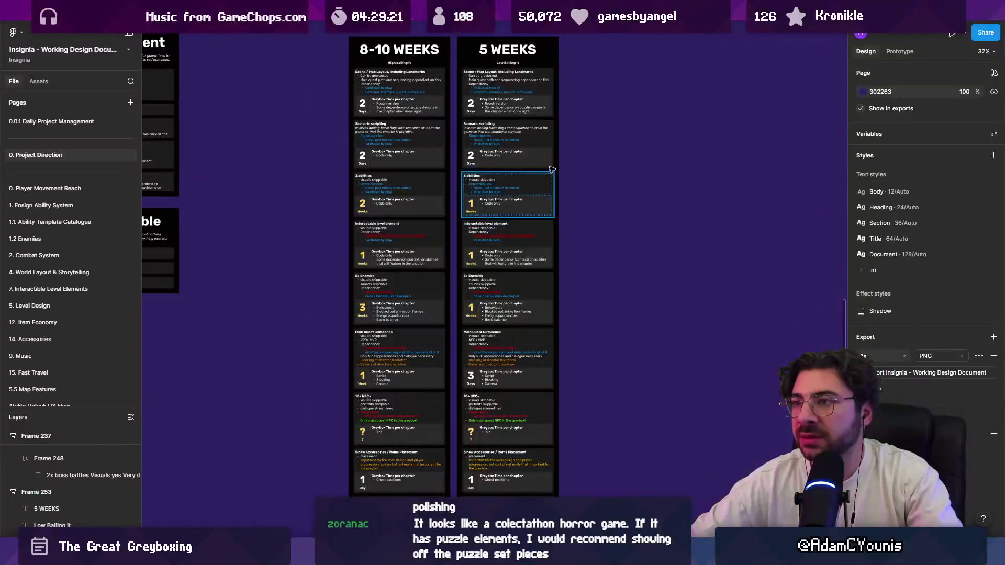
scroll(527, 221, "up", 2)
scroll(527, 221, "down", 2)
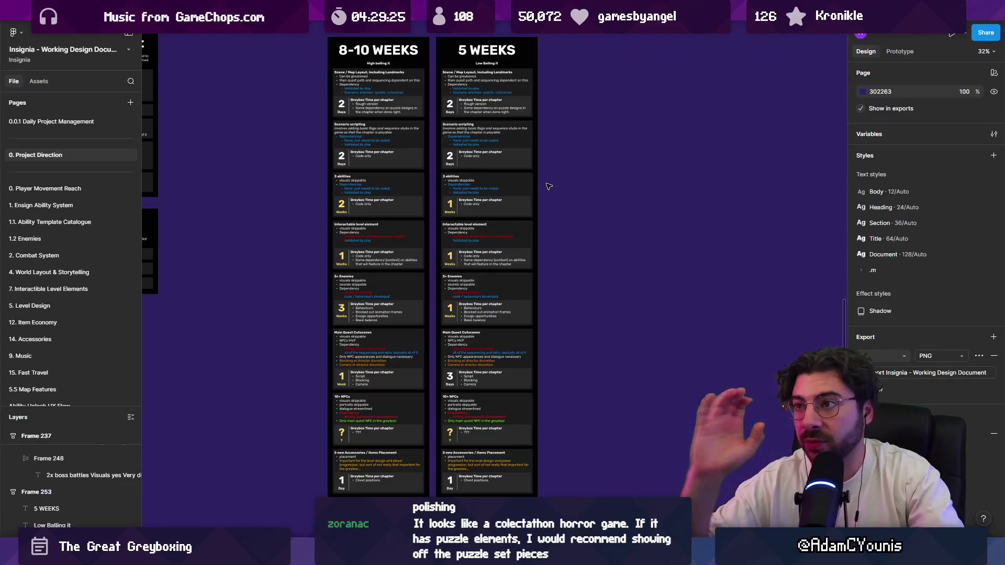
scroll(548, 186, "down", 3, "ctrl")
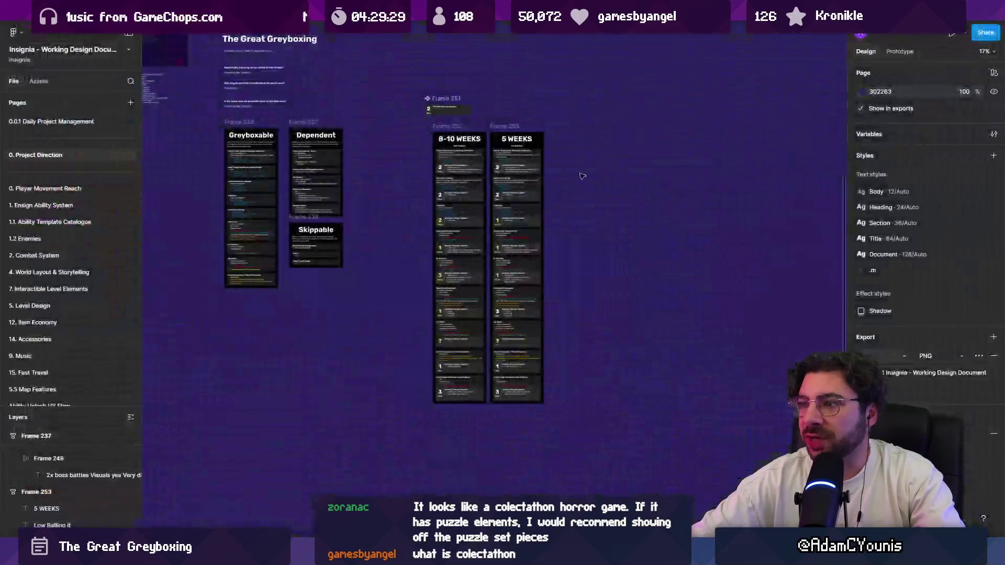
scroll(505, 193, "up", 5, "ctrl")
scroll(506, 193, "up", 2, "ctrl")
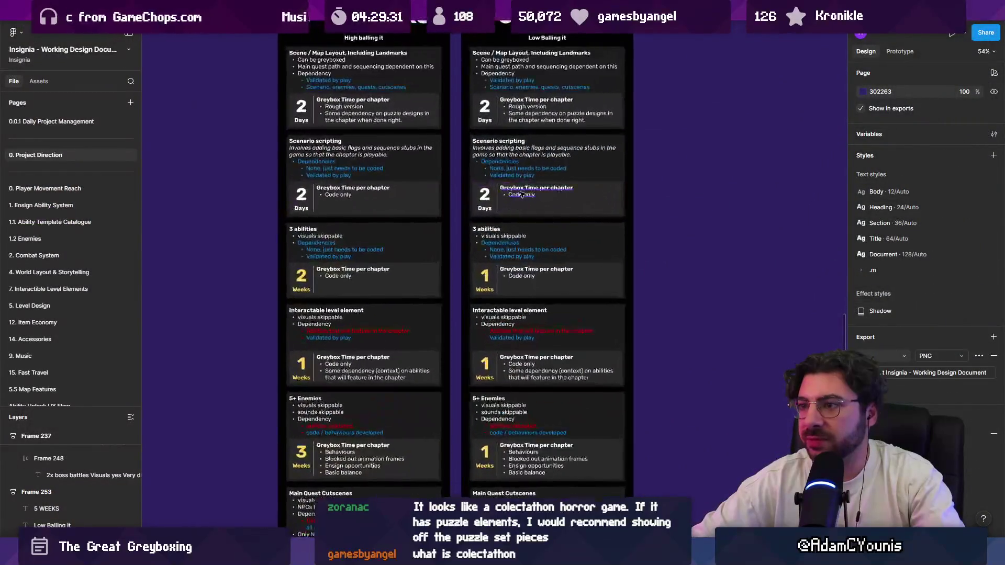
scroll(471, 225, "down", 4, "ctrl")
scroll(421, 258, "up", 3, "ctrl")
scroll(577, 242, "down", 5, "ctrl")
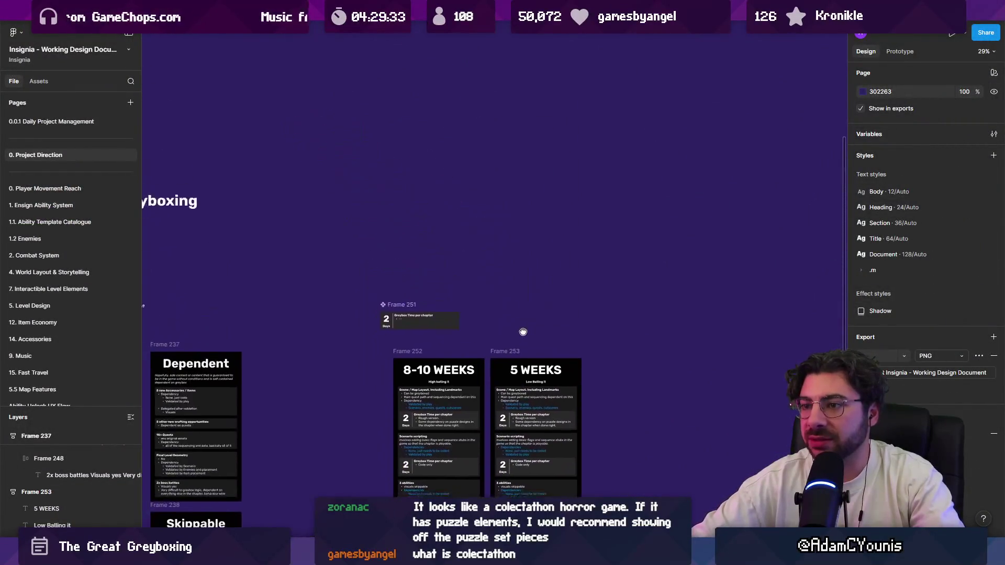
scroll(577, 242, "up", 3, "ctrl")
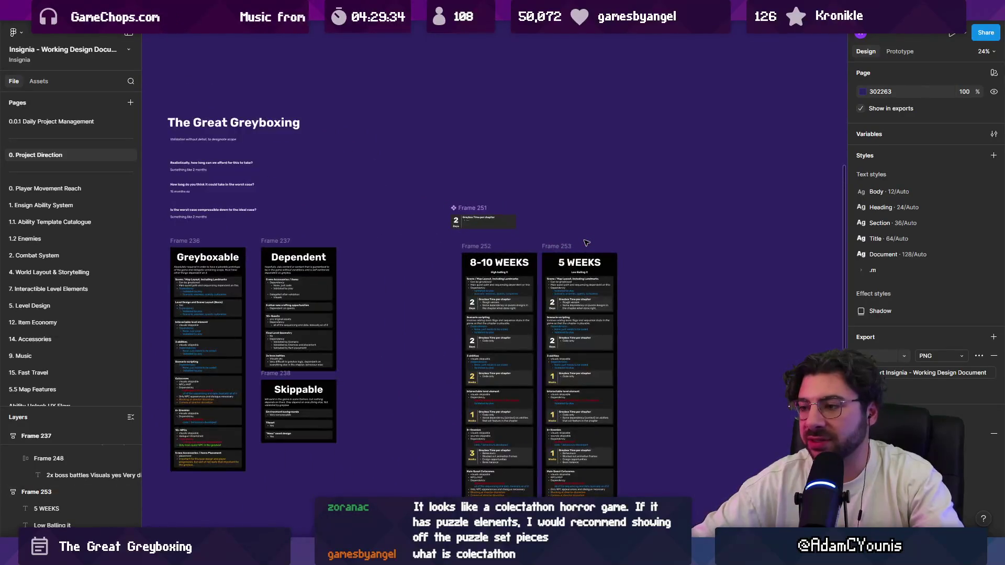
scroll(630, 292, "up", 3, "ctrl")
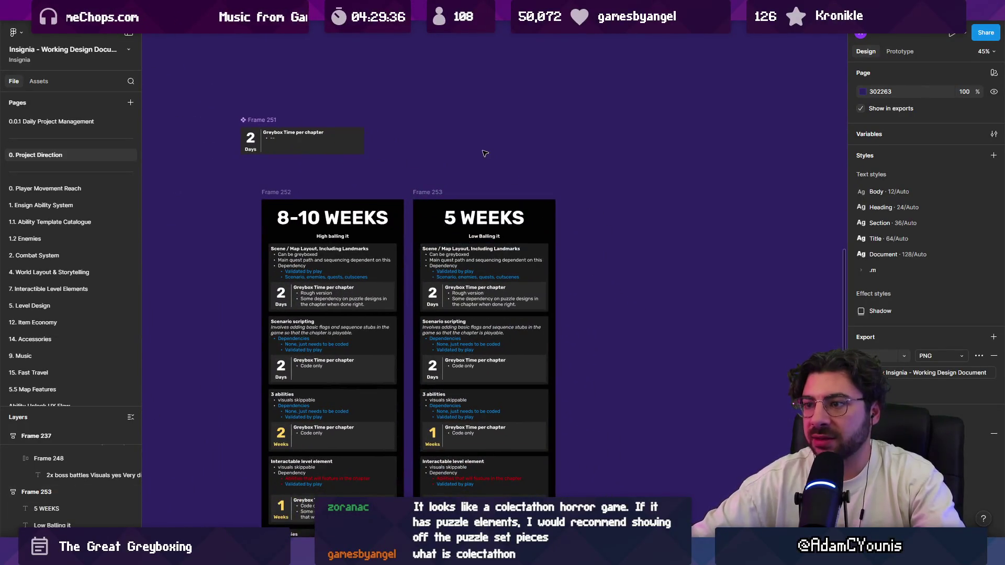
left_click(497, 219)
mouse_move(482, 217)
left_mouse_down()
mouse_move(577, 176)
mouse_move(367, 192)
left_mouse_up()
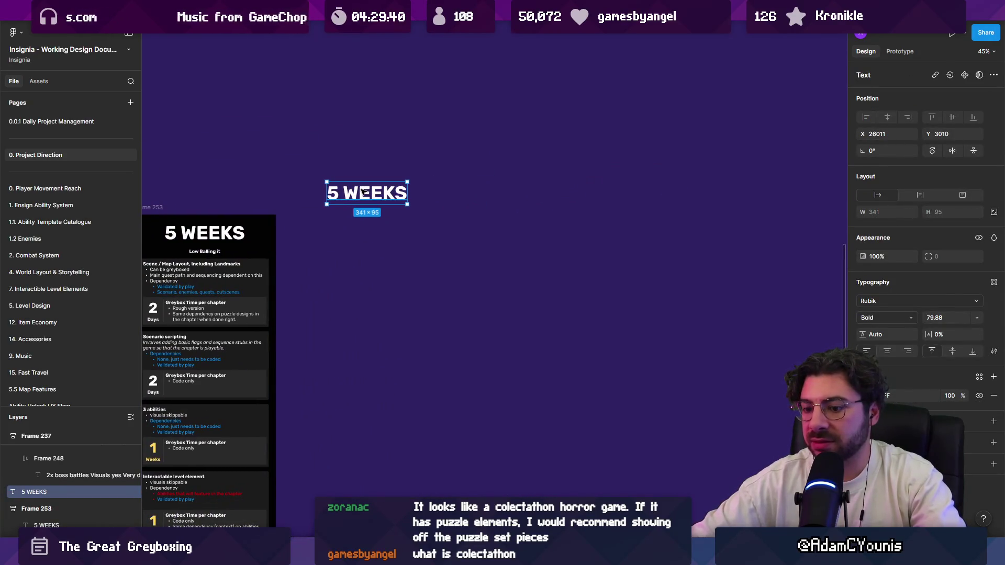
key("Delete")
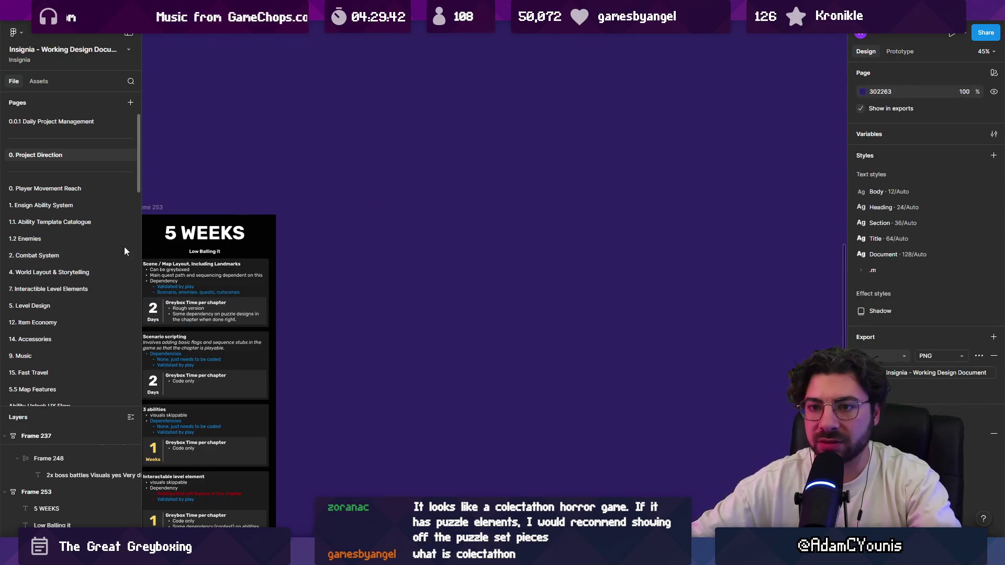
scroll(90, 243, "down", 10)
left_click(71, 263)
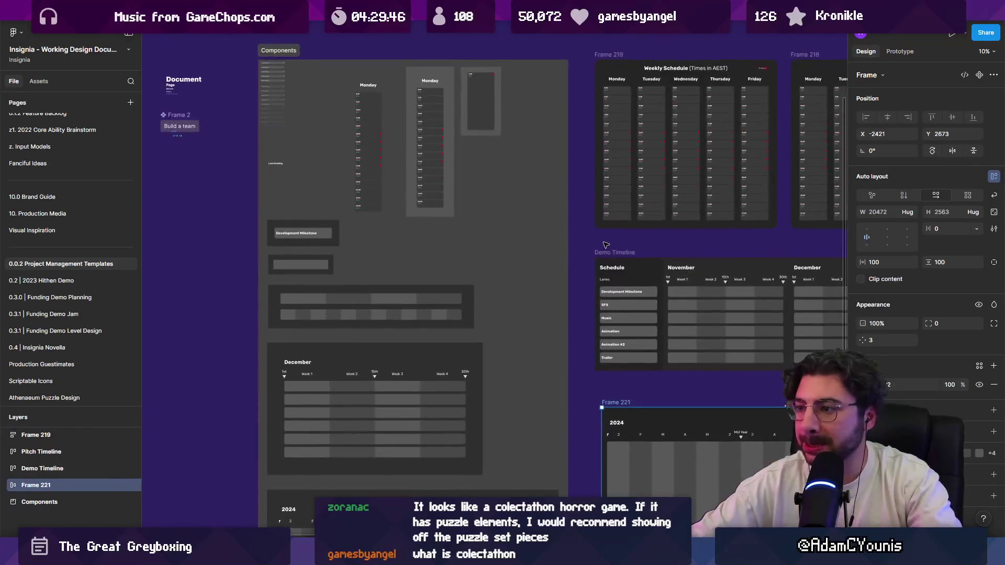
Select the Demo Timeline schedule frame and look over its extent
left_click(606, 244)
scroll(607, 246, "down", 5)
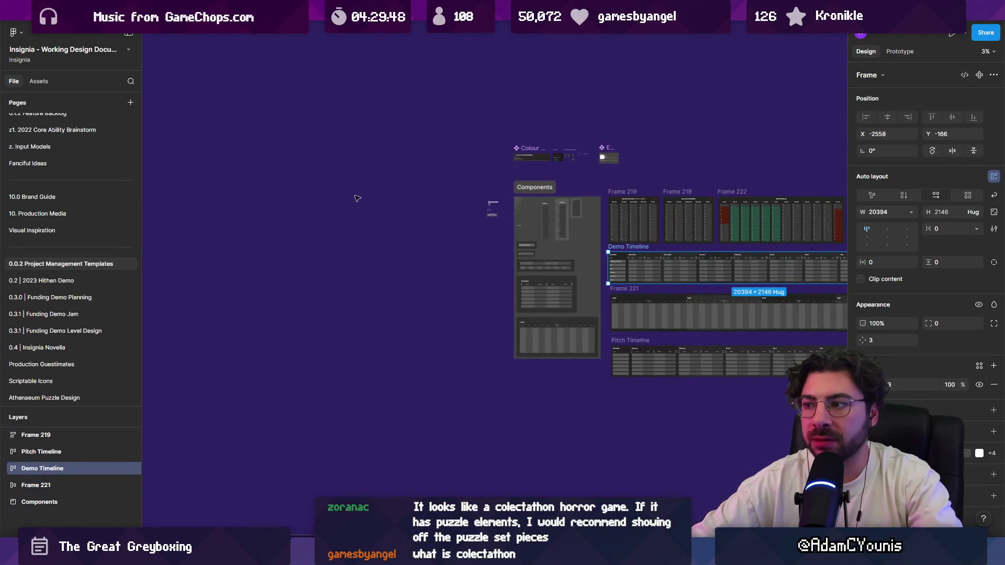
scroll(357, 198, "right", 5)
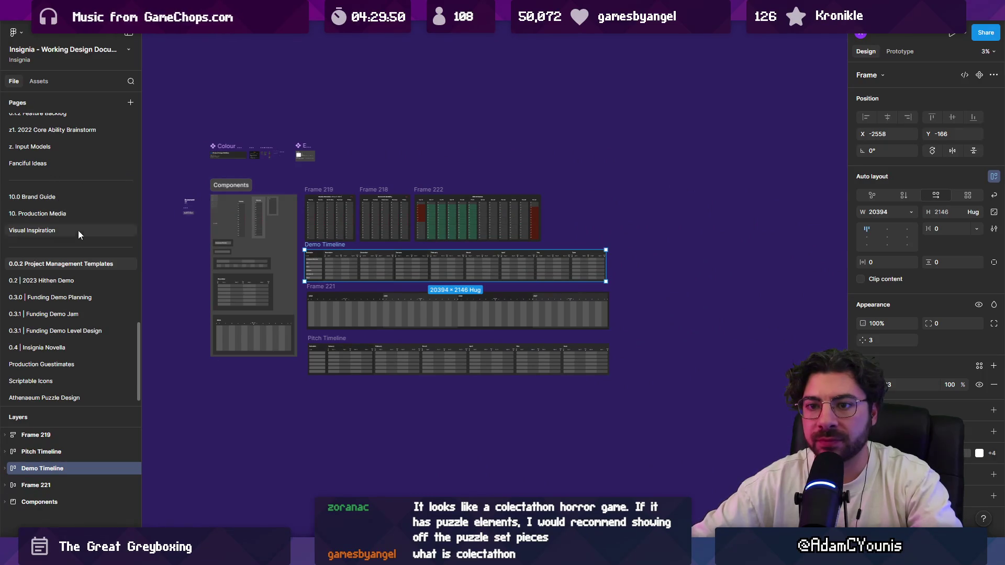
scroll(65, 205, "up", 15)
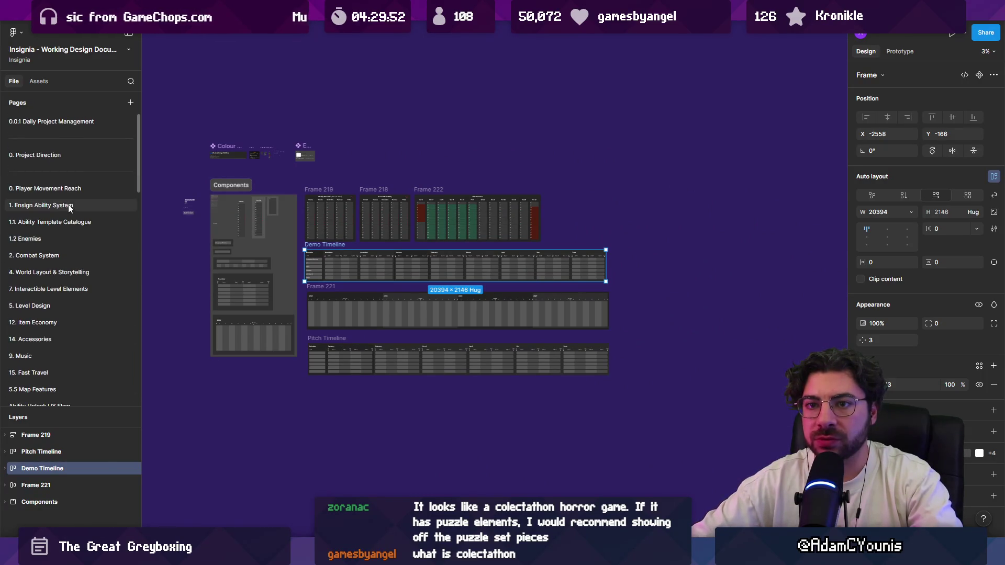
Switch to the 0. Project Direction page via 0.0.1 Daily Project Management and select the Demo Timeline frame
left_click(71, 122)
left_click(75, 155)
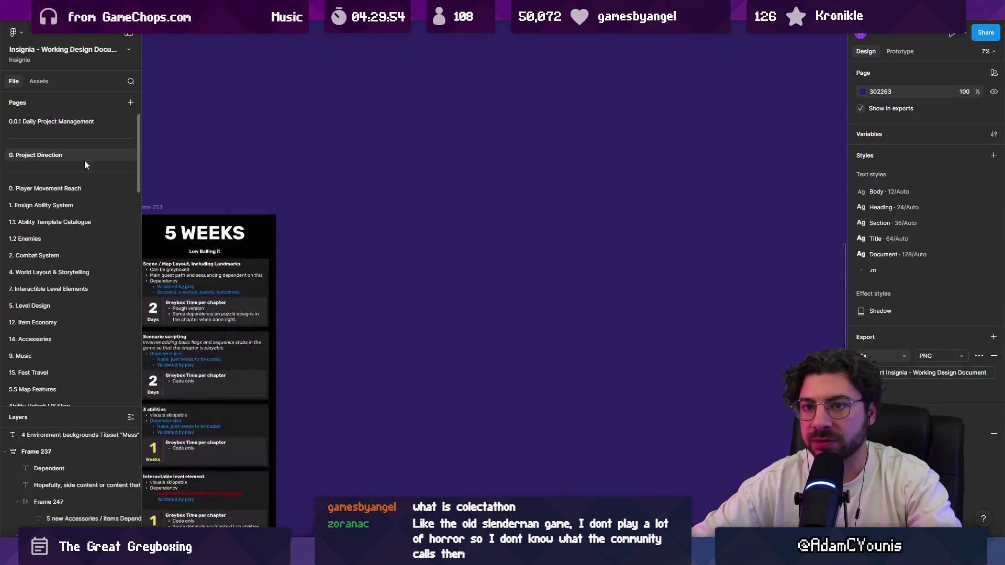
scroll(527, 269, "down", 5)
scroll(531, 226, "up", 5)
left_click(478, 242)
Move the Demo Timeline beside the 5 WEEKS plan frames
left_click_drag(477, 242, 591, 246)
scroll(478, 242, "down", 3)
scroll(438, 256, "up", 5)
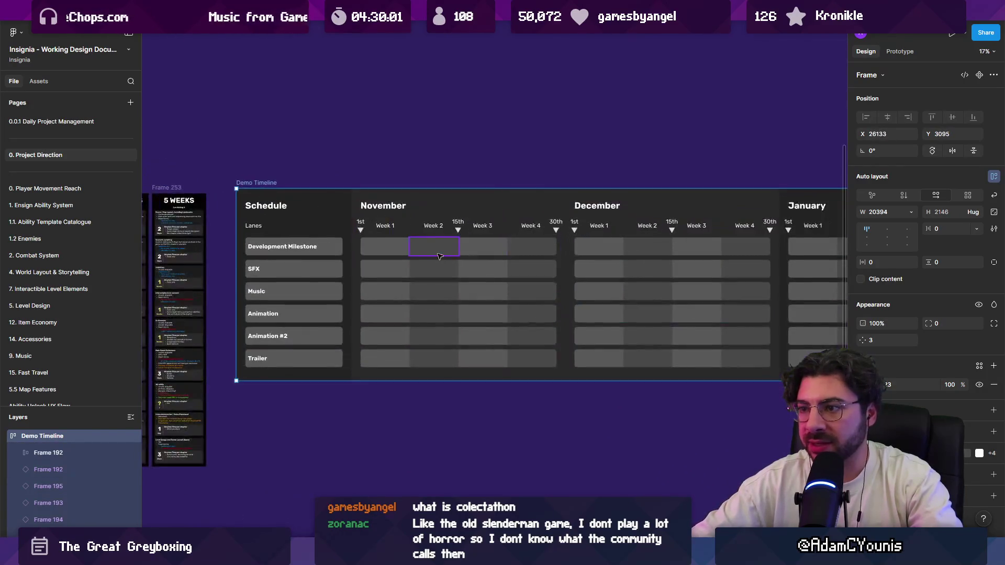
scroll(439, 256, "up", 2)
Move the November, December, January and February columns after June
left_click(398, 243)
scroll(398, 242, "down", 5)
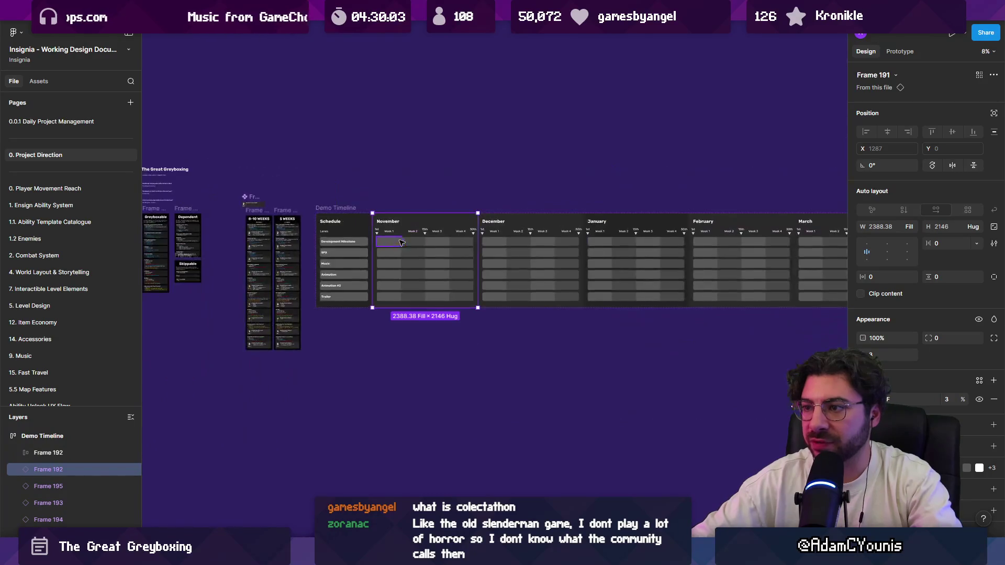
left_click(401, 254, "shift")
left_click(506, 255, "shift")
left_click(613, 255, "shift")
scroll(288, 260, "down", 5)
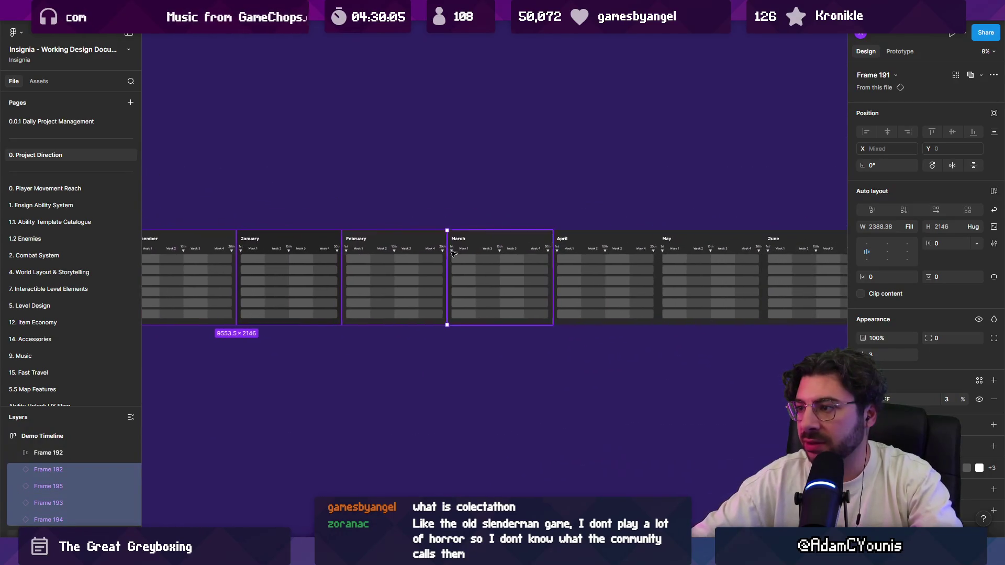
mouse_move(272, 262)
left_mouse_down()
mouse_move(444, 263)
mouse_move(431, 263)
left_mouse_up()
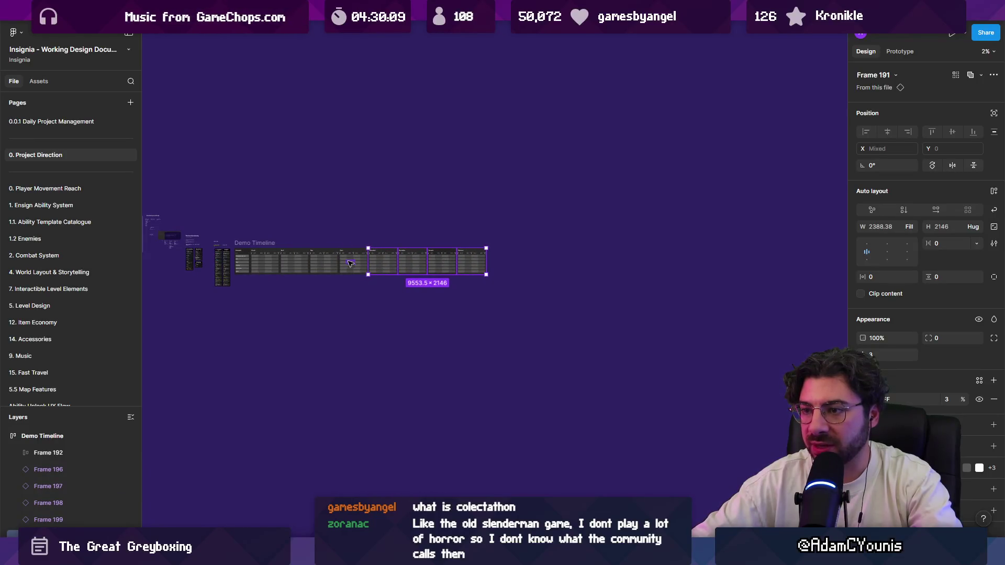
scroll(350, 264, "up", 10)
Duplicate the June column, retitle the copy 'July', and reselect the whole Demo Timeline
left_click(326, 241)
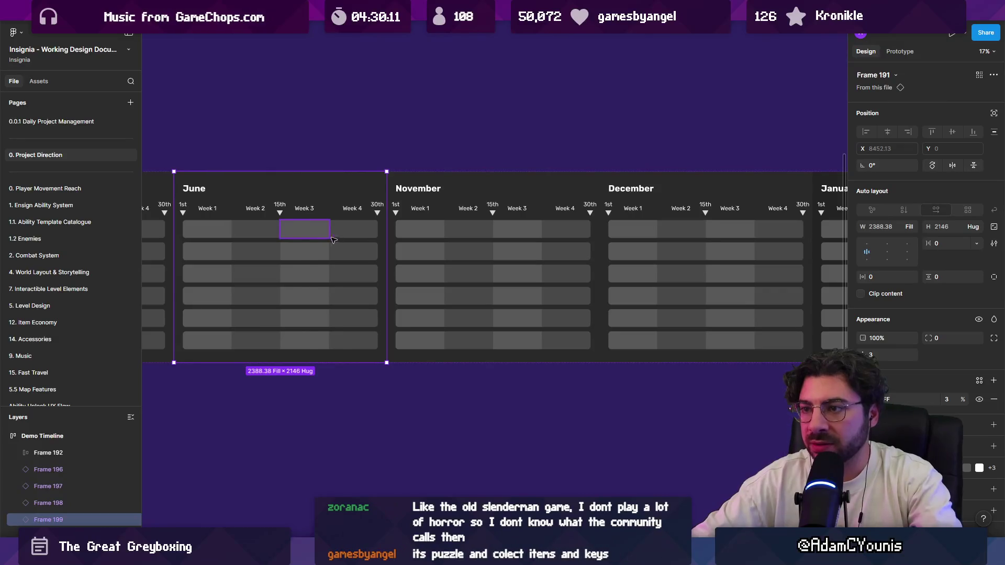
key("ctrl+d")
scroll(362, 209, "down", 4)
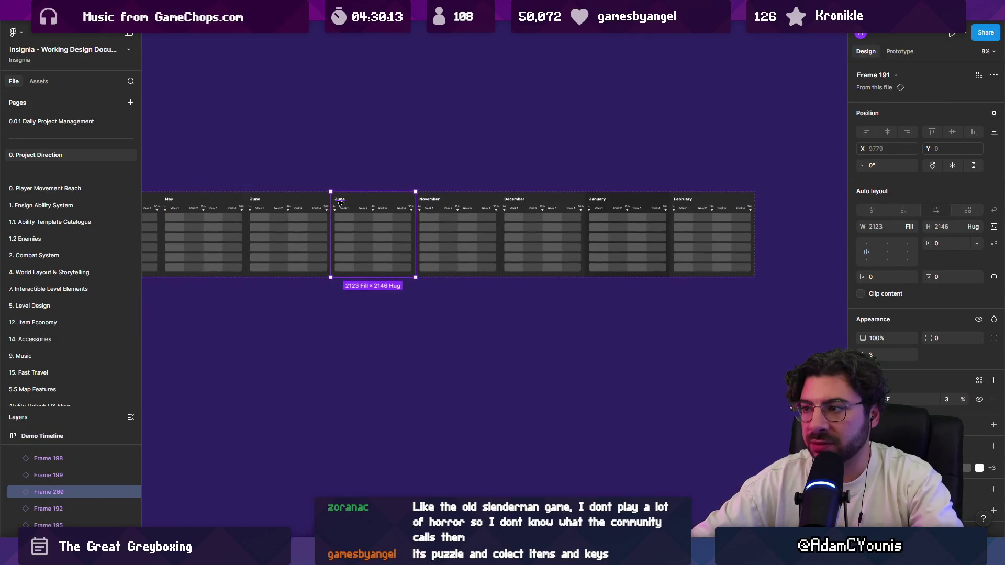
scroll(314, 202, "up", 4)
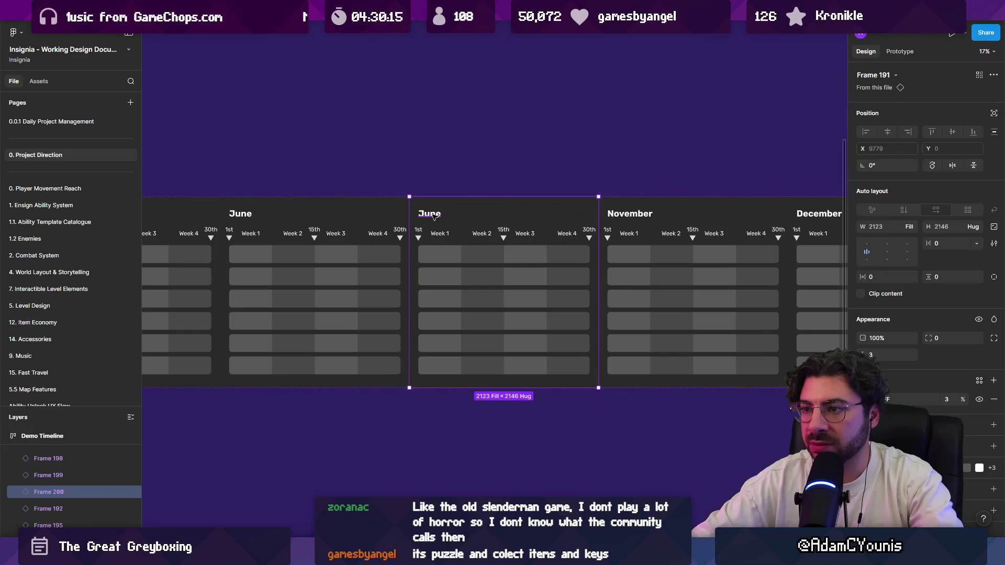
double_click(434, 213)
type("Jul")
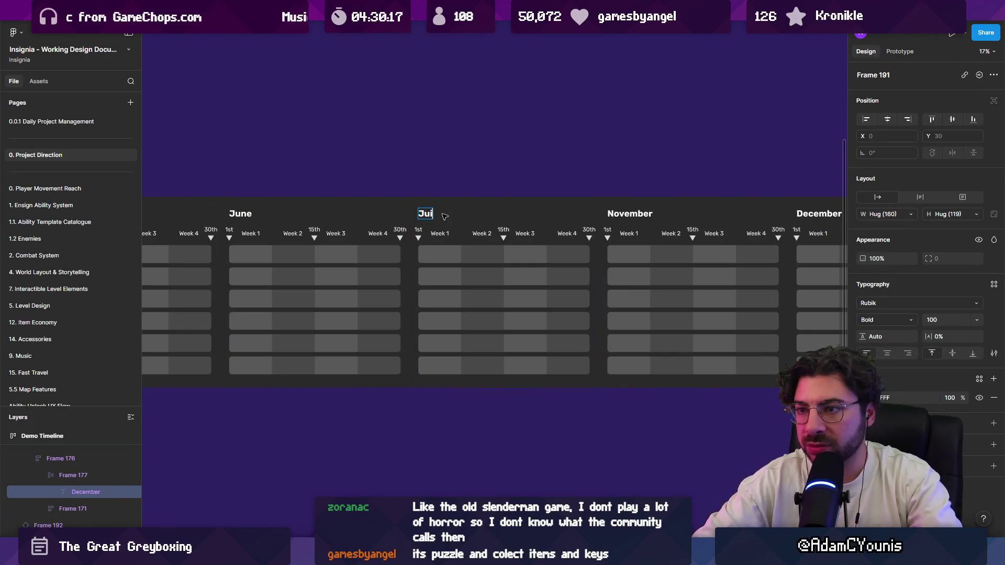
type("y")
key("Escape")
scroll(445, 212, "down", 5)
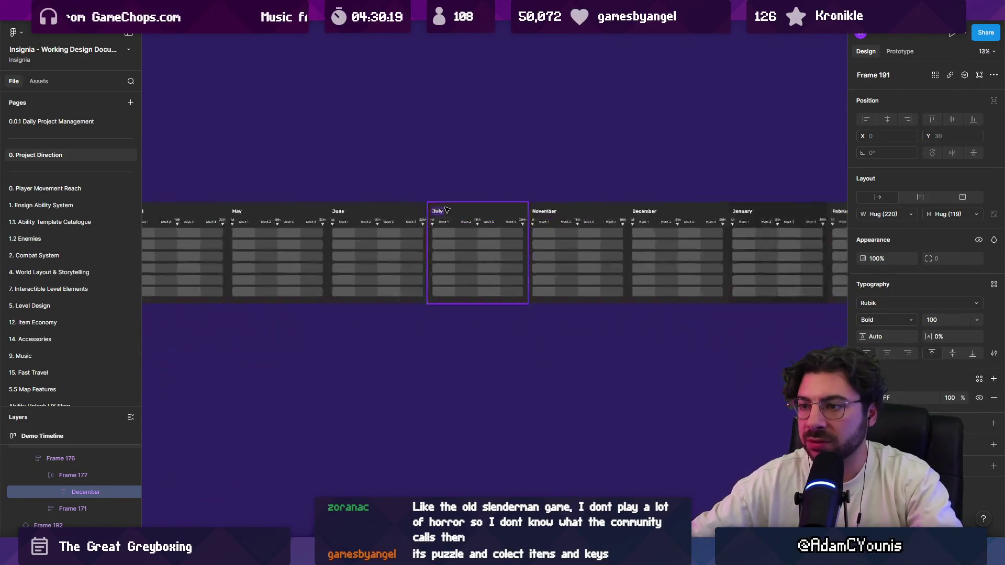
scroll(320, 260, "down", 3)
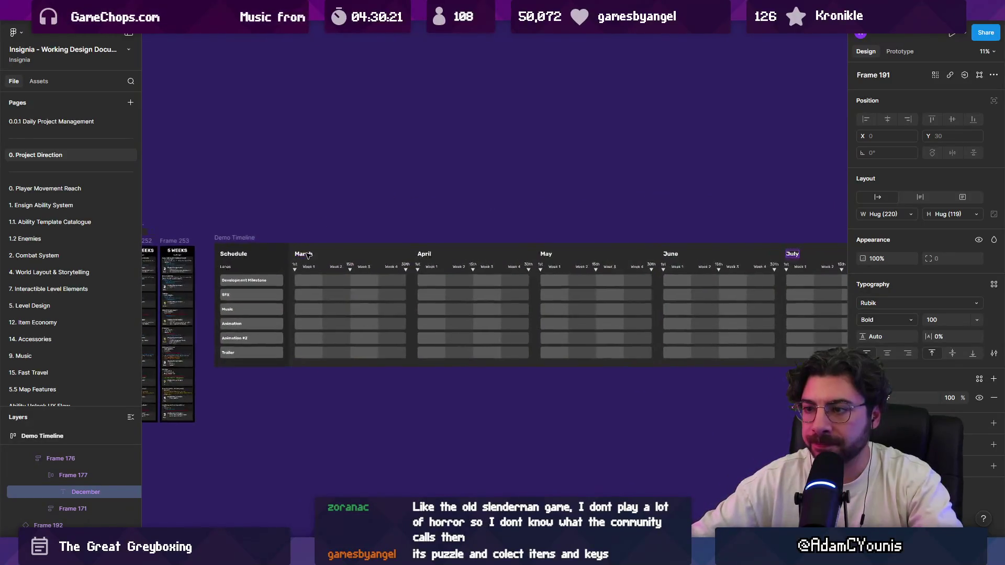
left_click(319, 261)
Widen the Demo Timeline frame to make room for more month columns
scroll(440, 268, "right", 3)
left_click_drag(551, 287, 738, 286)
scroll(409, 289, "up", 3)
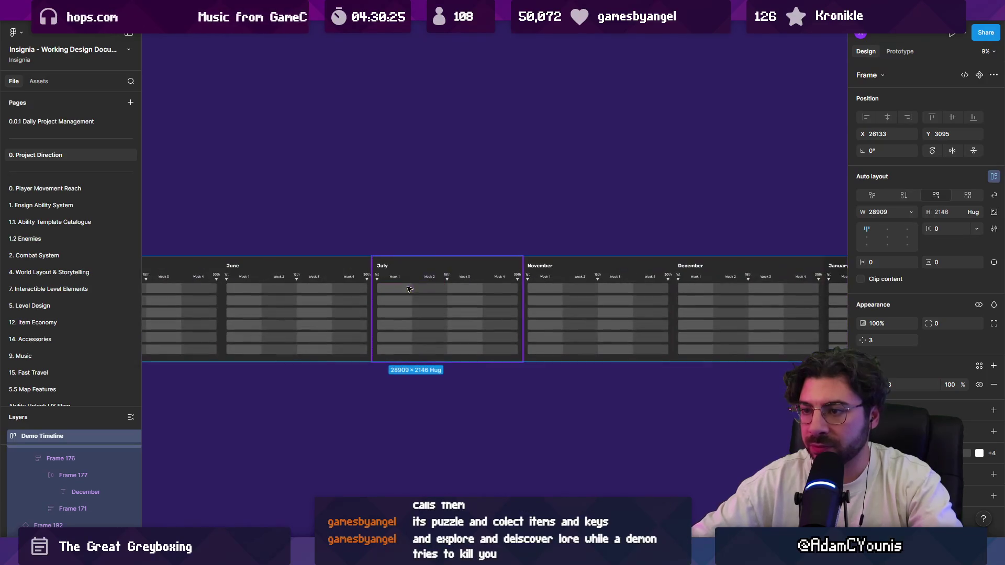
Duplicate the July column twice and rename the copies 'August' and 'September'
left_click(436, 291)
key("ctrl+d")
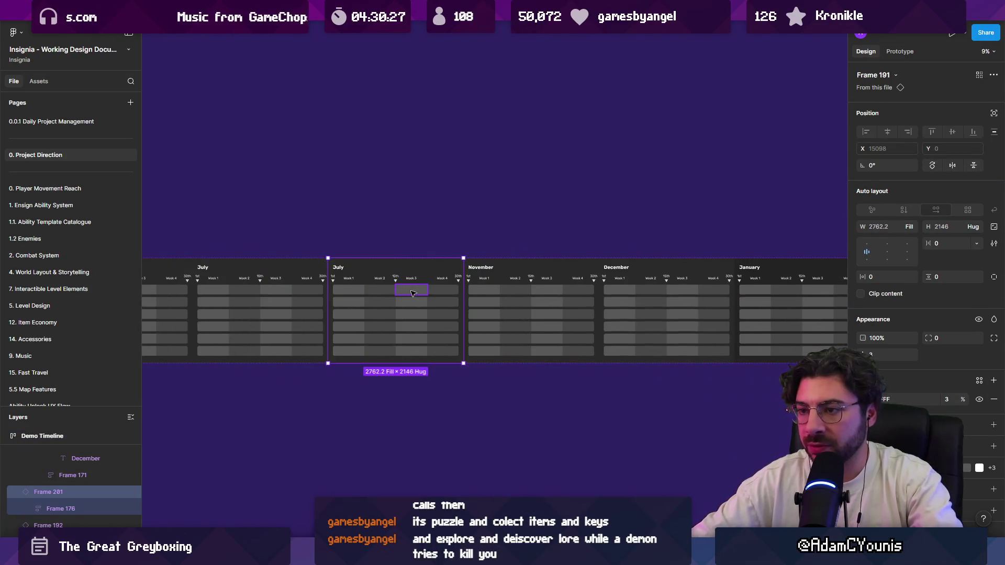
key("ctrl+d")
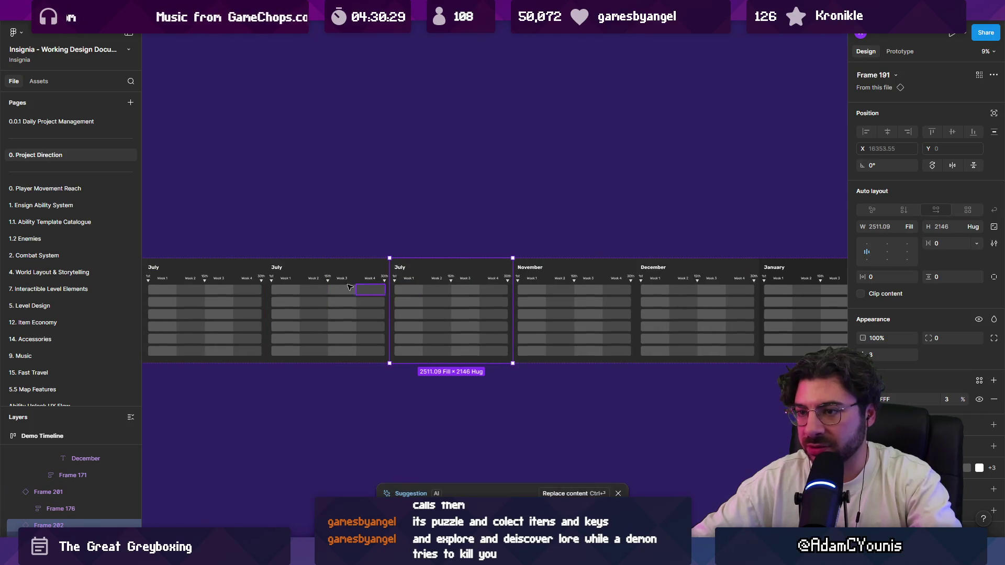
scroll(349, 286, "left", 5)
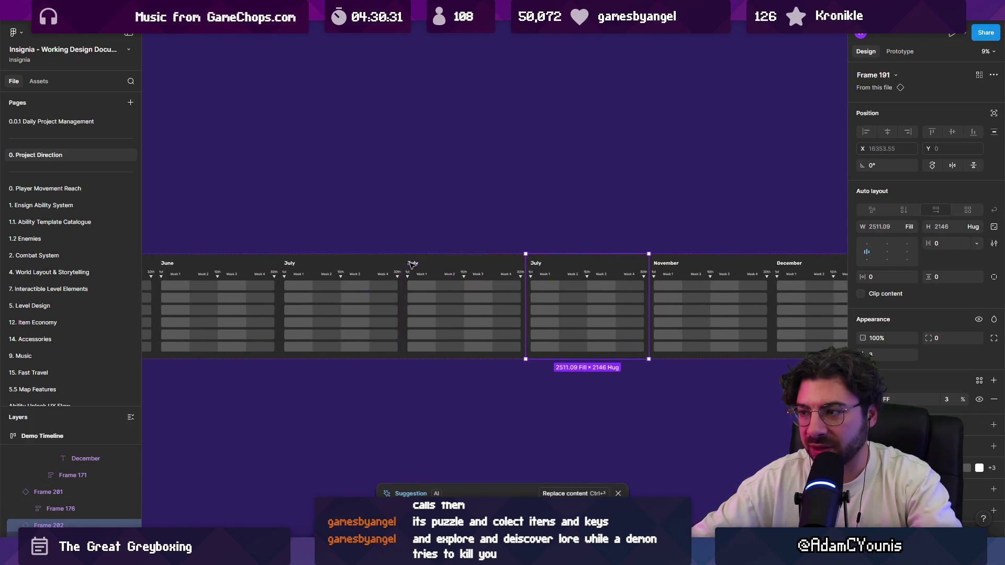
double_click(412, 264)
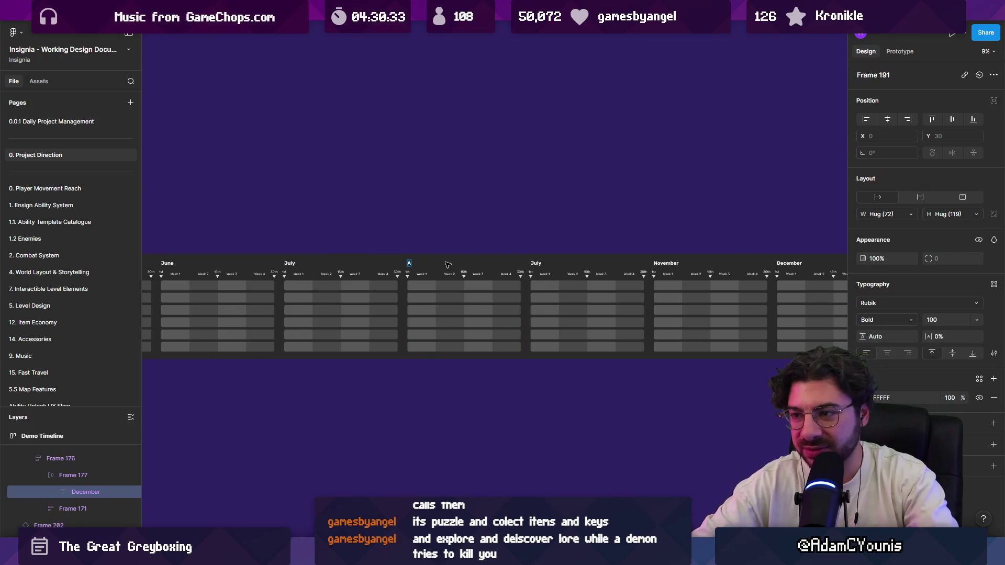
type("ugust")
double_click(533, 262)
type("Sep")
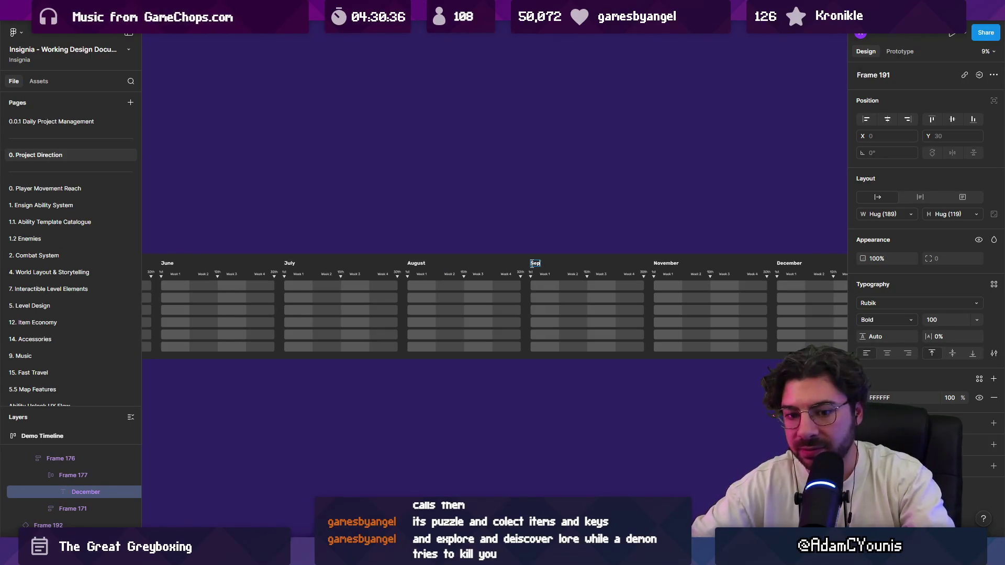
type("tember")
Duplicate the September column and begin retitling the copy, starting with 'O'
scroll(307, 260, "right", 5)
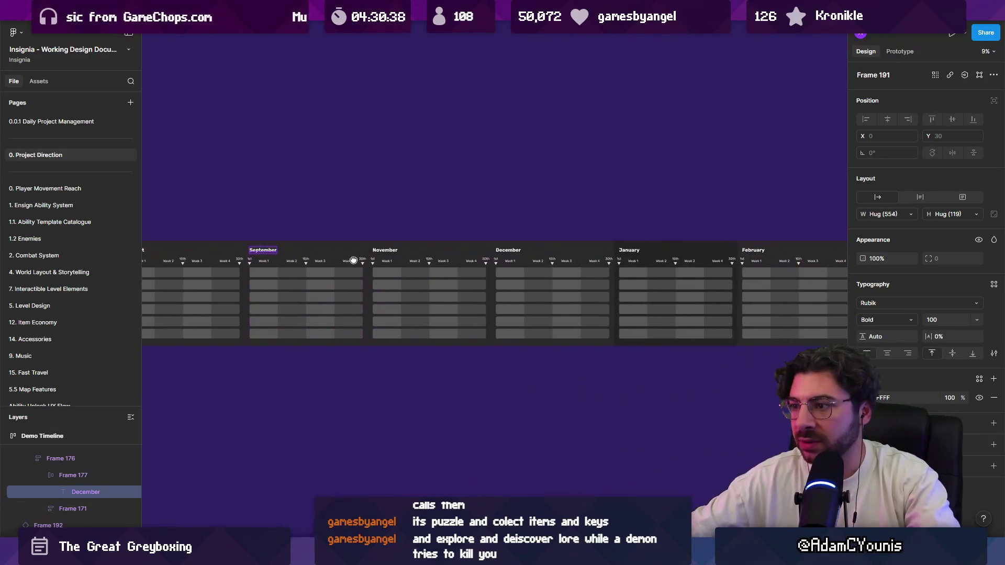
key("ctrl+d")
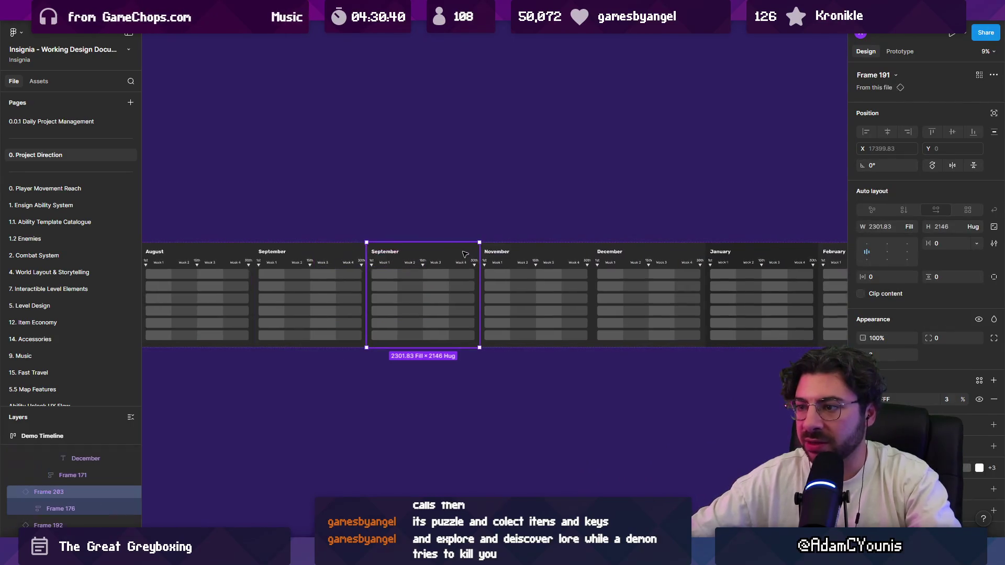
double_click(401, 253)
type("O")
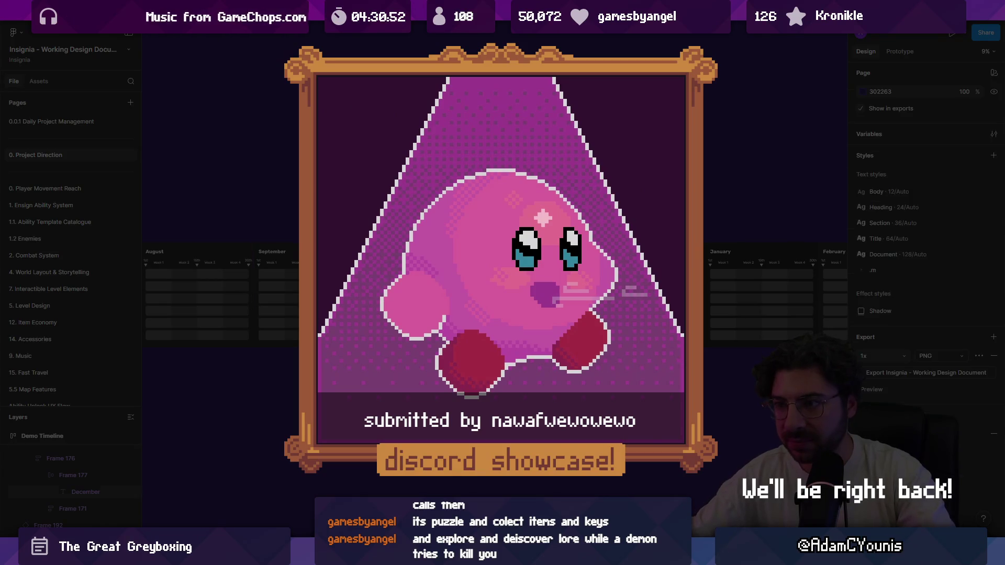
scroll(492, 293, "up", 3)
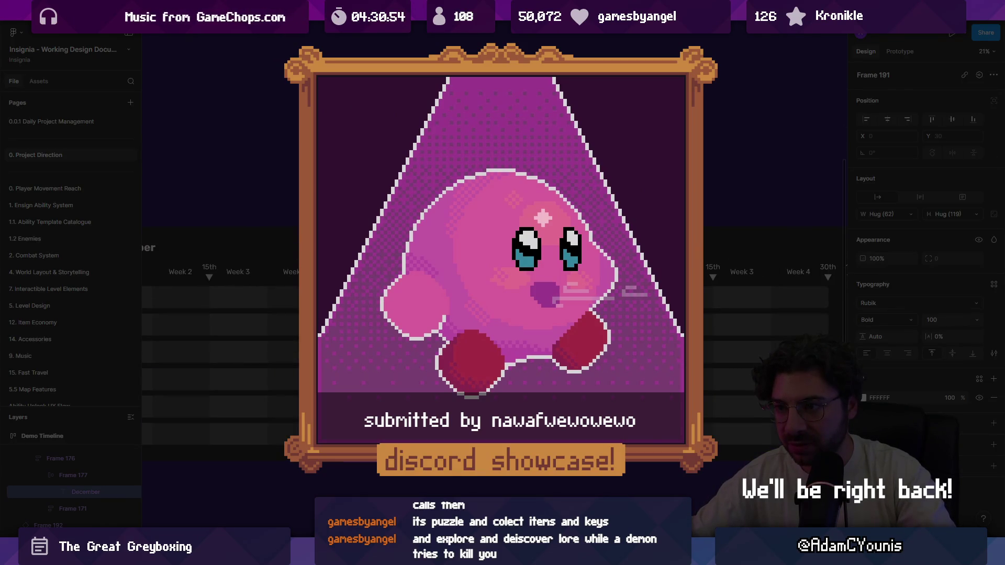
key("Escape")
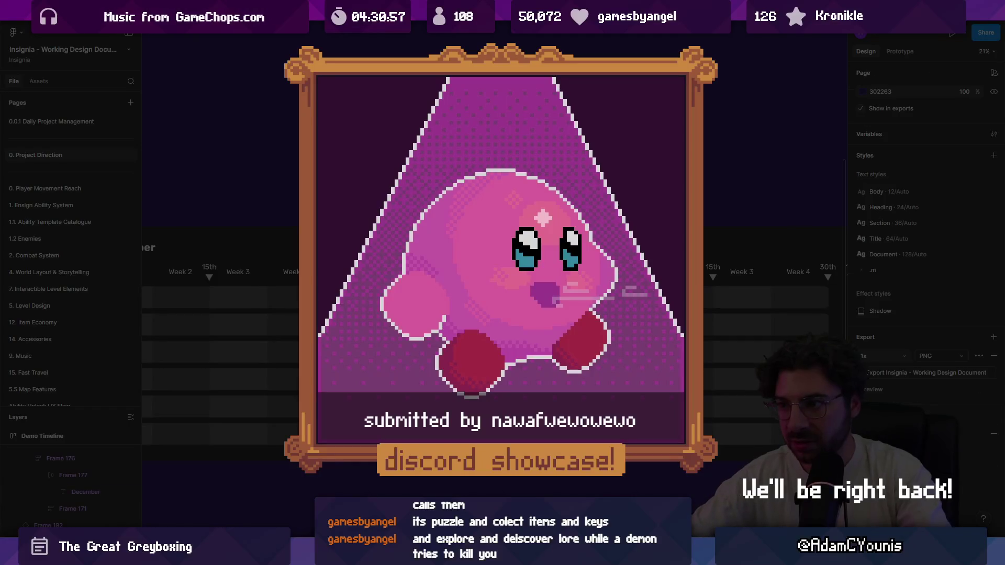
scroll(492, 293, "down", 5)
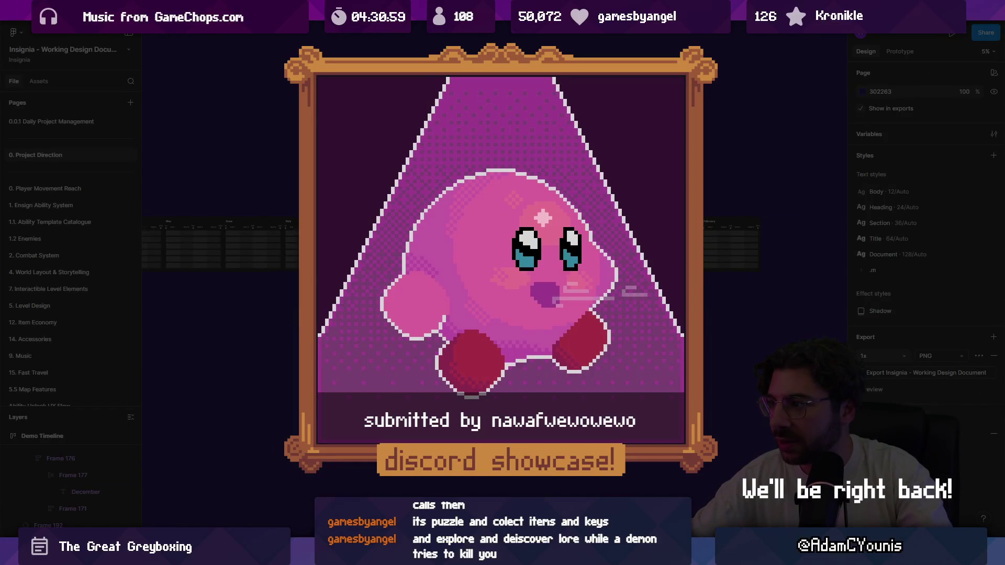
scroll(492, 293, "left", 3)
scroll(253, 206, "down", 3)
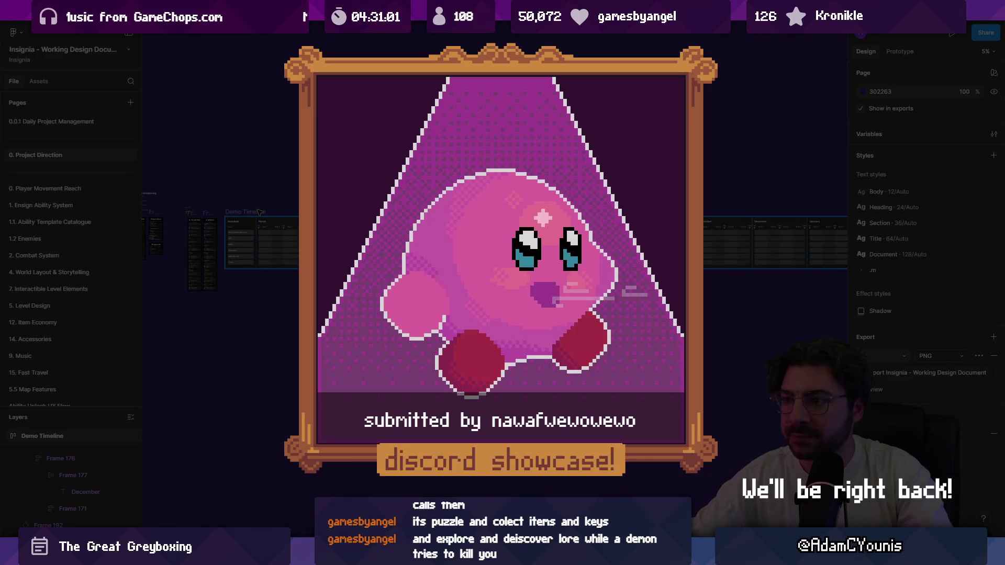
left_click(259, 208)
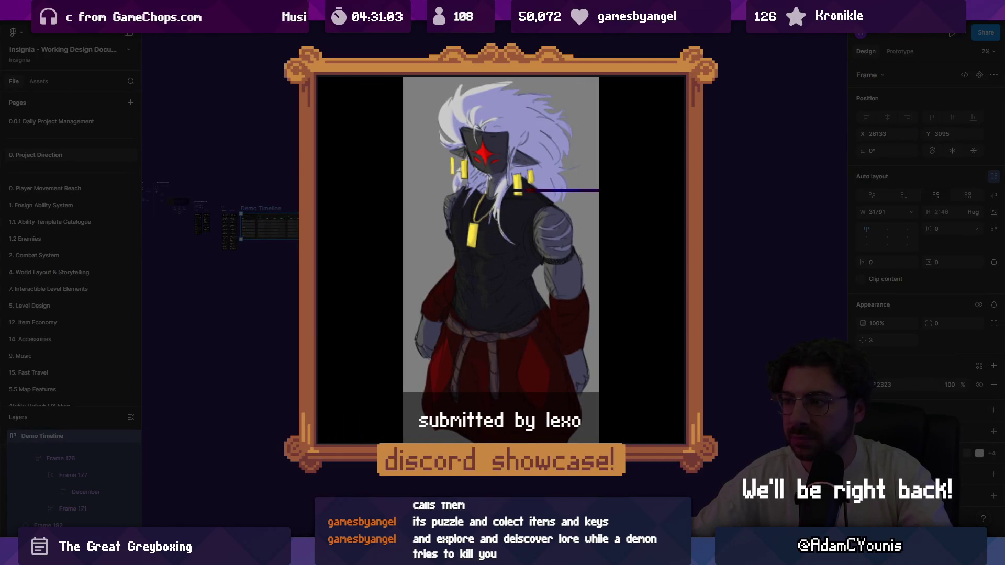
key("shift+2")
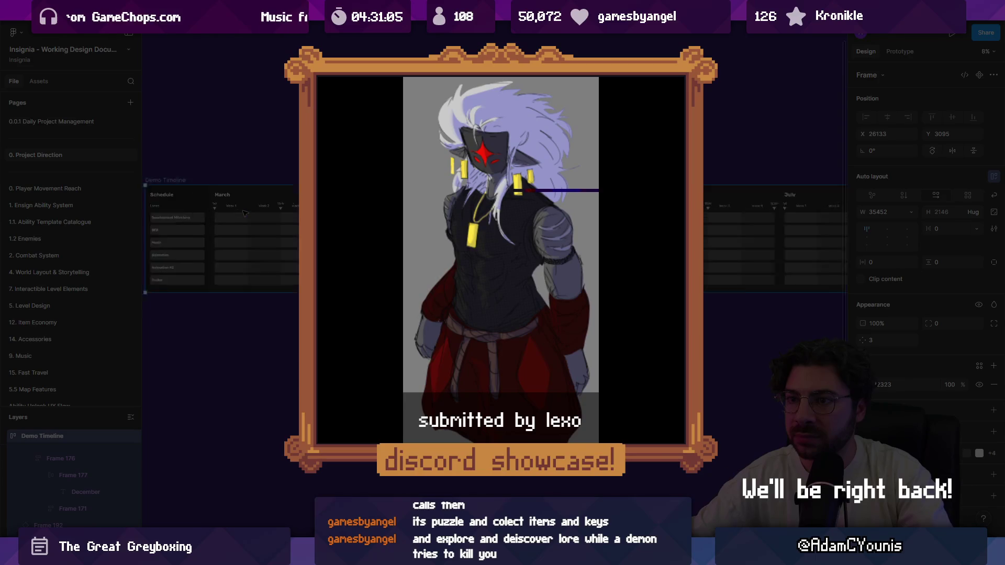
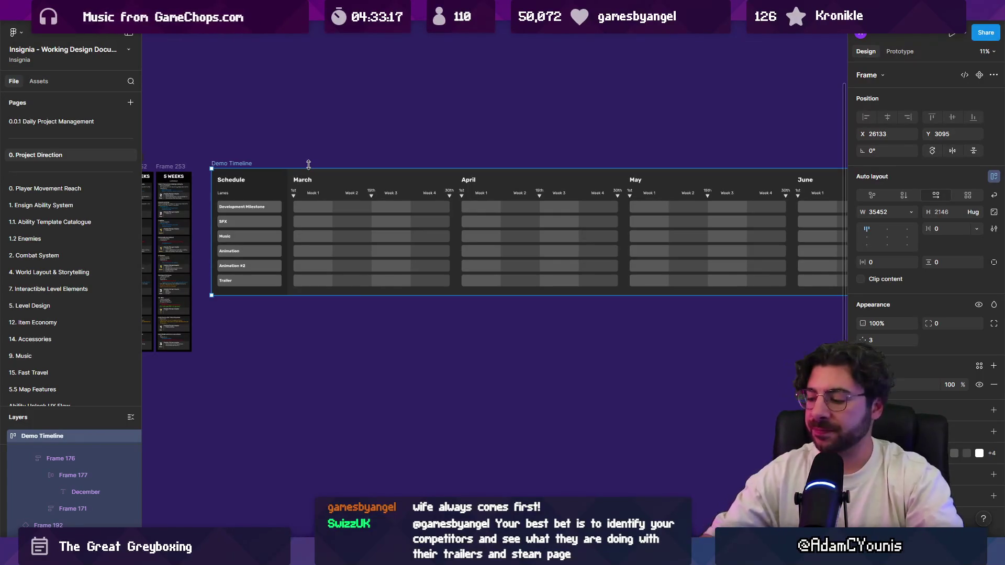
Move the 8-10 WEEKS card stack below the Demo Timeline
scroll(282, 236, "down", 5, "ctrl")
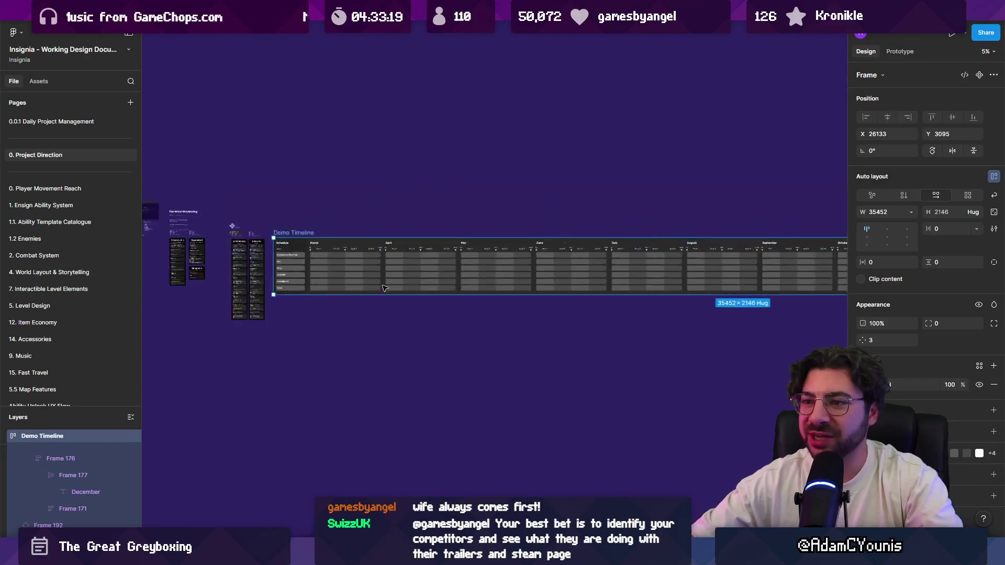
scroll(254, 264, "up", 8, "ctrl")
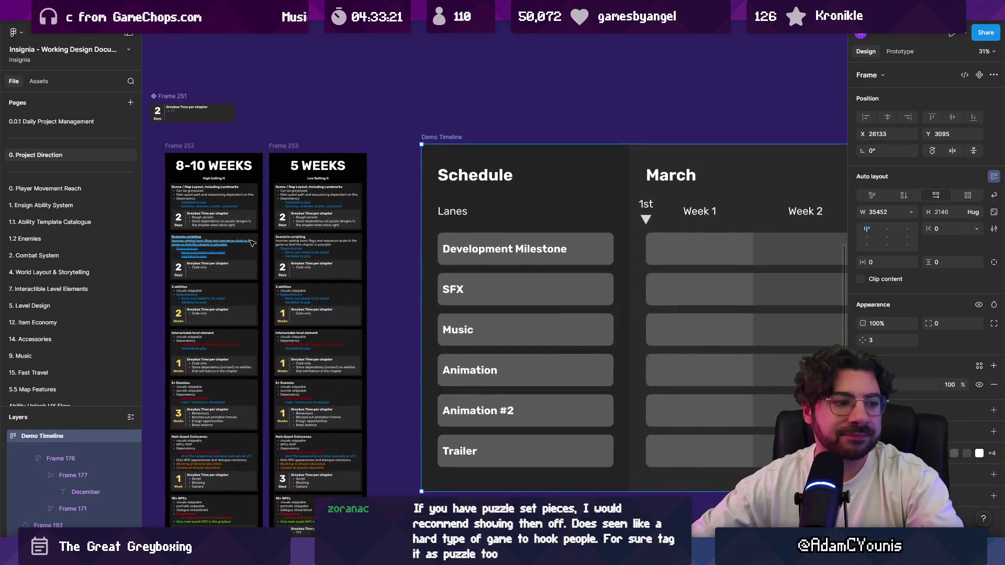
scroll(252, 243, "down", 5, "ctrl")
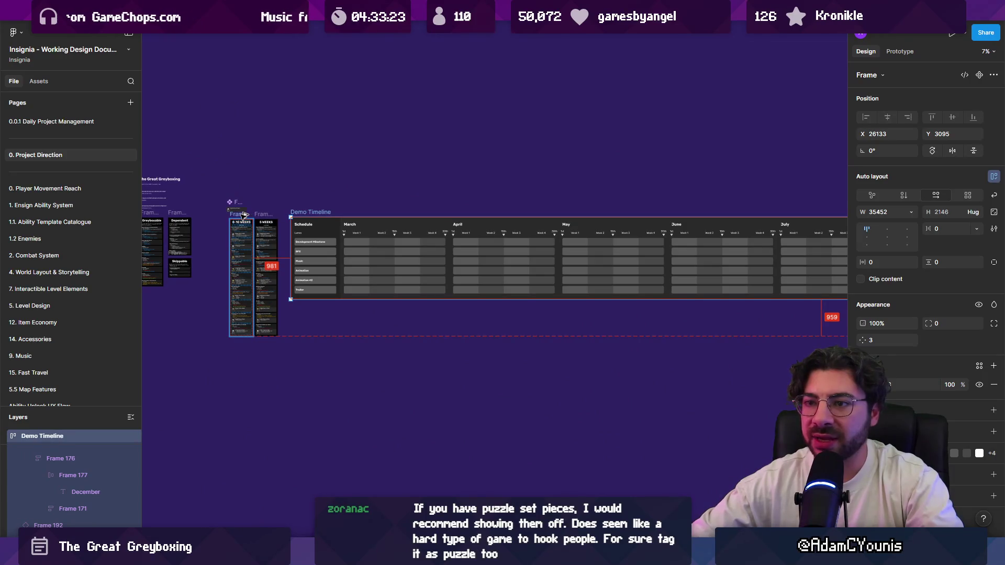
mouse_move(243, 215)
left_mouse_down()
mouse_move(397, 314)
mouse_move(407, 364)
left_mouse_up()
scroll(401, 325, "up", 4, "ctrl")
left_click(400, 325)
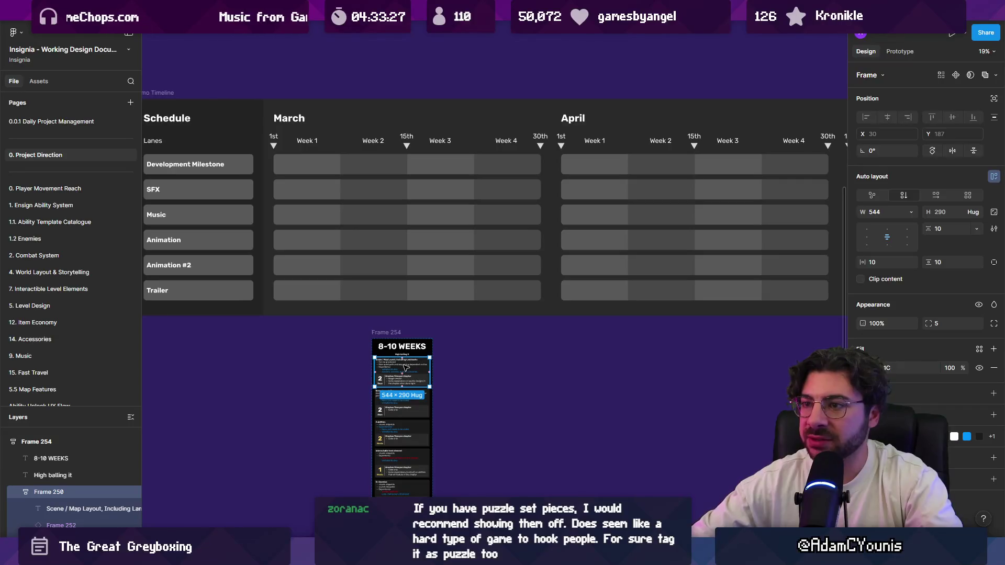
Move the March month column to the end so the timeline starts at April
scroll(406, 367, "right", 2)
left_click(366, 235)
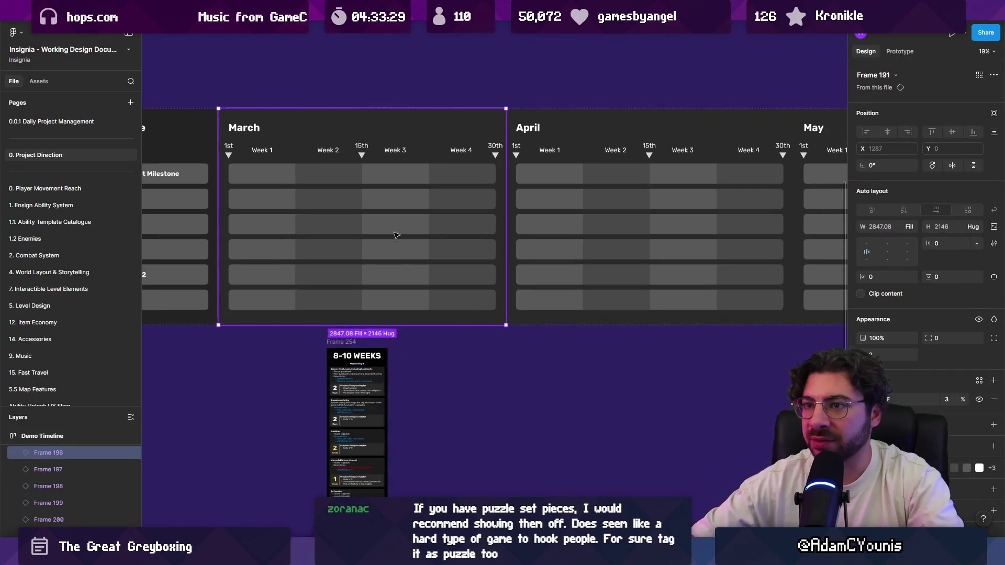
scroll(362, 238, "down", 5, "ctrl")
key("Tab")
key("Tab")
key("Tab")
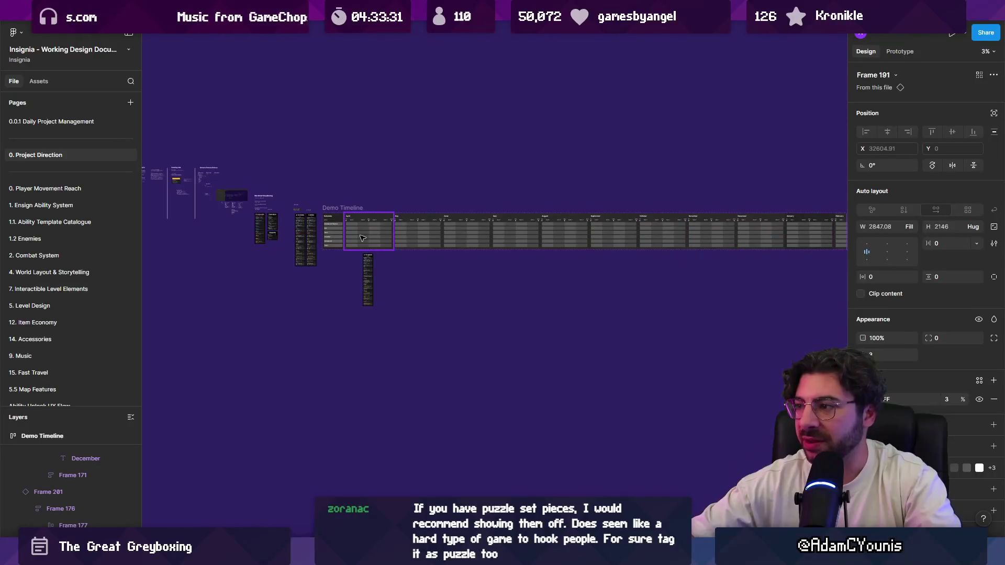
scroll(362, 238, "up", 10, "ctrl")
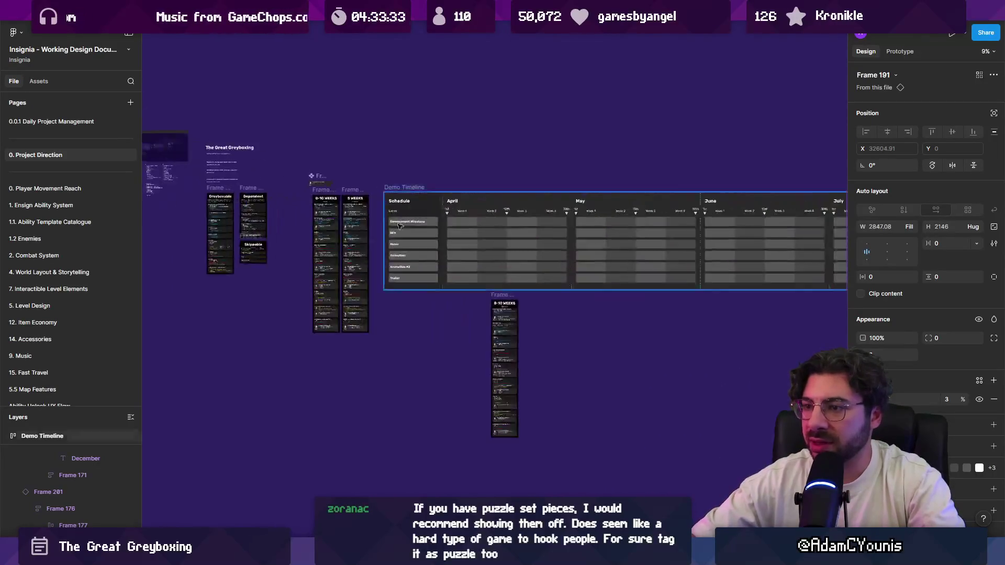
Try moving the first stack card onto the timeline, then bring up the Demo Timeline's options
left_click_drag(521, 273, 392, 253)
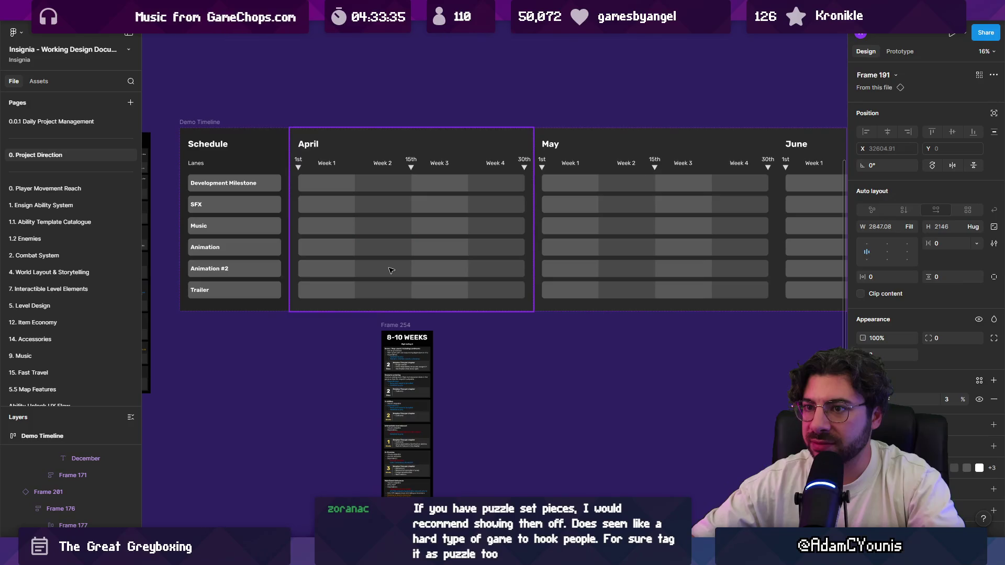
left_click(403, 359)
left_click_drag(403, 359, 329, 194)
mouse_move(401, 341)
left_mouse_down()
mouse_move(366, 335)
mouse_move(366, 278)
mouse_move(347, 285)
mouse_move(320, 336)
left_mouse_up()
scroll(356, 282, "down", 3)
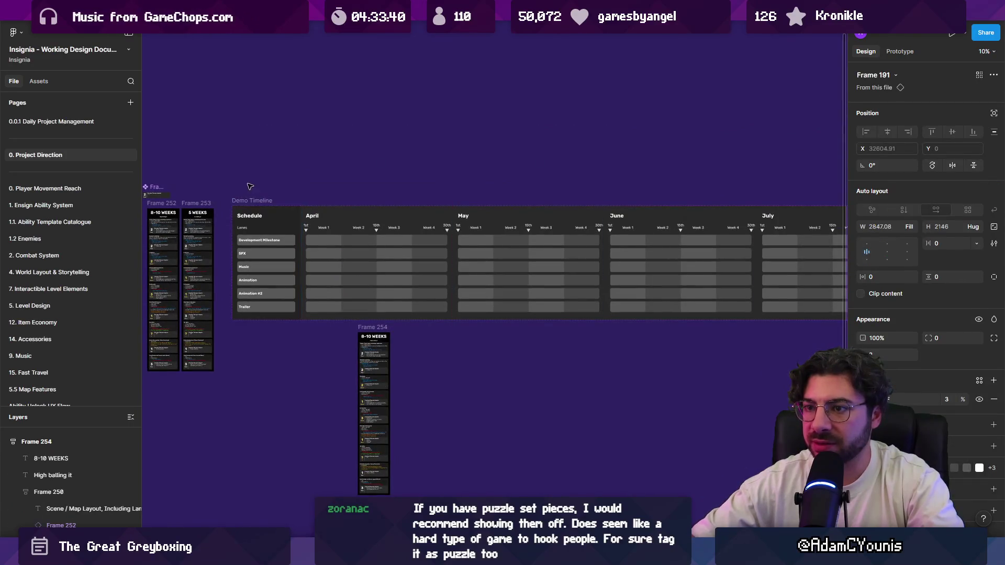
left_click(251, 201)
right_click(433, 268)
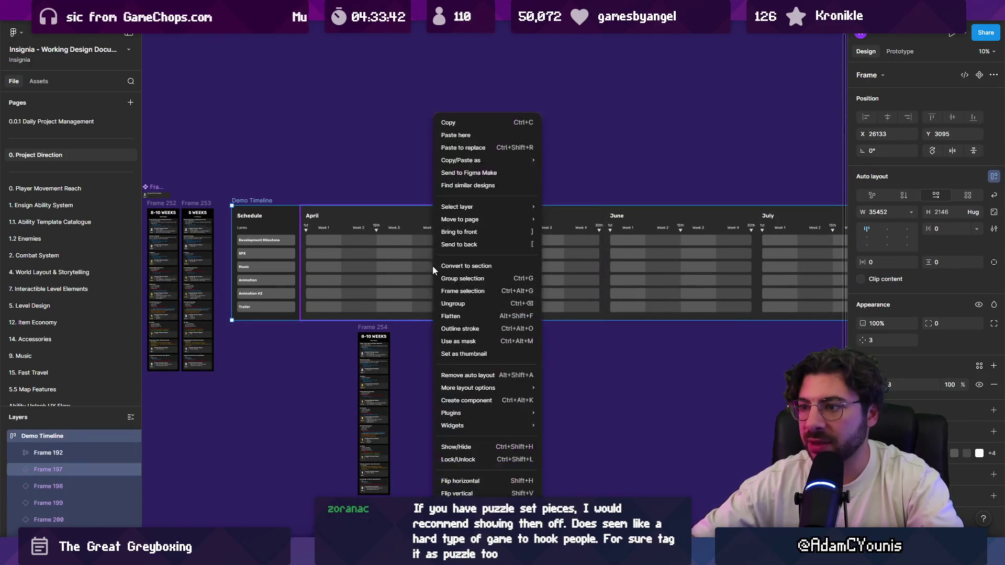
Lock the Demo Timeline and position the 8-10 WEEKS stack over its lane names
left_click(487, 460)
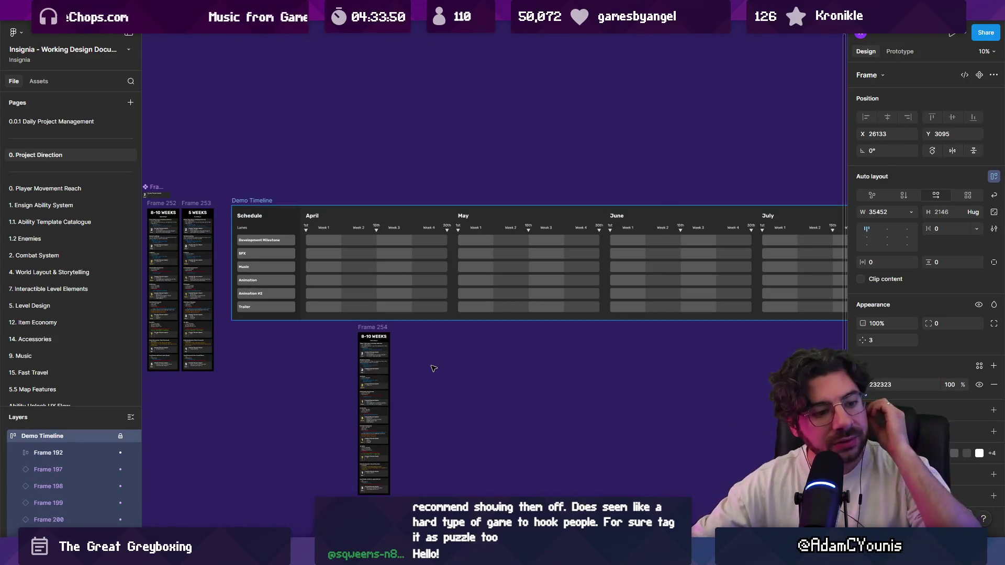
scroll(359, 330, "up", 5)
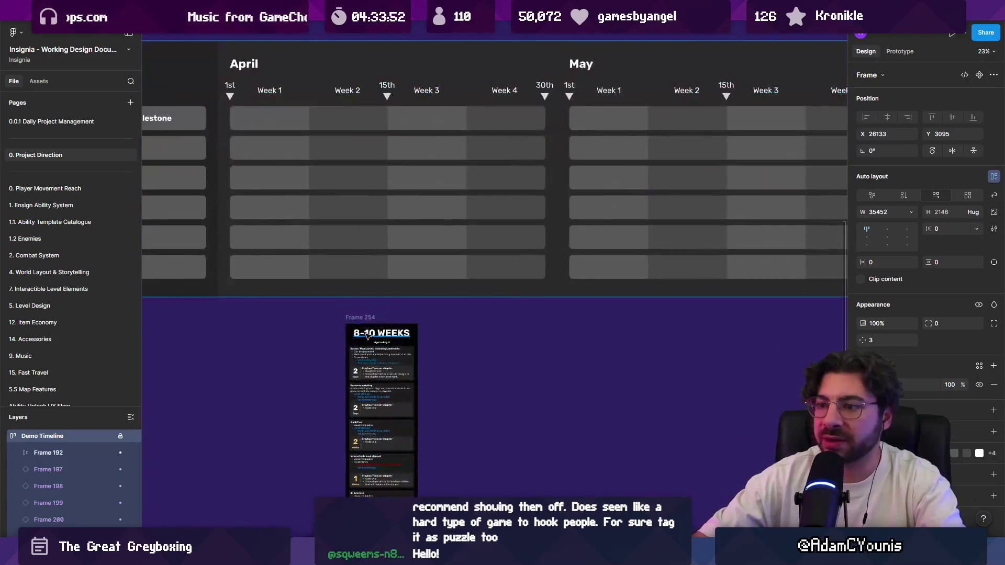
mouse_move(366, 322)
left_mouse_down()
mouse_move(217, 95)
mouse_move(236, 178)
left_mouse_up()
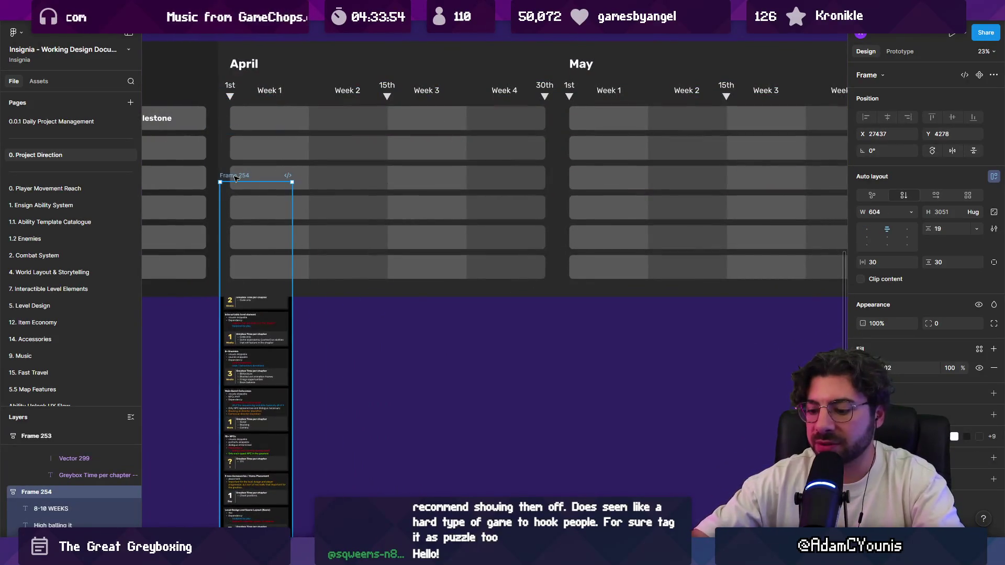
scroll(236, 178, "up", 3)
scroll(236, 178, "left", 3)
left_click_drag(391, 335, 307, 241)
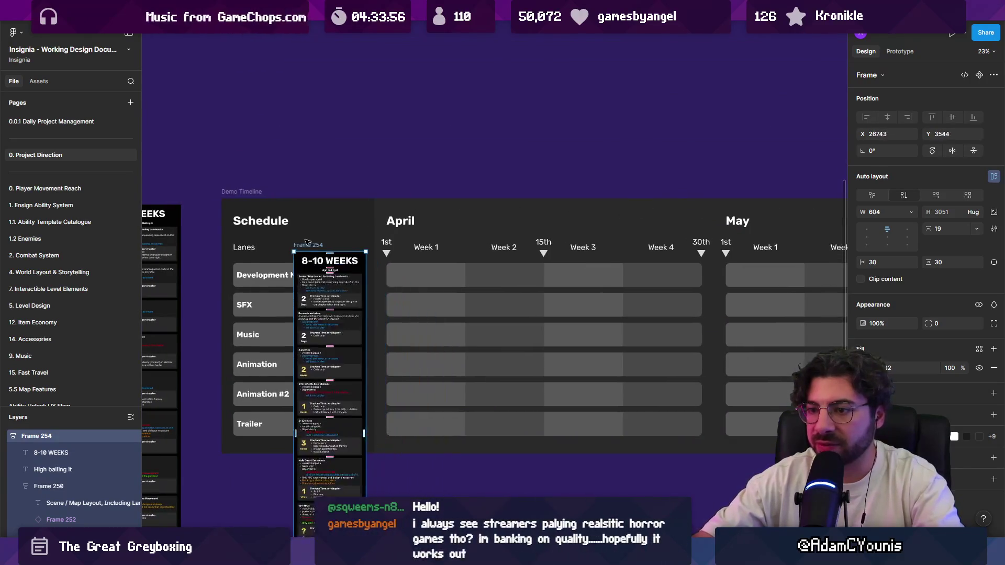
Place the Scene / Map Layout card on April's first row and Scenario scripting below it
scroll(356, 287, "up", 5)
left_click(309, 289)
mouse_move(265, 274)
left_mouse_down()
mouse_move(490, 278)
mouse_move(484, 267)
mouse_move(473, 274)
left_mouse_up()
scroll(367, 283, "right", 2)
scroll(264, 291, "down", 1)
left_click_drag(264, 289, 460, 347)
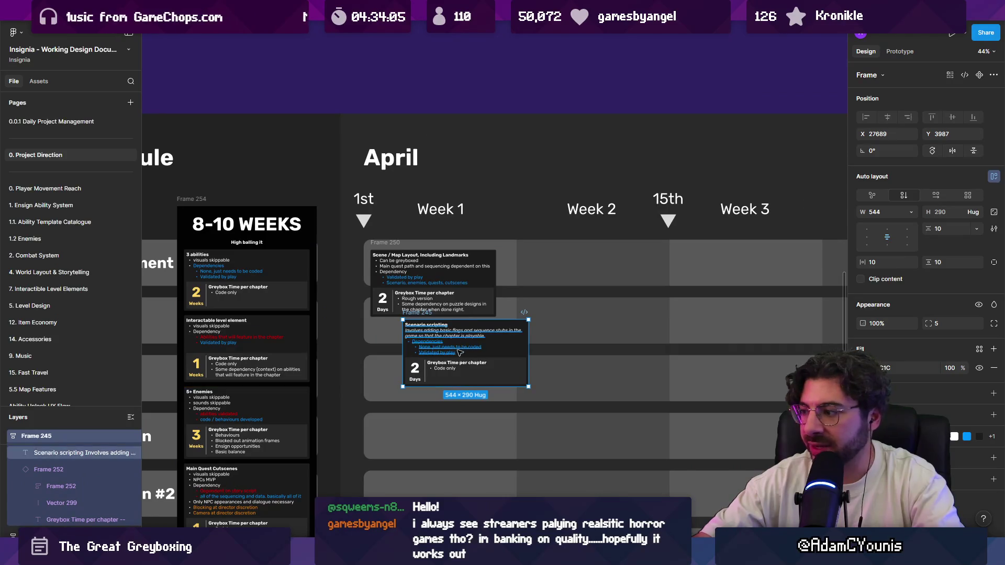
Place the 3 abilities card on the timeline and widen it to the right
scroll(323, 251, "down", 3)
scroll(323, 251, "down", 1)
scroll(323, 251, "right", 1)
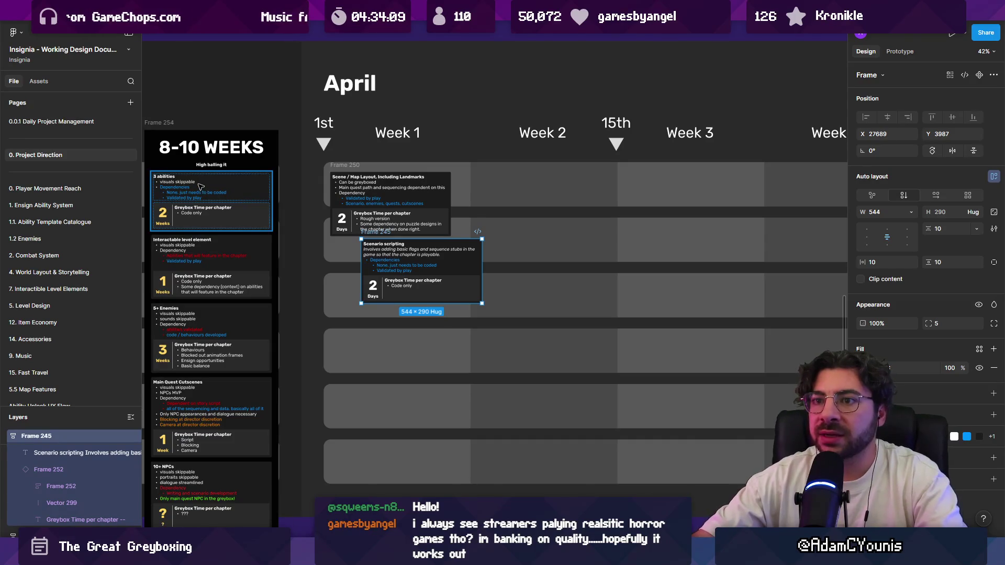
mouse_move(202, 188)
left_mouse_down()
mouse_move(398, 318)
mouse_move(449, 326)
left_mouse_up()
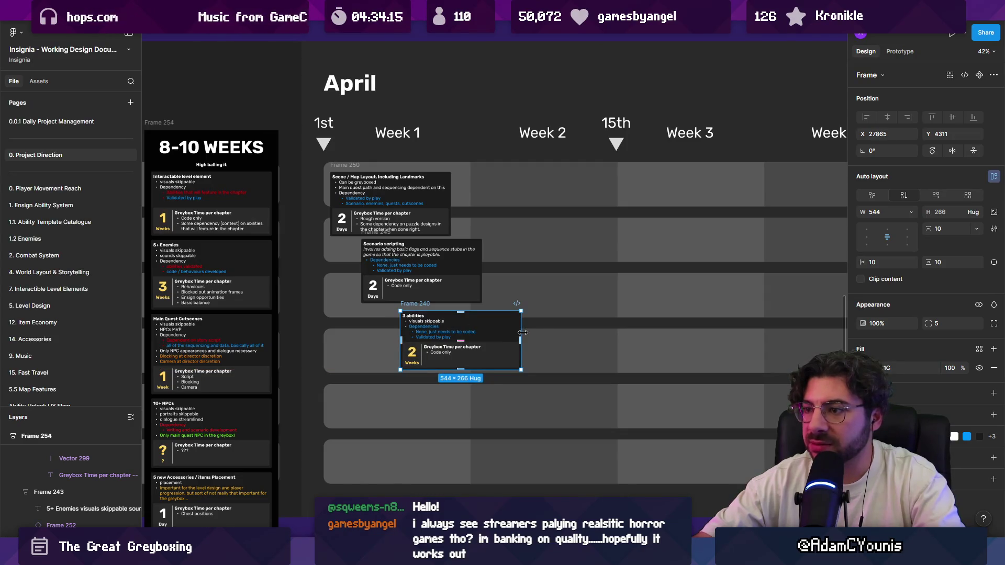
left_click_drag(522, 332, 651, 333)
left_click(574, 351)
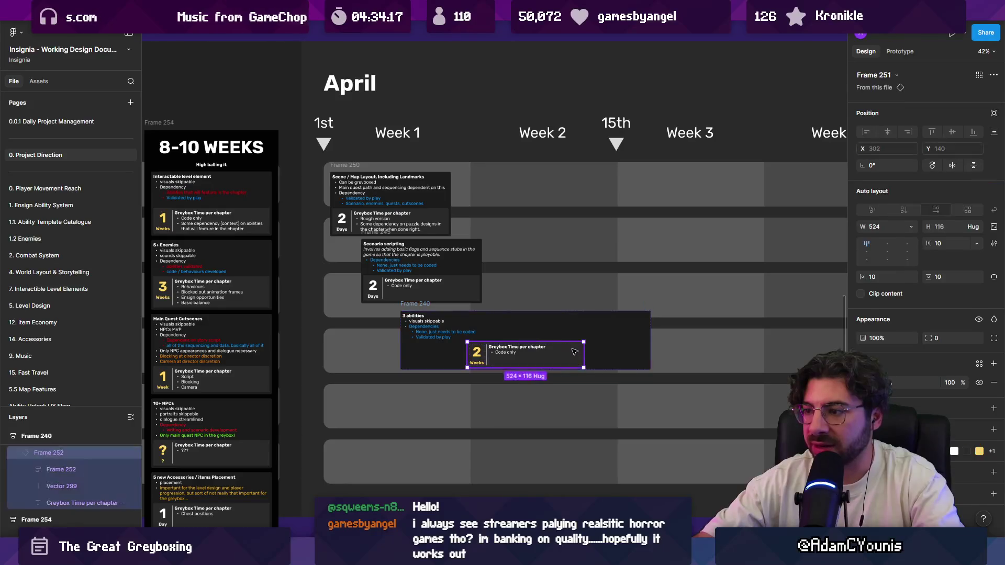
right_click(572, 351)
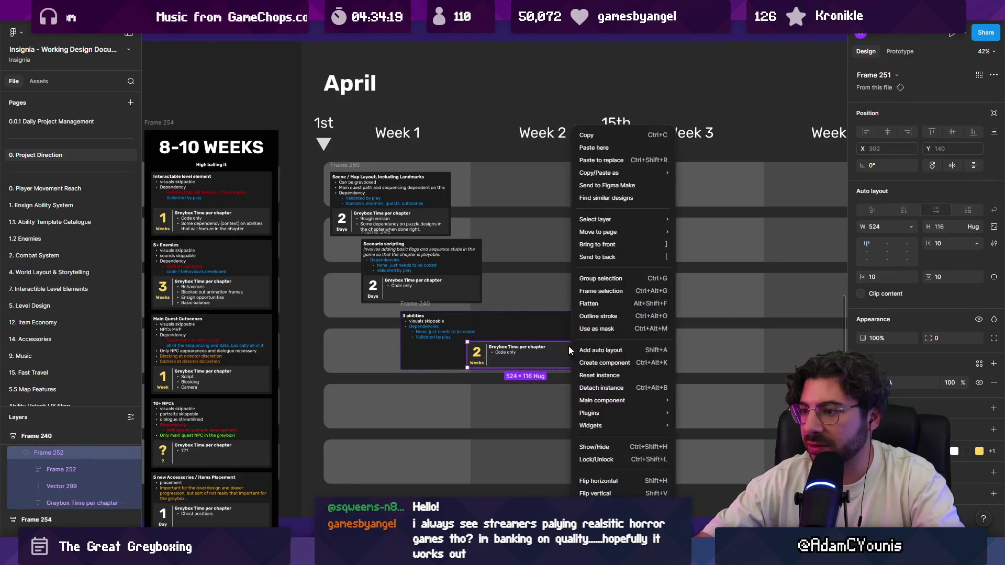
mouse_move(621, 400)
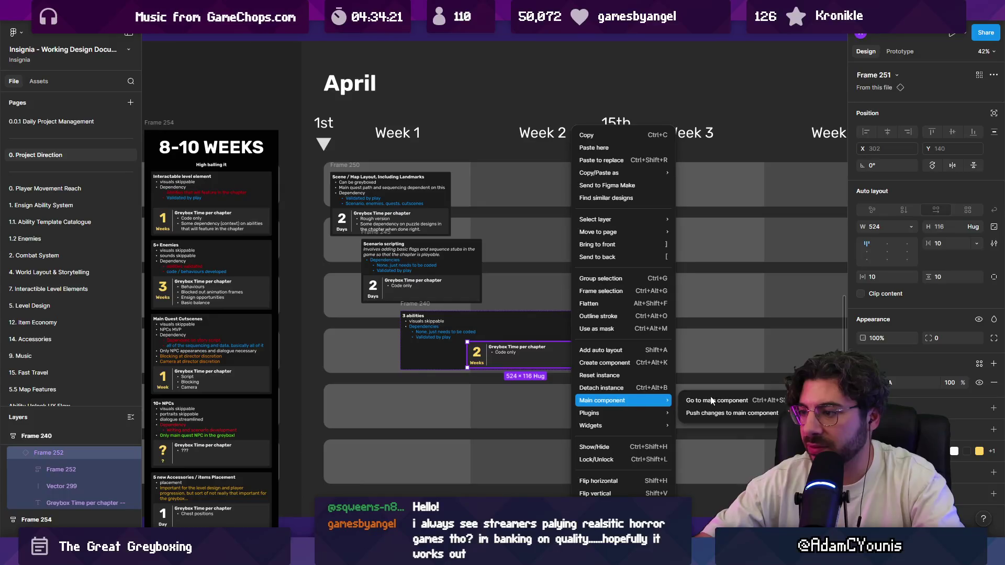
left_click(712, 400)
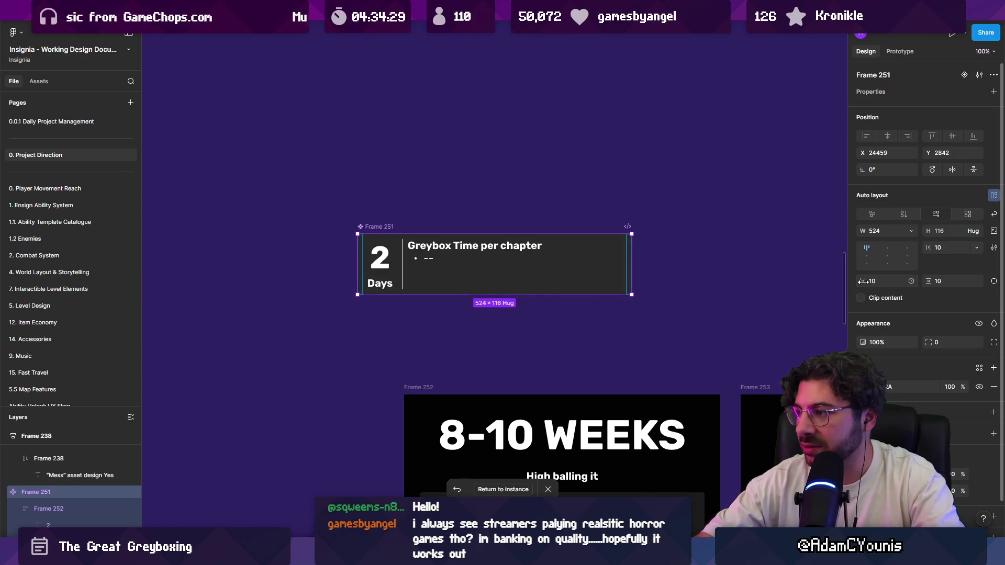
scroll(412, 238, "down", 5)
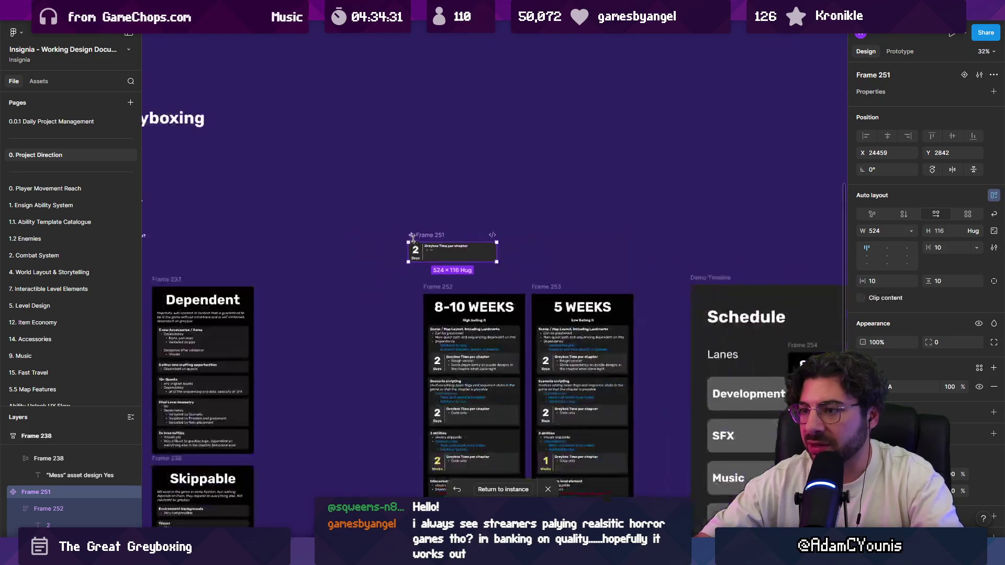
left_click(503, 489)
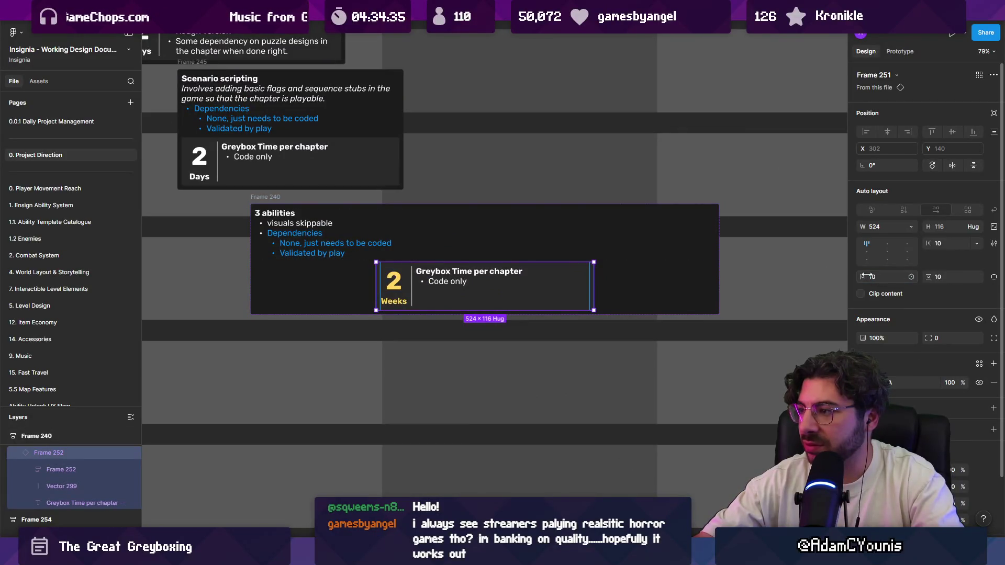
Set the 3 abilities card's 2 Weeks time card to fill the card's width
left_click(372, 285)
left_click(373, 286)
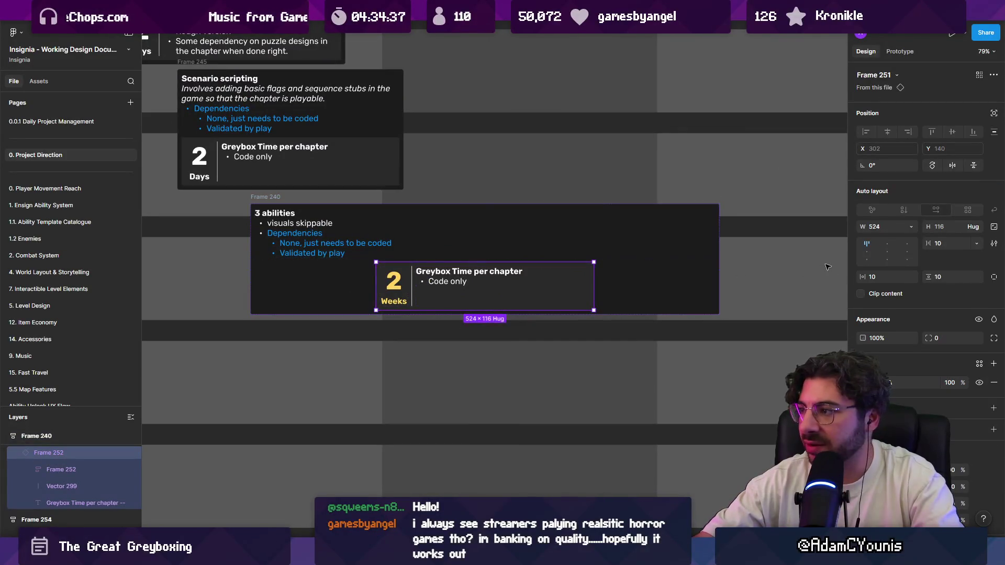
left_click(912, 226)
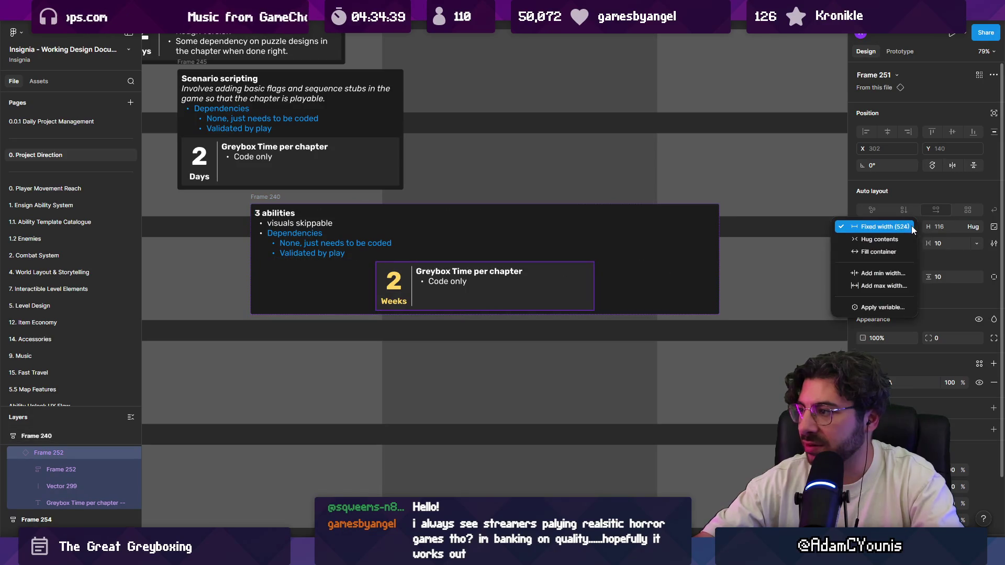
left_click(899, 241)
left_click(914, 231)
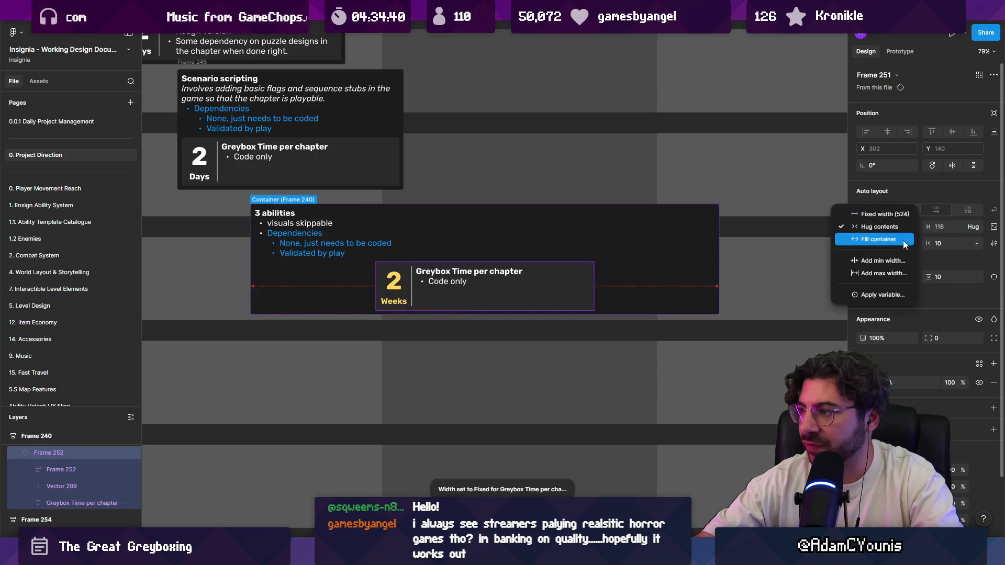
left_click(898, 244)
Make all stack cards' text fill their width and place Interactable level element on April Week 3
scroll(486, 232, "down", 5)
scroll(485, 232, "up", 5)
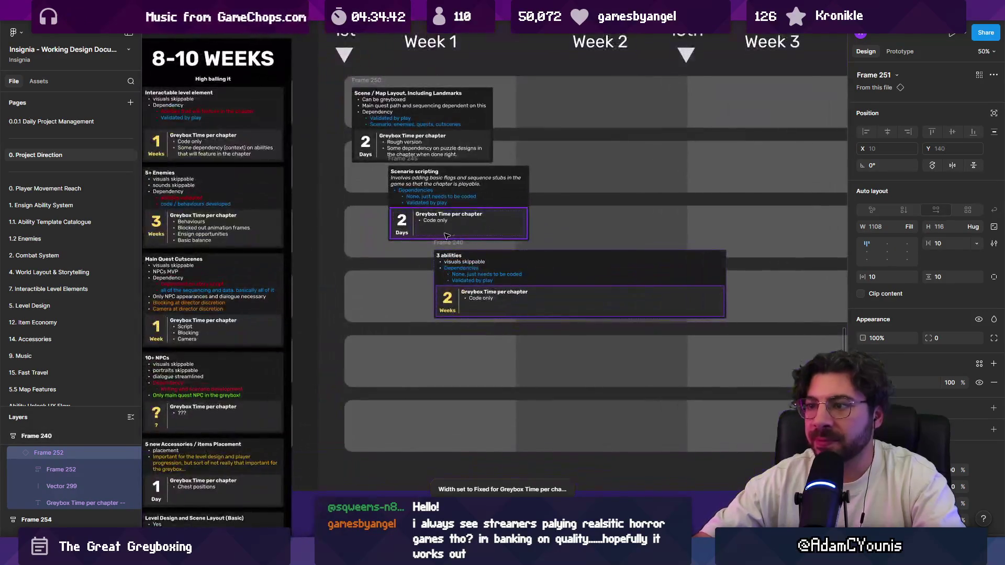
scroll(549, 232, "down", 4)
left_click(337, 187)
left_click(324, 231, "shift")
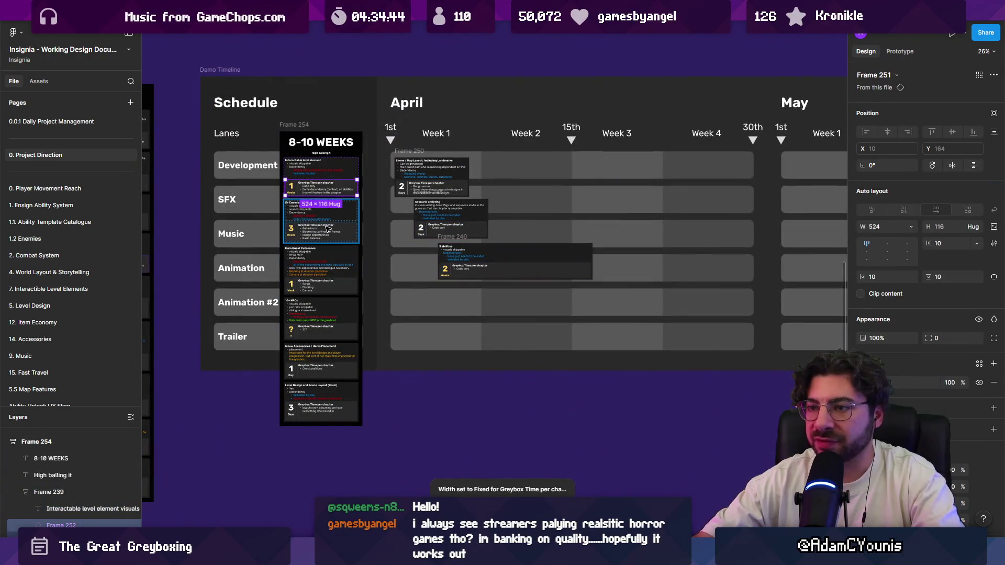
left_click(329, 278, "shift")
left_click(328, 284, "shift")
left_click(328, 320, "shift")
left_click(330, 361, "shift")
left_click(330, 405, "shift")
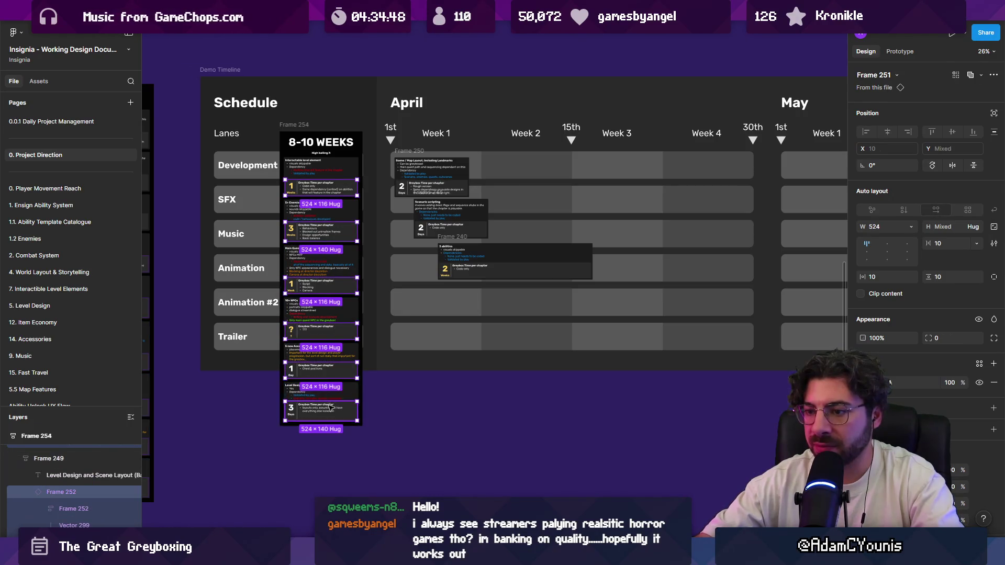
left_click(911, 228)
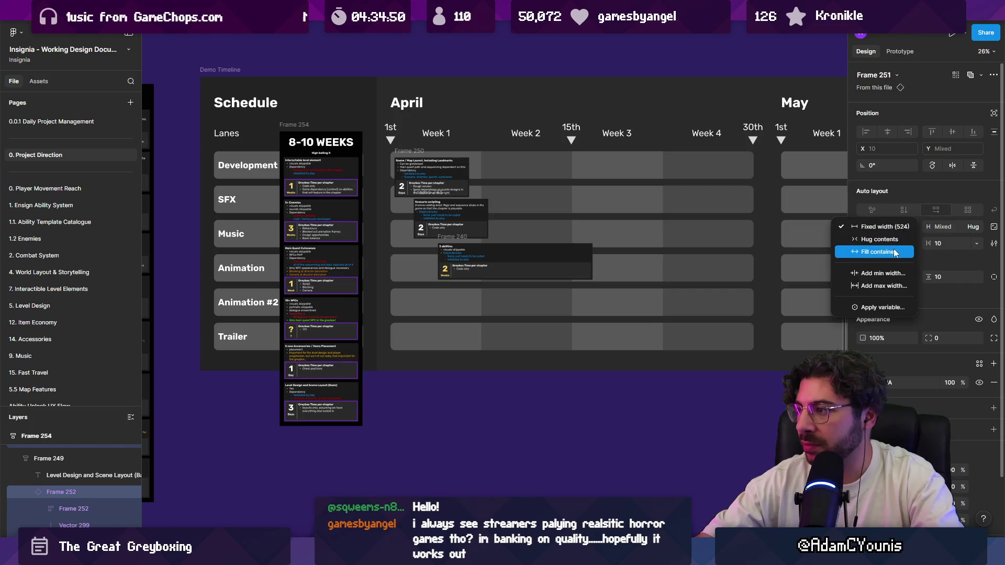
left_click(885, 251)
left_click(338, 174)
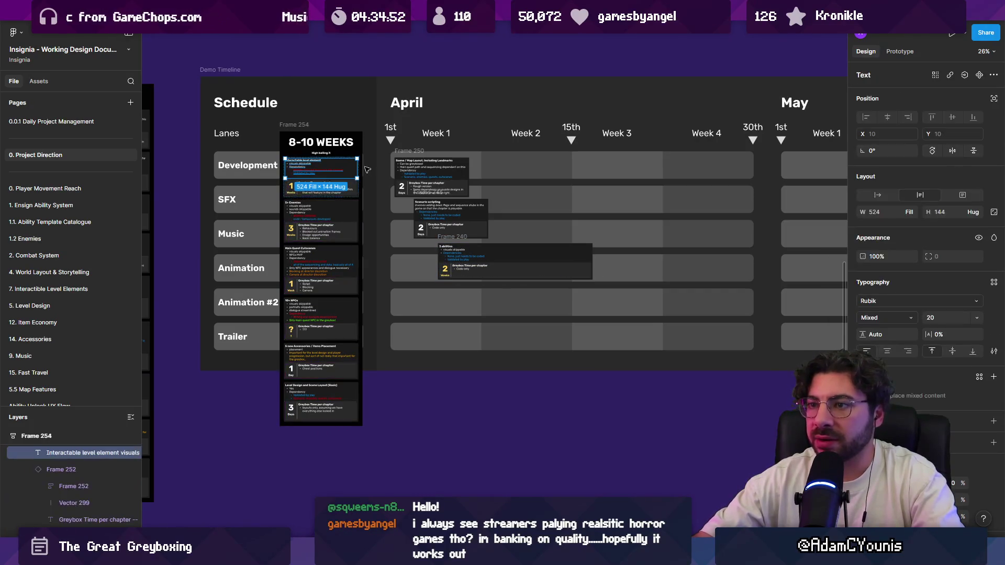
left_click_drag(333, 168, 665, 173)
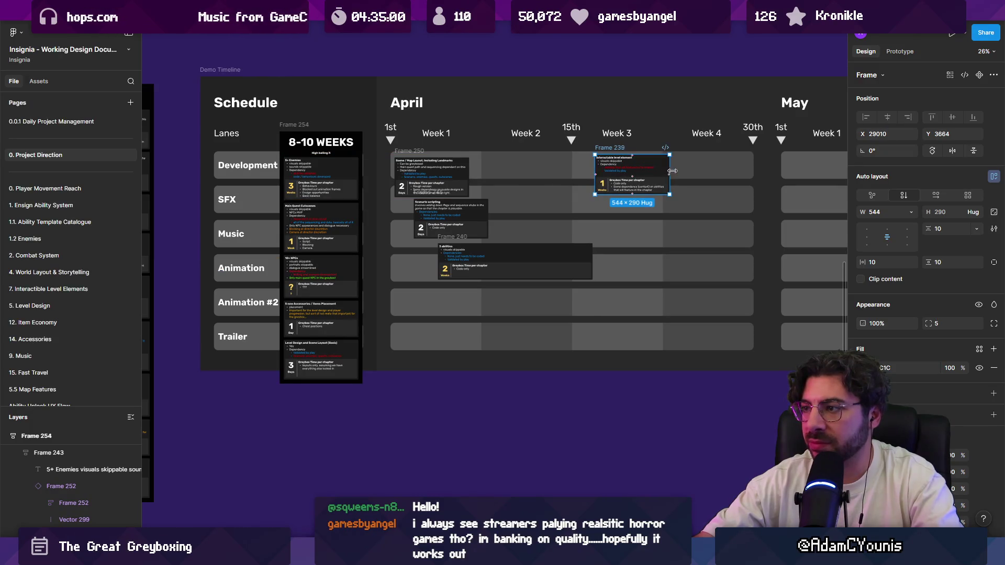
Place the 5+ Enemies card on April Week 4 and stretch it into May
scroll(450, 183, "right", 4)
left_click(223, 192)
mouse_move(214, 178)
left_mouse_down()
mouse_move(602, 199)
mouse_move(618, 178)
left_mouse_up()
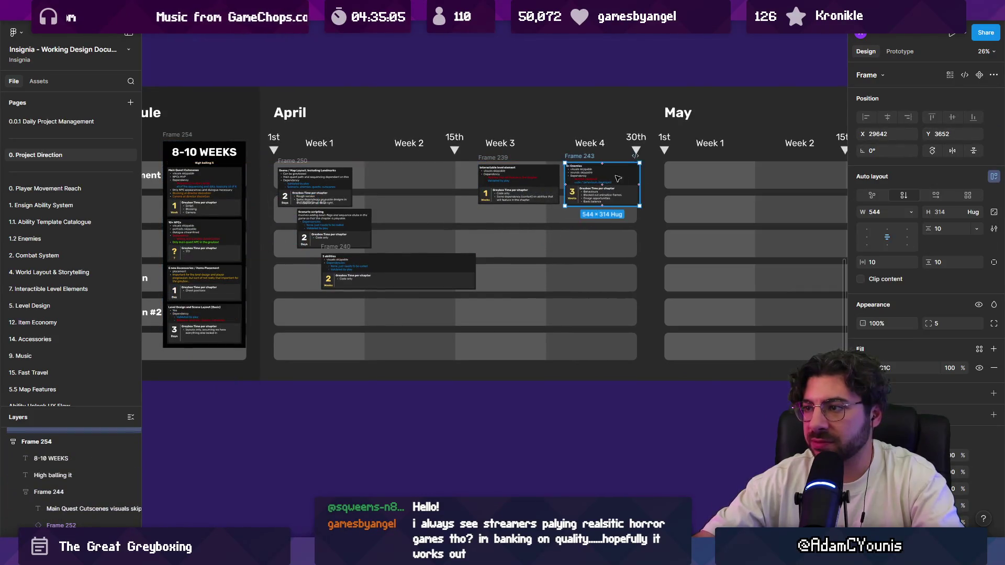
scroll(513, 213, "right", 5)
left_click_drag(497, 205, 699, 205)
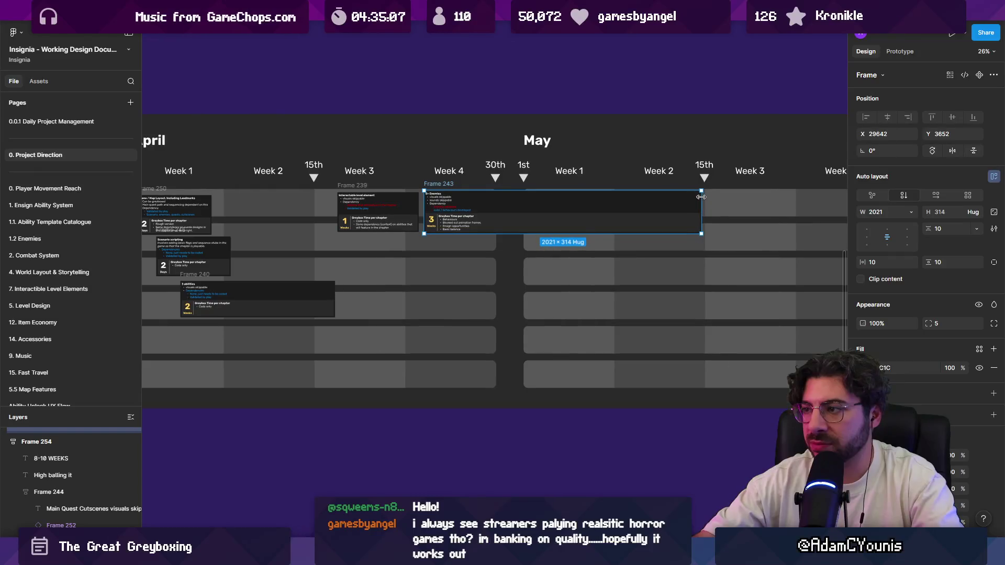
Place the Main Quest Cutscenes card at May Week 3 and widen it slightly
scroll(575, 199, "down", 3)
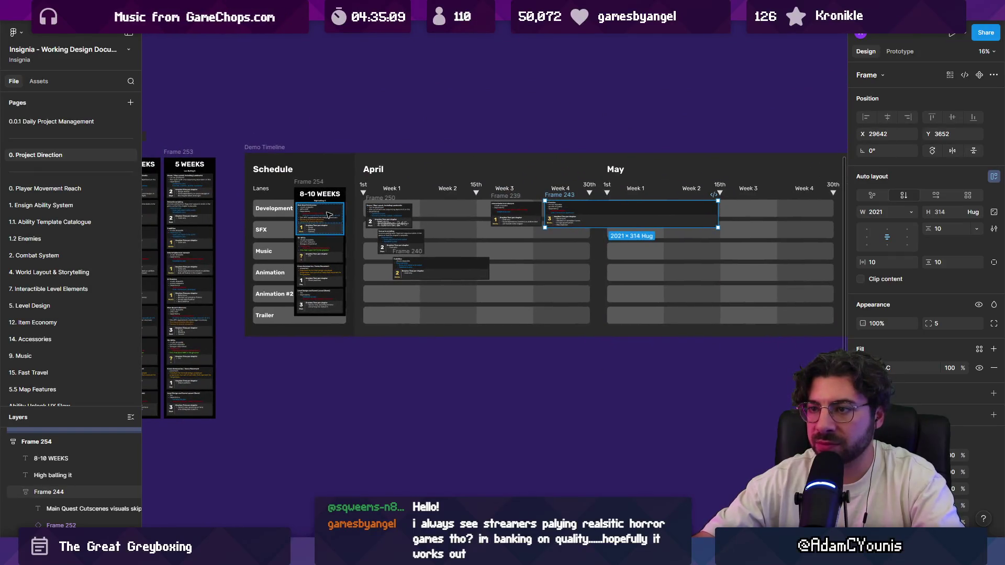
scroll(576, 210, "up", 2)
left_click_drag(320, 217, 477, 230)
left_click_drag(706, 224, 838, 220)
scroll(764, 224, "right", 3)
left_click_drag(764, 224, 766, 224)
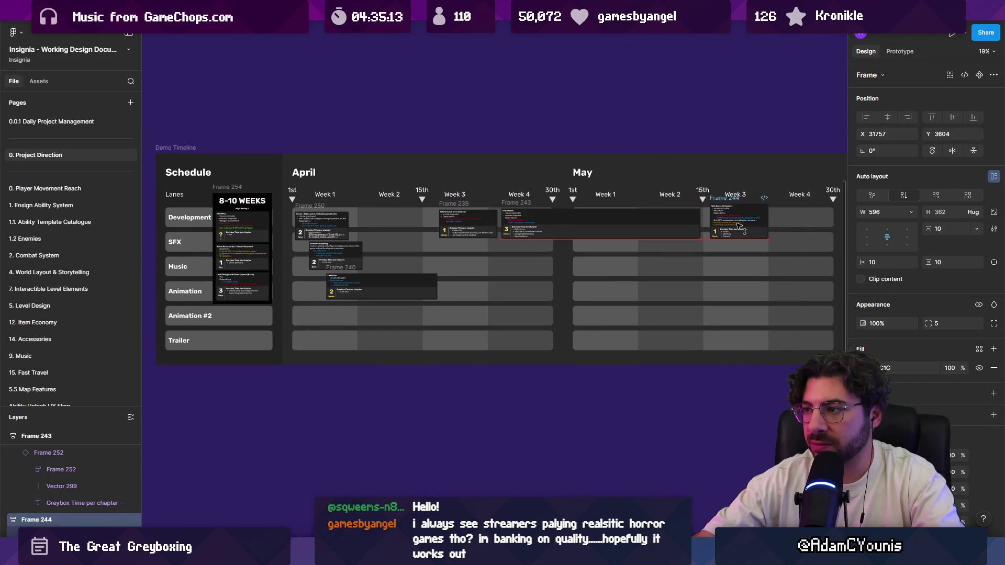
Move 10+ NPCs into late May, and the accessories and Level Design cards into June
mouse_move(228, 227)
left_mouse_down()
mouse_move(780, 259)
mouse_move(783, 246)
mouse_move(772, 268)
left_mouse_up()
scroll(772, 268, "right", 3)
left_click_drag(168, 227, 819, 216)
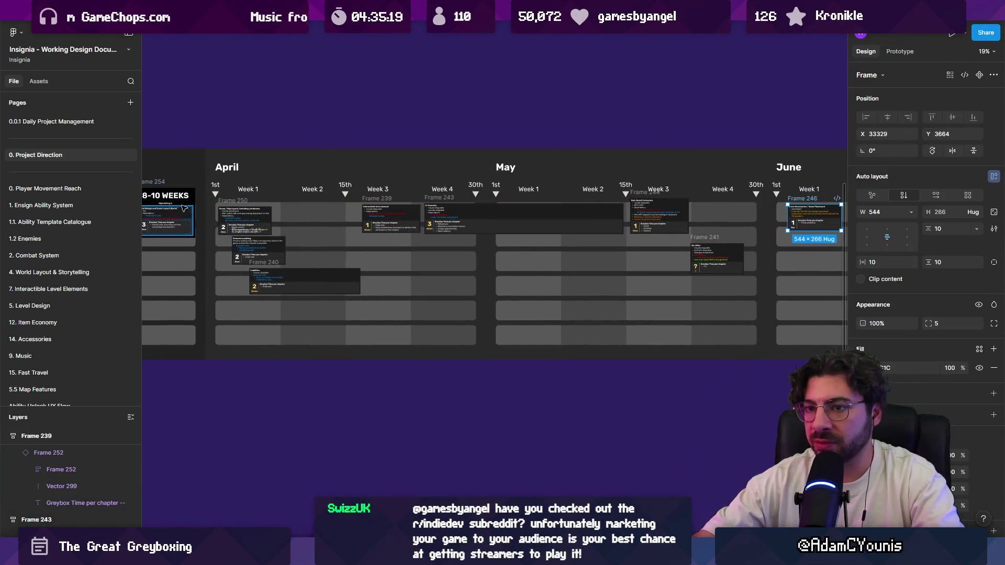
scroll(837, 236, "right", 2)
mouse_move(897, 226)
left_mouse_down()
mouse_move(774, 223)
mouse_move(685, 256)
left_mouse_up()
Briefly switch to the Daily Project Management page and return to Project Direction
scroll(684, 256, "left", 3)
scroll(684, 256, "left", 2)
left_click(224, 190)
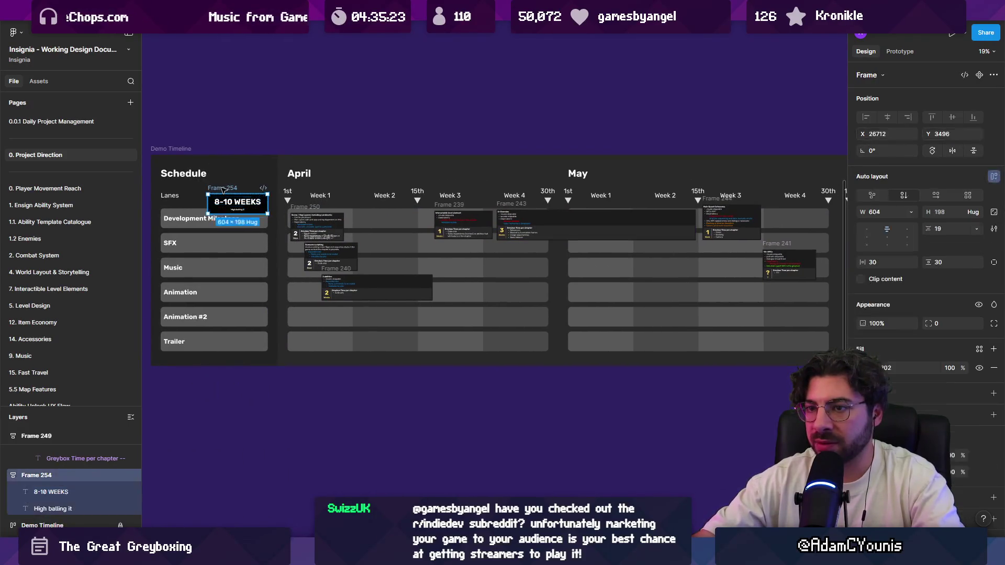
key("Page_Up")
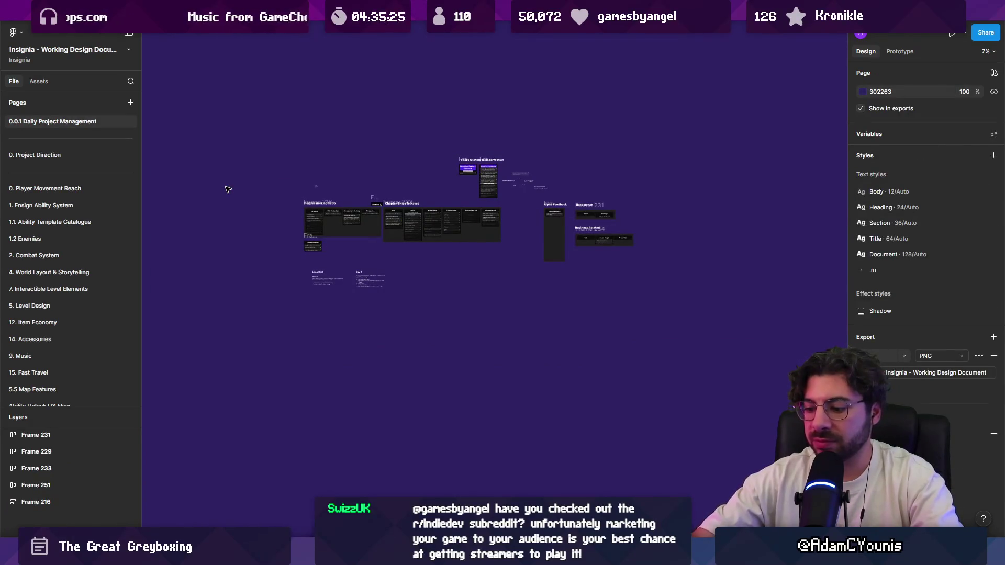
key("Page_Down")
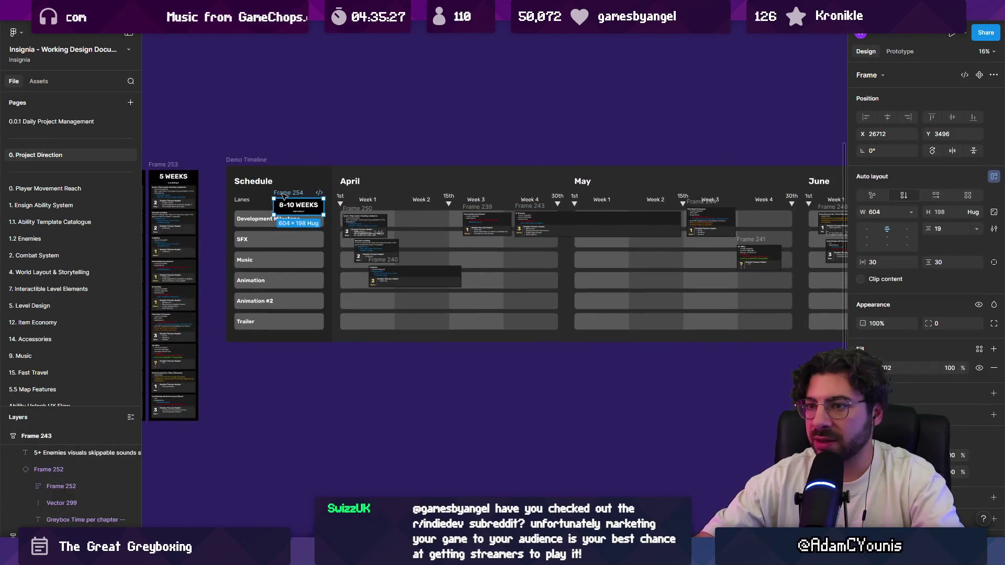
key("Escape")
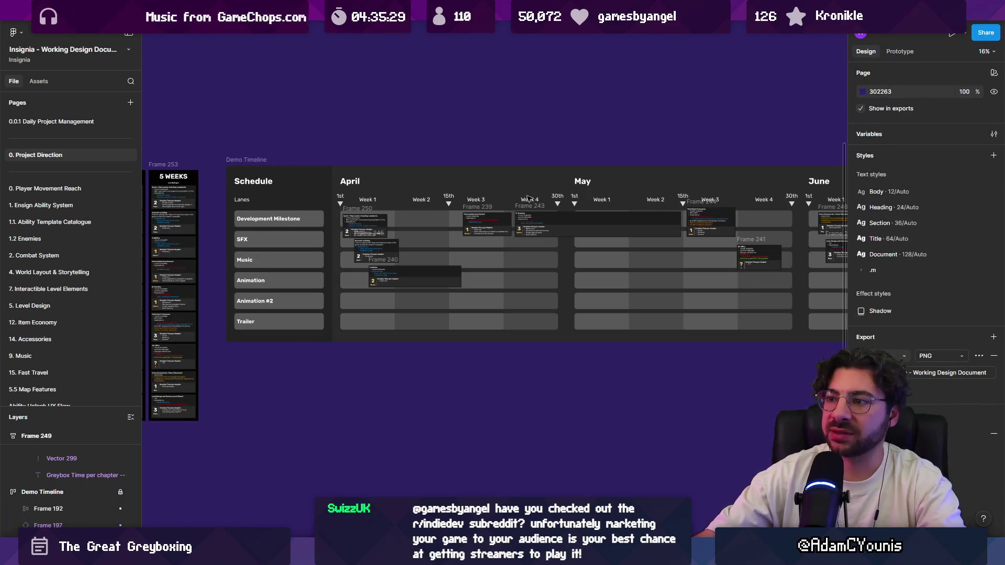
Inspect the placed timeline cards, selecting the accessories card and then the whole group
scroll(527, 197, "right", 5)
scroll(334, 211, "down", 2)
scroll(419, 210, "right", 3)
scroll(543, 212, "up", 5)
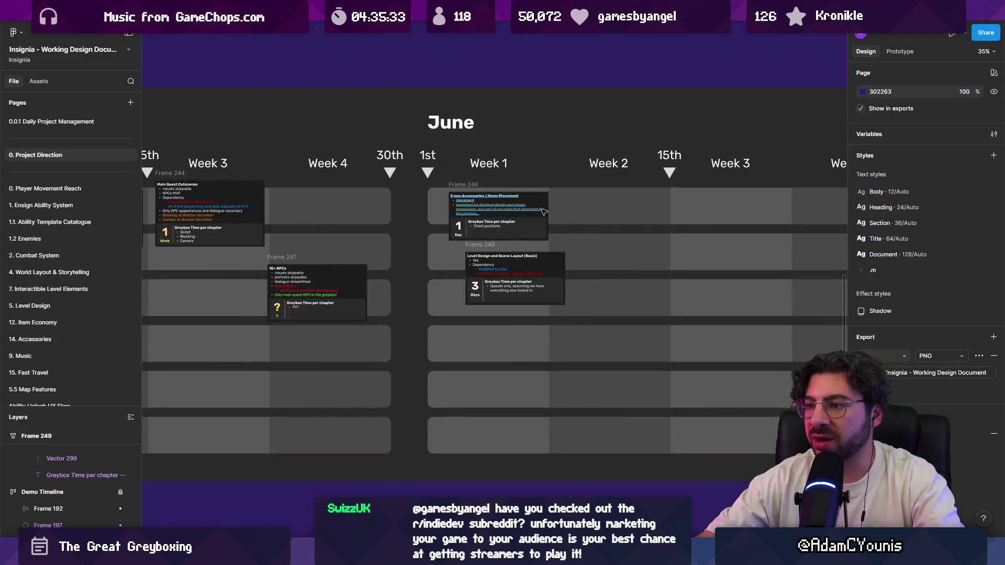
scroll(544, 211, "up", 4)
left_click(467, 205)
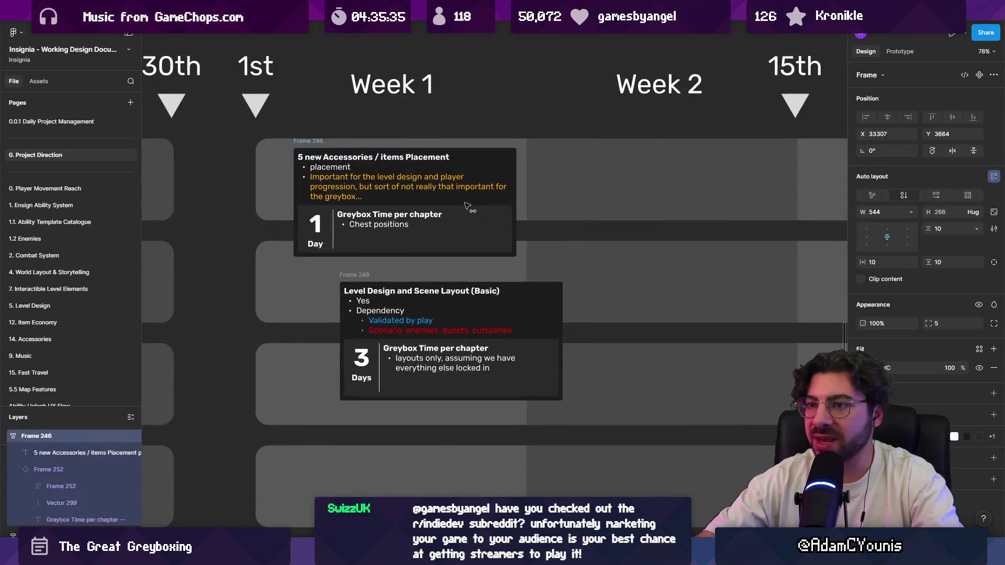
scroll(488, 224, "down", 4)
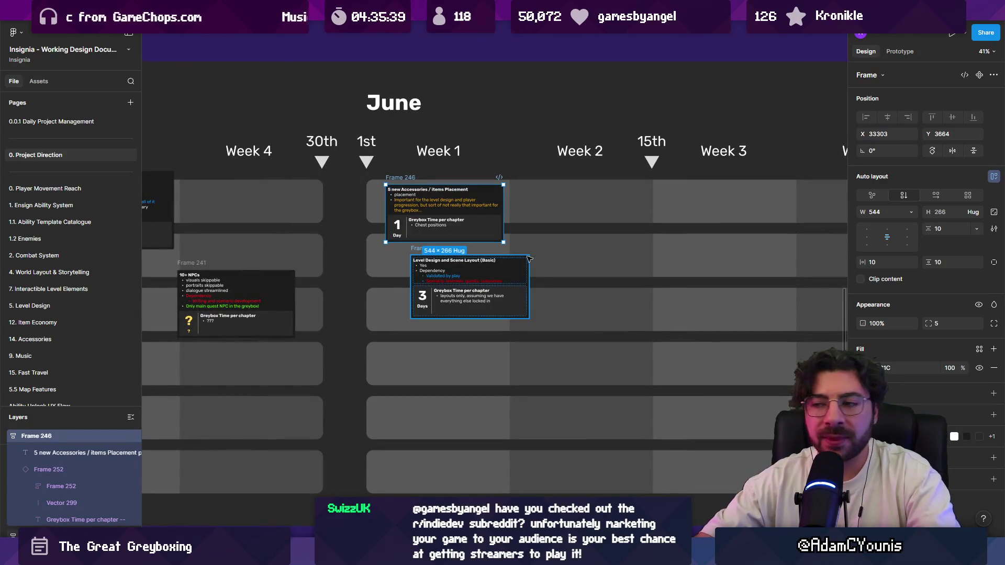
scroll(528, 258, "down", 5)
scroll(602, 225, "up", 3)
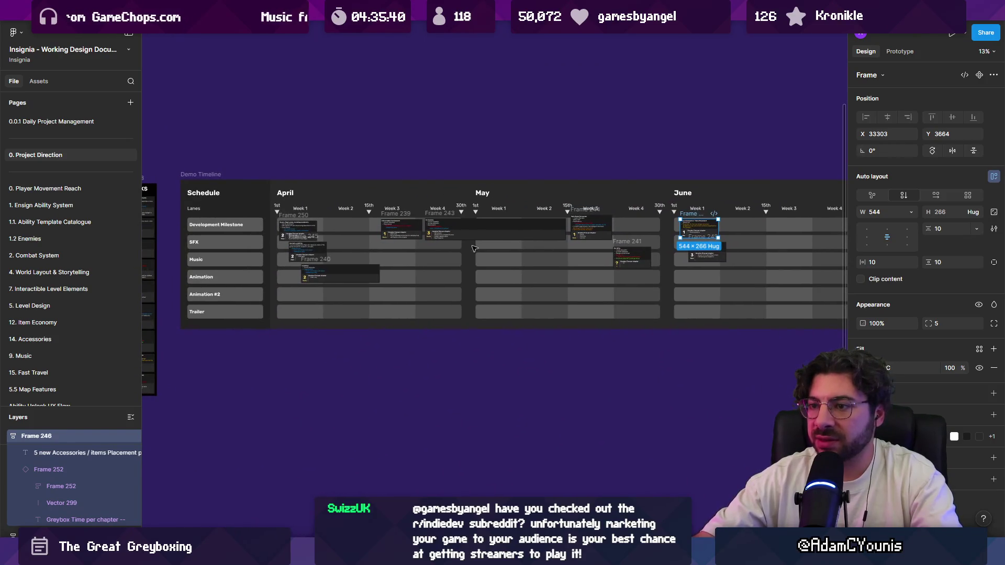
key("Escape")
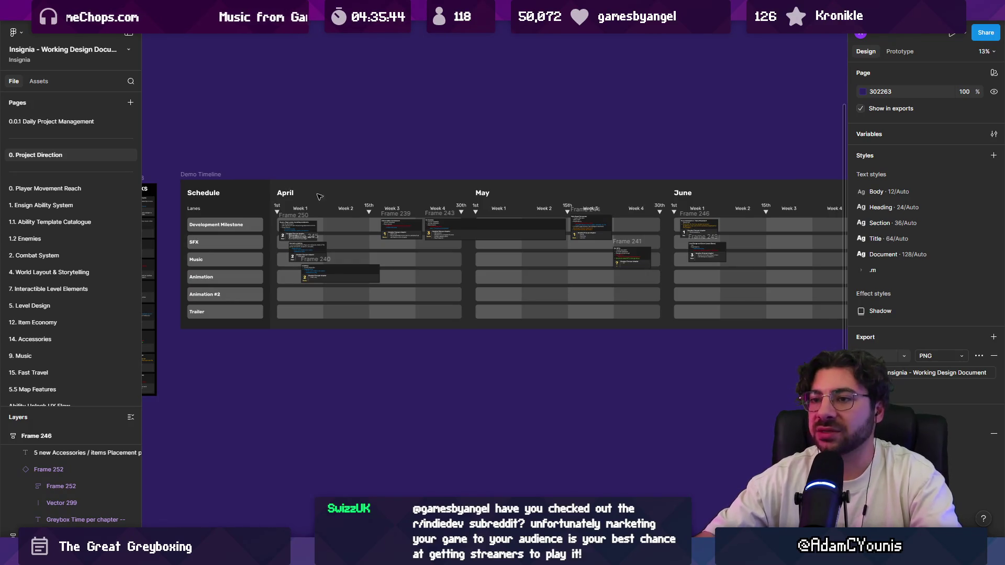
mouse_move(261, 155)
left_mouse_down()
mouse_move(474, 217)
mouse_move(768, 325)
left_mouse_up()
left_click(732, 356)
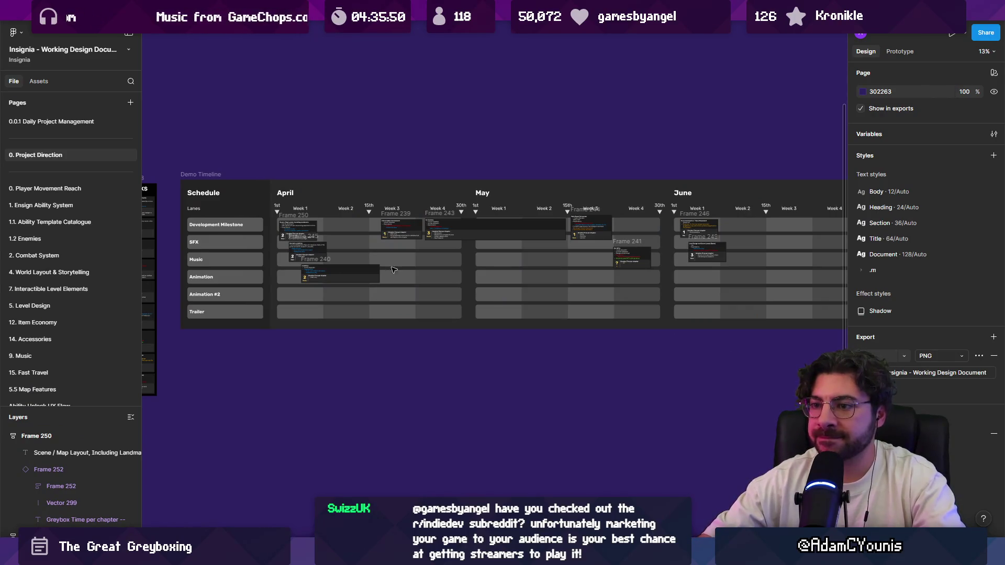
Stretch the 3 abilities card across more weeks and nudge the May–June cards right
scroll(314, 267, "up", 5)
left_click(341, 301)
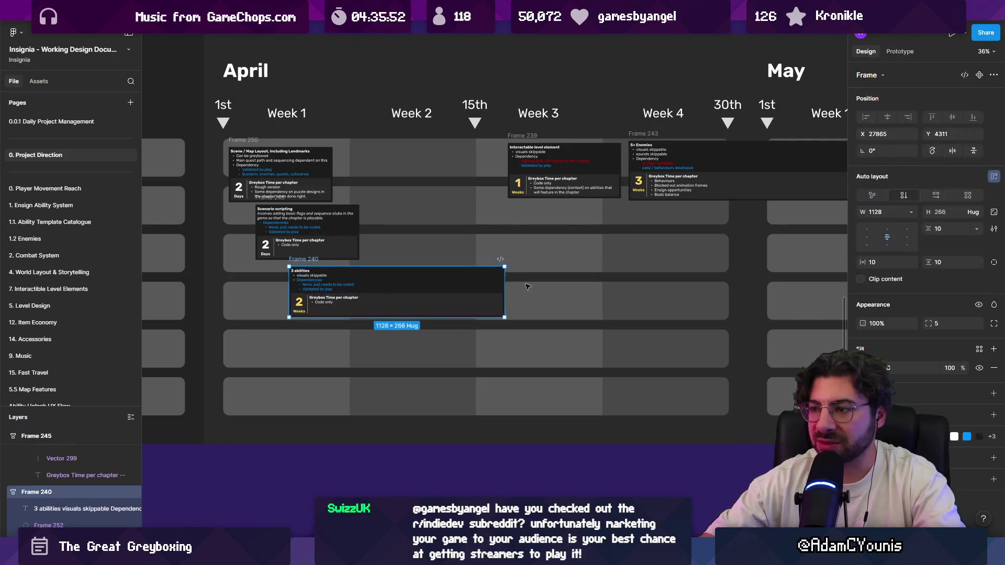
left_click_drag(504, 280, 538, 280)
scroll(538, 280, "down", 5)
scroll(627, 245, "up", 2)
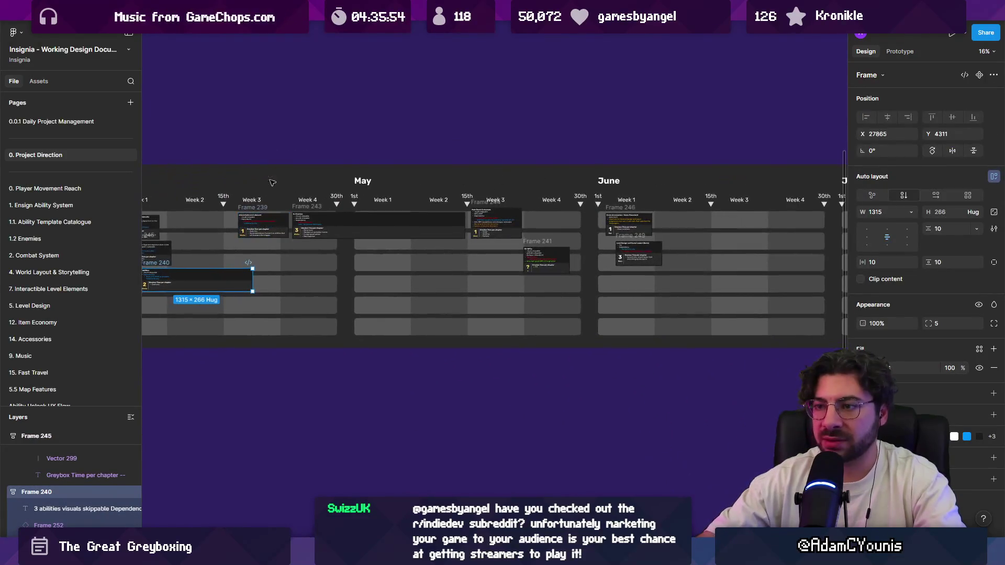
left_click_drag(695, 239, 712, 257)
left_click_drag(276, 238, 291, 238)
left_click(631, 358)
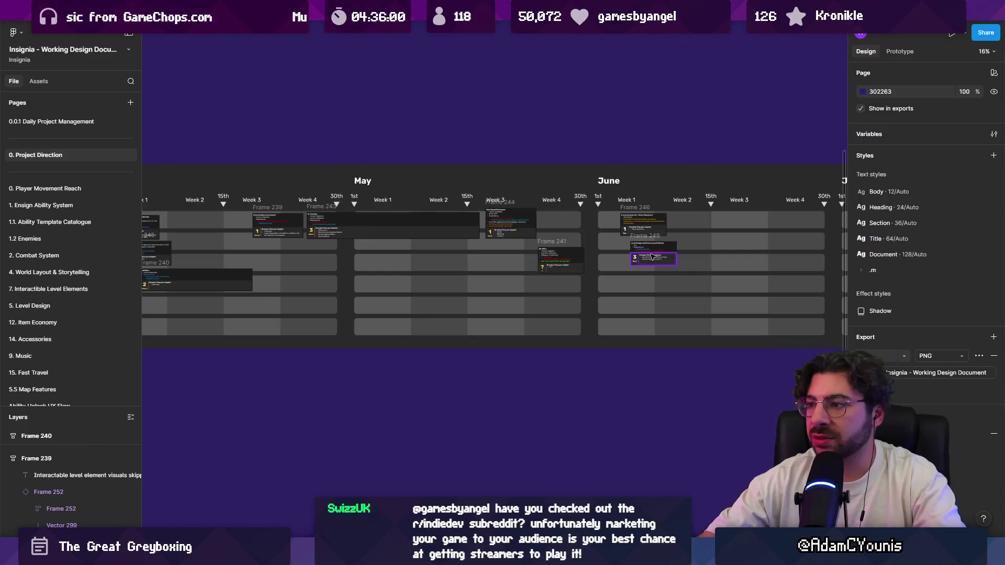
Reposition the Level Design and Scene Layout and accessories cards within June
scroll(706, 233, "up", 3, "ctrl")
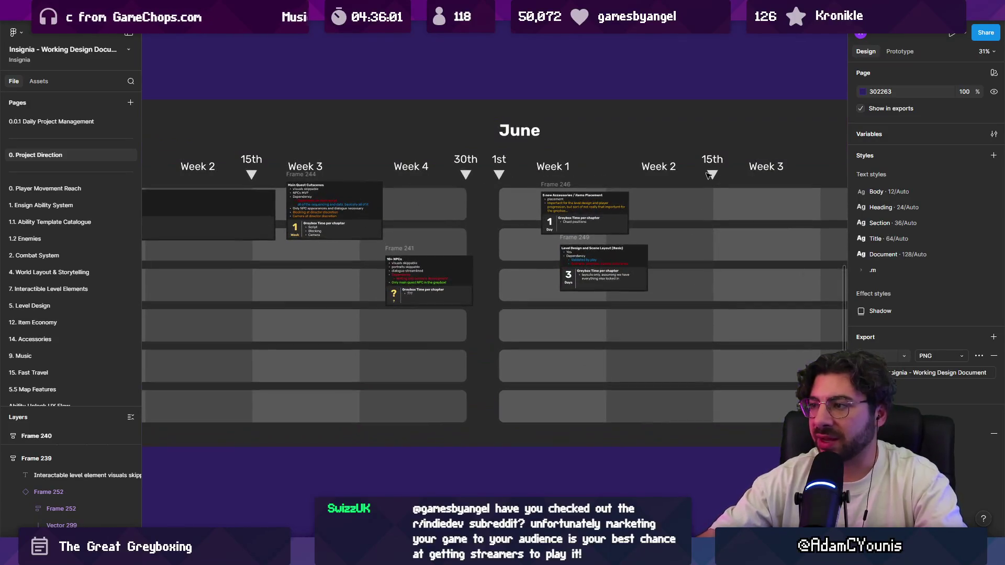
left_click(617, 255)
left_click_drag(581, 241, 629, 241)
left_click_drag(566, 194, 534, 195)
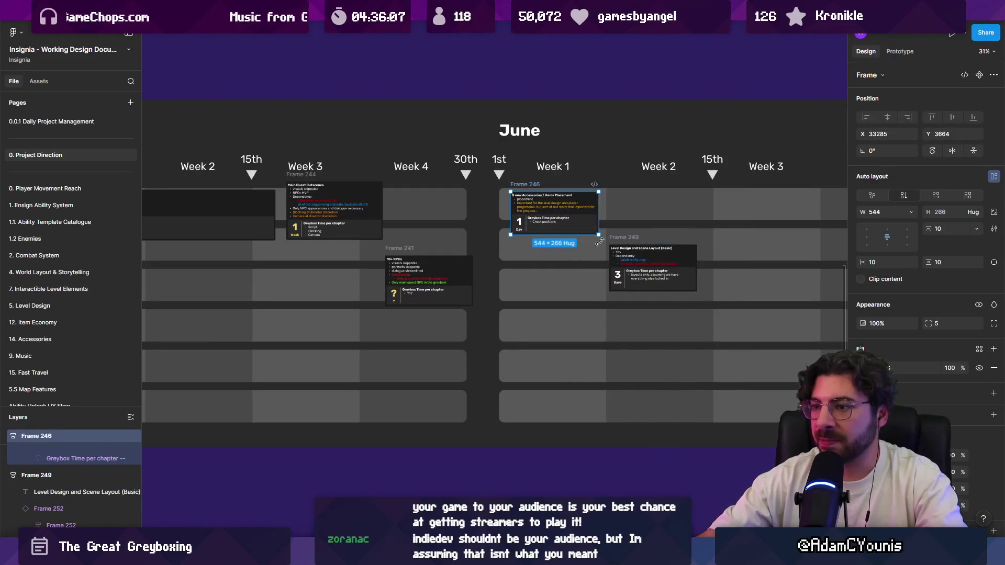
left_click_drag(628, 262, 581, 261)
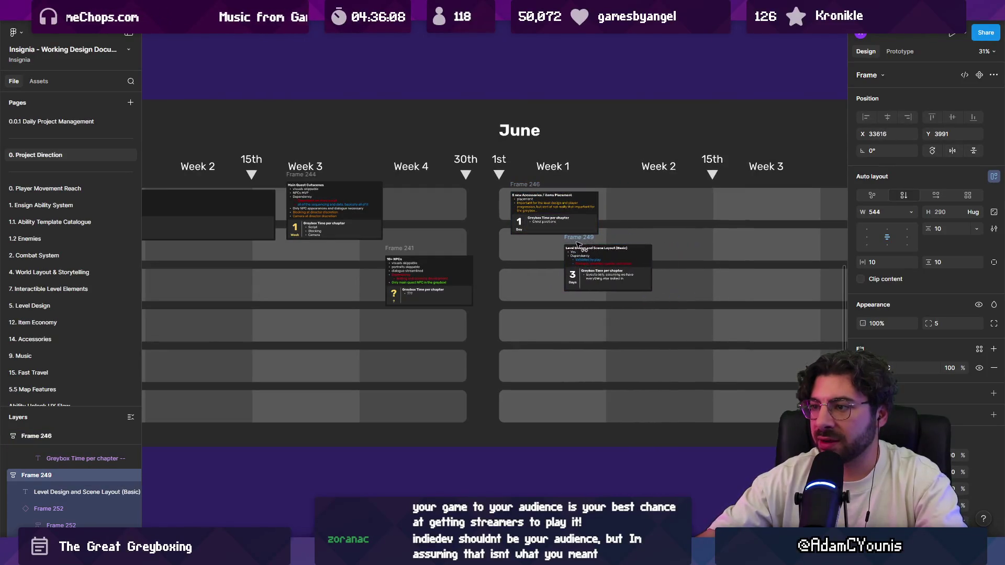
Widen the 10+ NPCs card into June and shift the accessories card slightly right
left_click(474, 283)
left_click_drag(474, 283, 551, 282)
scroll(502, 261, "right", 3)
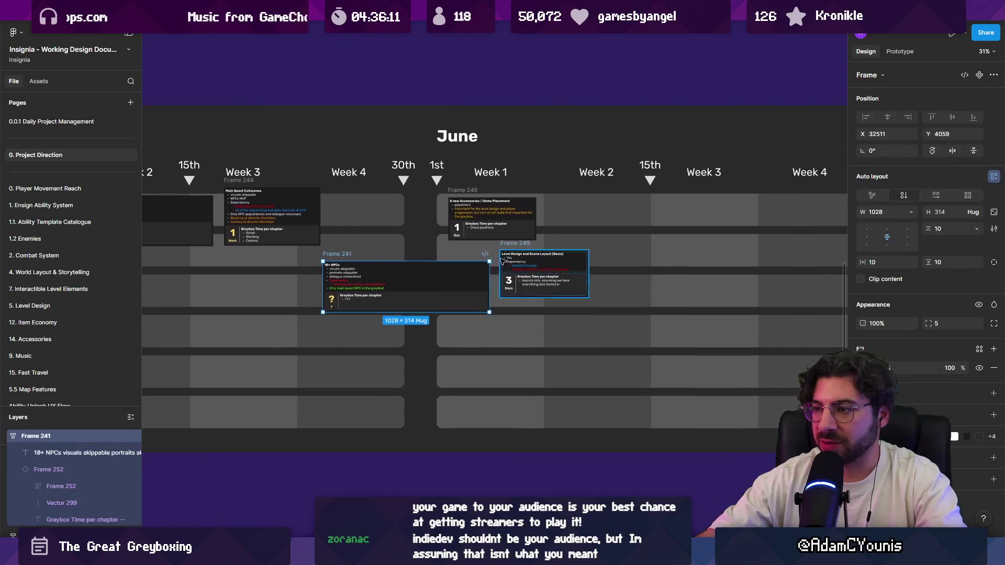
mouse_move(489, 231)
left_mouse_down()
mouse_move(527, 253)
mouse_move(573, 254)
left_mouse_up()
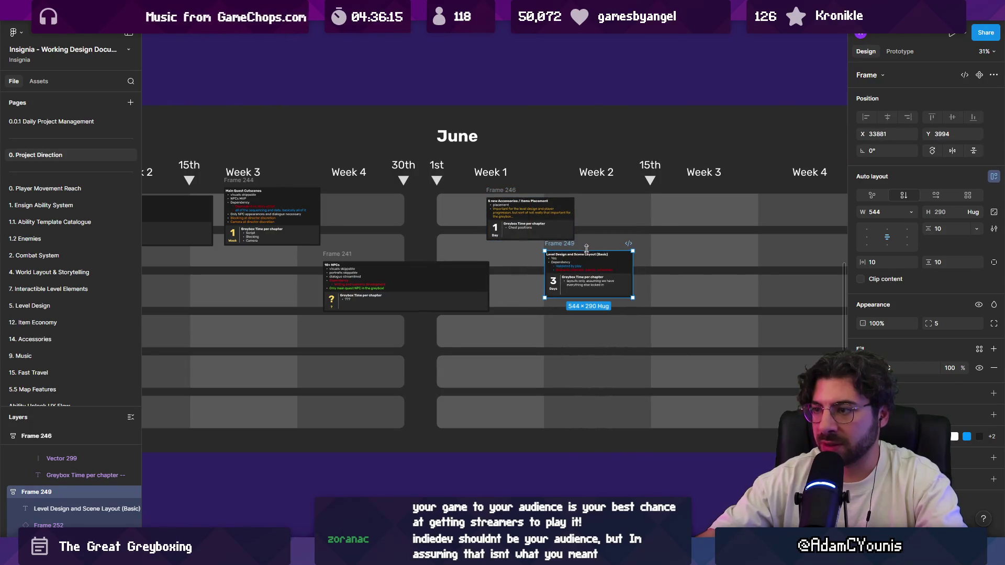
scroll(649, 239, "down", 10)
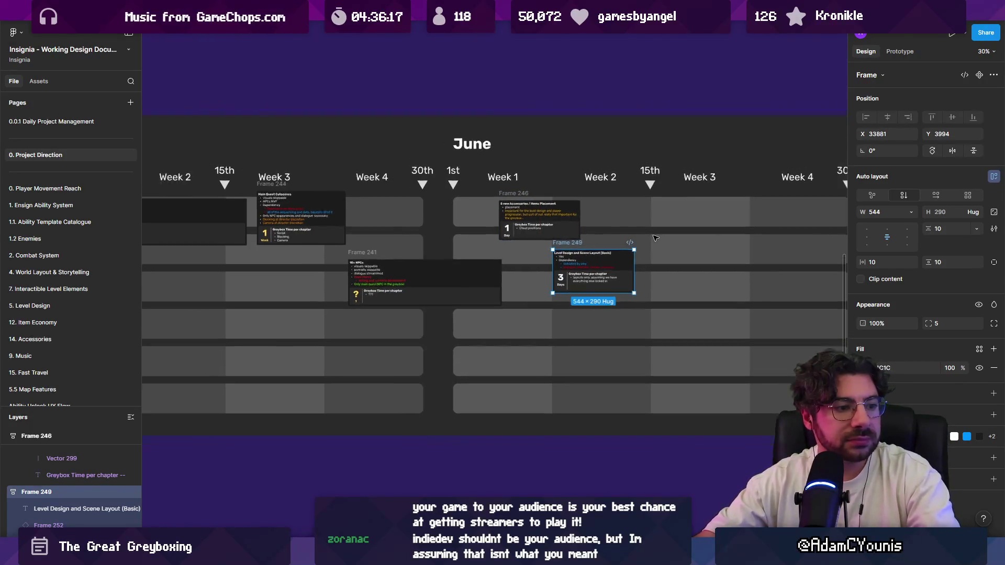
scroll(654, 240, "down", 3)
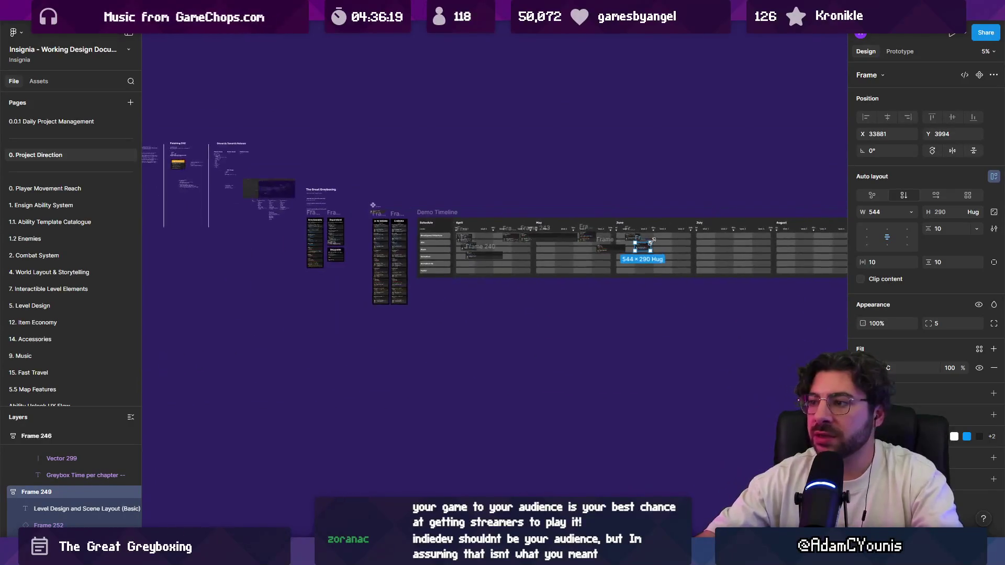
scroll(651, 241, "up", 5)
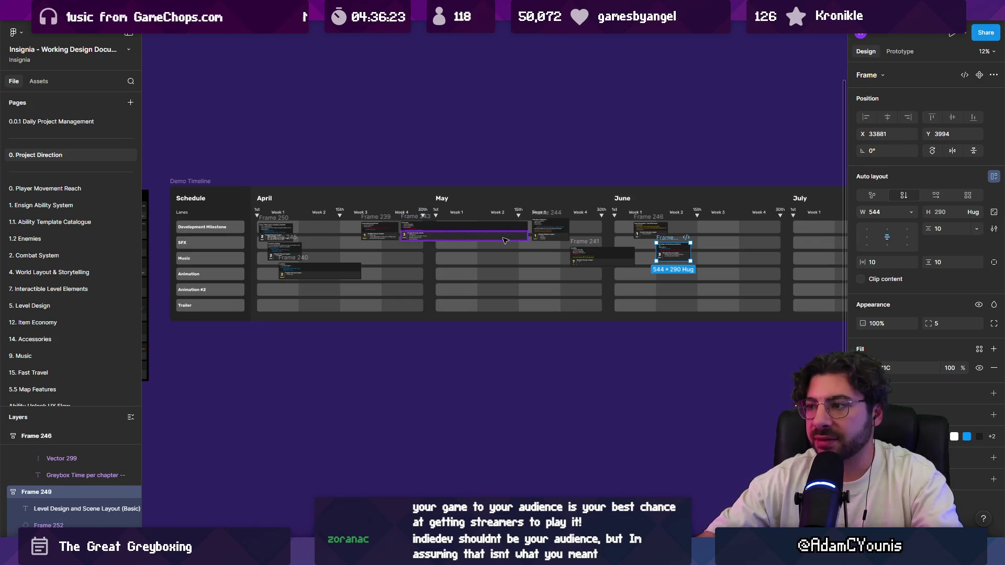
scroll(505, 240, "down", 3)
scroll(575, 246, "up", 3)
scroll(659, 246, "down", 3)
scroll(660, 245, "right", 2)
scroll(668, 233, "up", 5)
scroll(671, 222, "down", 4)
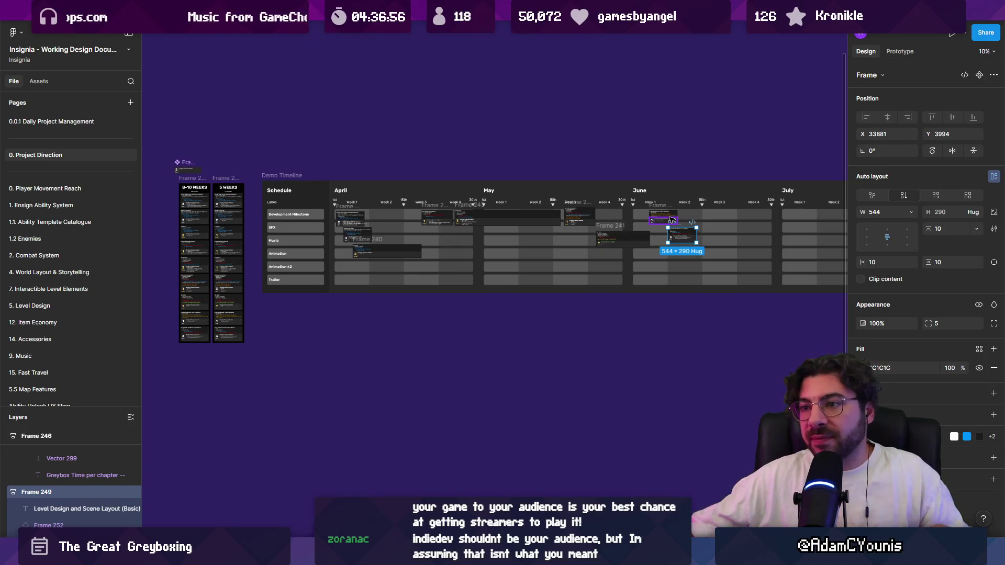
Marquee-select the placed task cards and Alt-drag a duplicate set rightward to start mid-June
left_click_drag(287, 360, 690, 197)
scroll(524, 246, "down", 3)
mouse_move(502, 246)
left_mouse_down()
mouse_move(520, 244)
mouse_move(485, 229)
left_mouse_up()
Alt-drag a copy of the selected task card group onto the September weeks
left_click(434, 248)
scroll(424, 246, "up", 5)
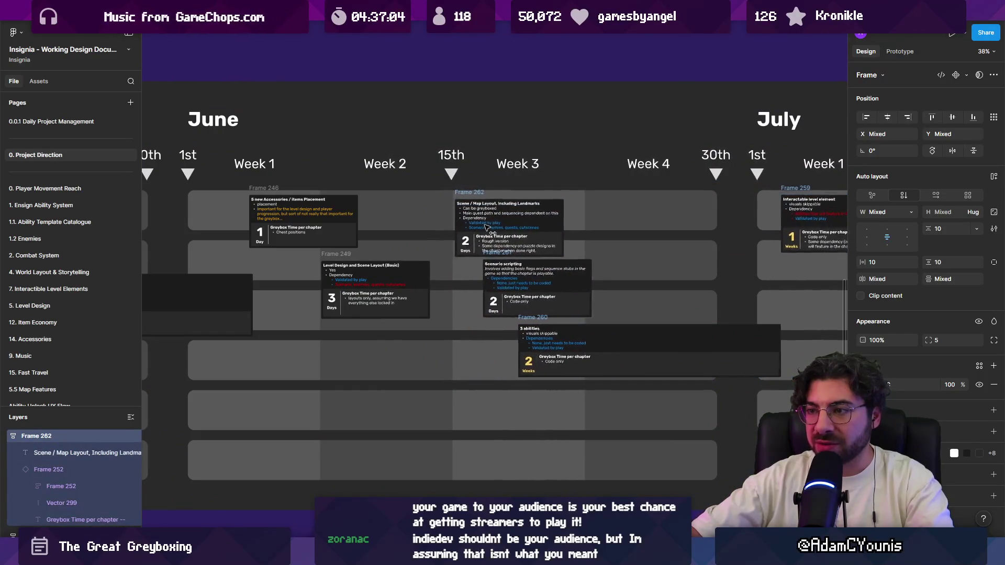
scroll(487, 228, "down", 5)
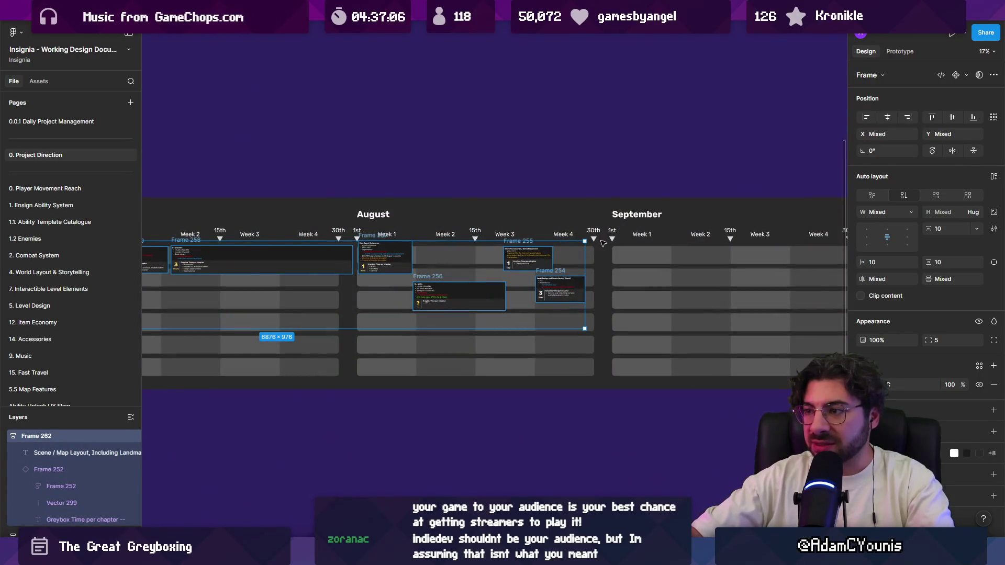
scroll(574, 249, "down", 5)
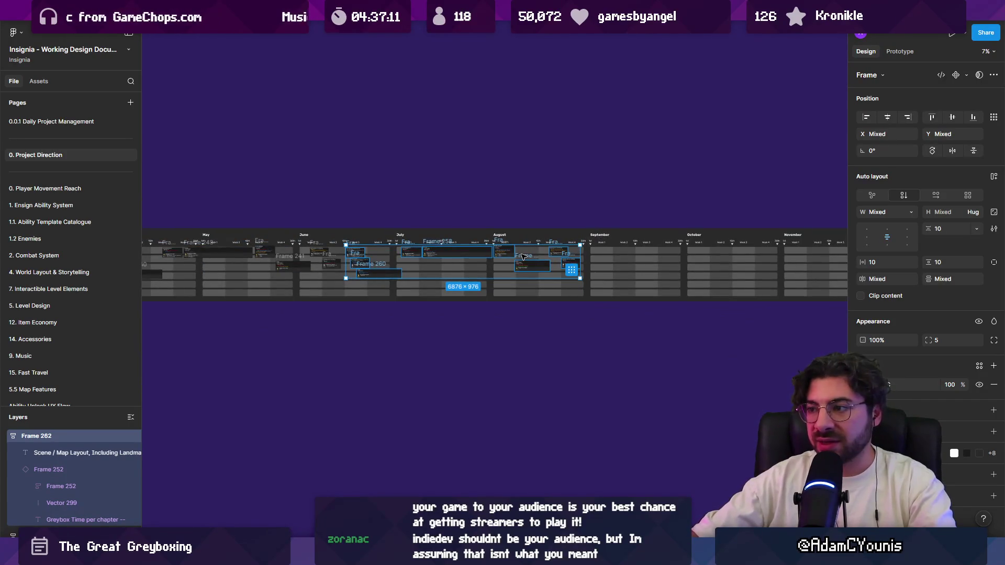
key("alt")
left_click_drag(447, 254, 693, 259)
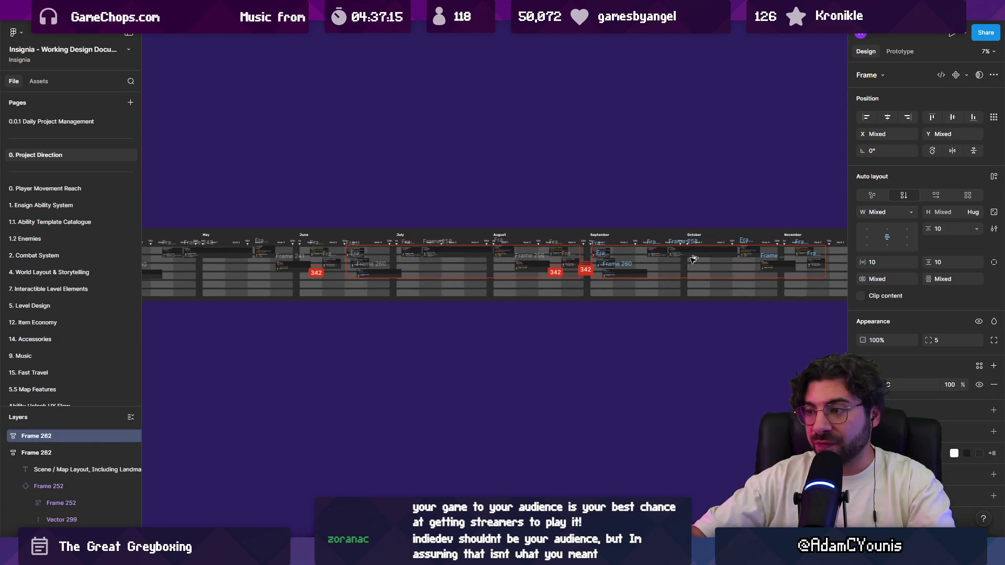
scroll(694, 259, "up", 5)
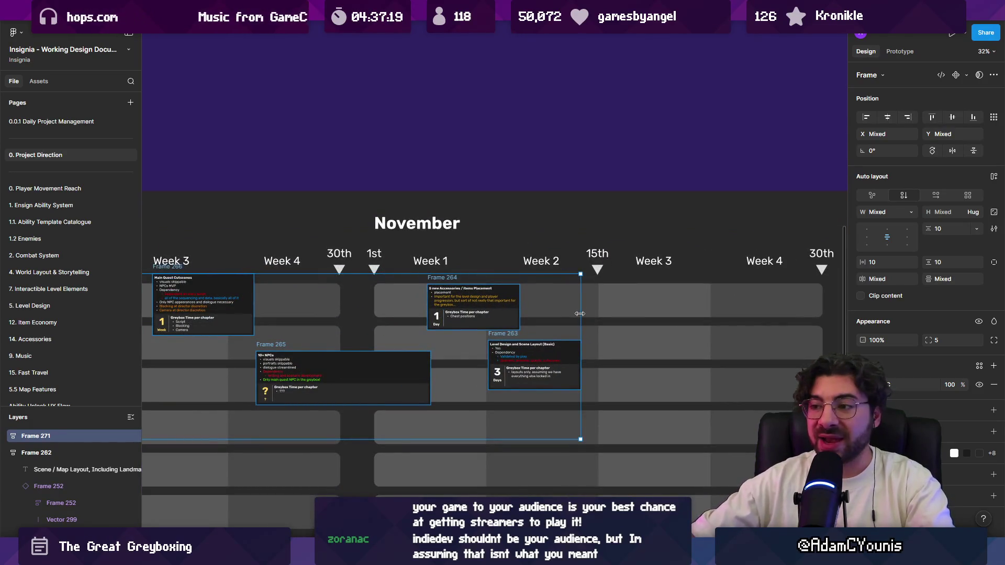
scroll(579, 314, "down", 5)
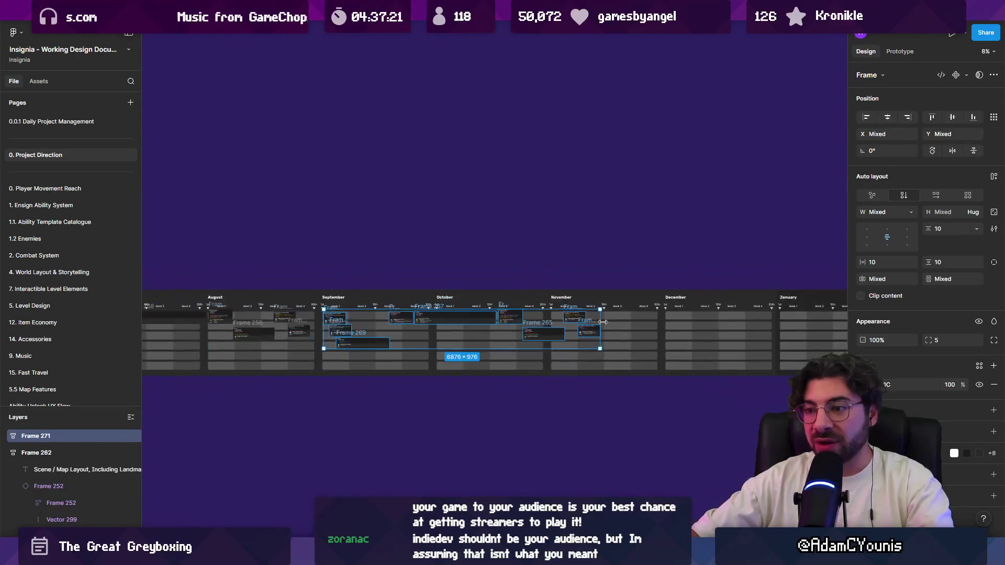
scroll(682, 396, "left", 5)
scroll(623, 400, "right", 8)
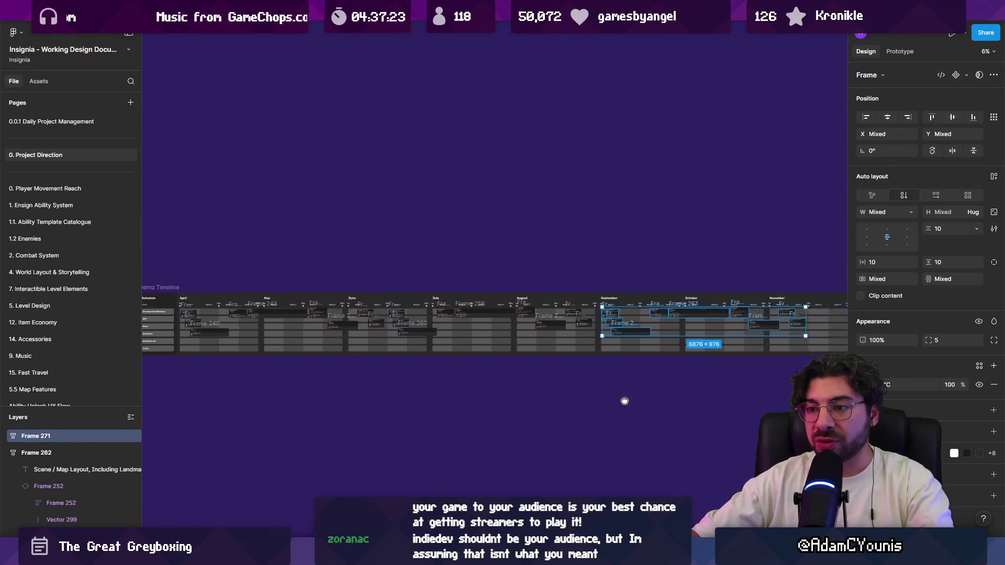
scroll(559, 295, "up", 4)
scroll(559, 296, "up", 3)
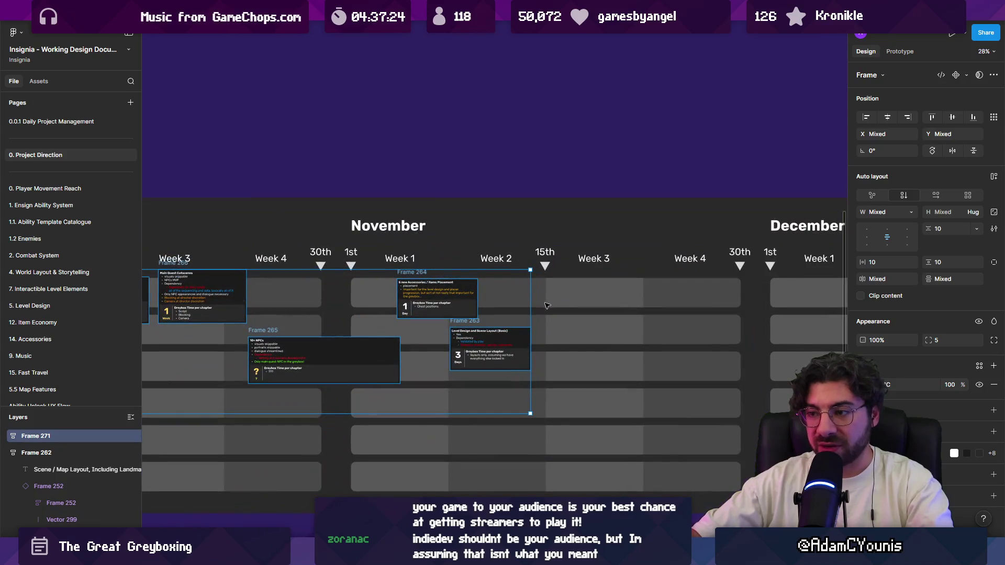
Bring June–November into view and draw a long 13868 × 552 rectangle beneath the timeline lanes
left_click(473, 337)
scroll(628, 339, "down", 1)
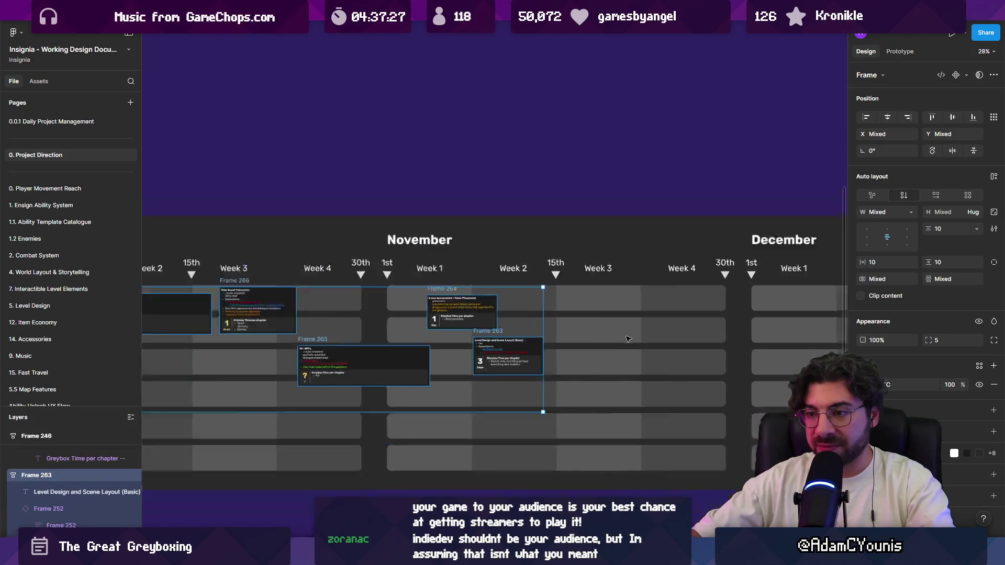
scroll(628, 339, "down", 10)
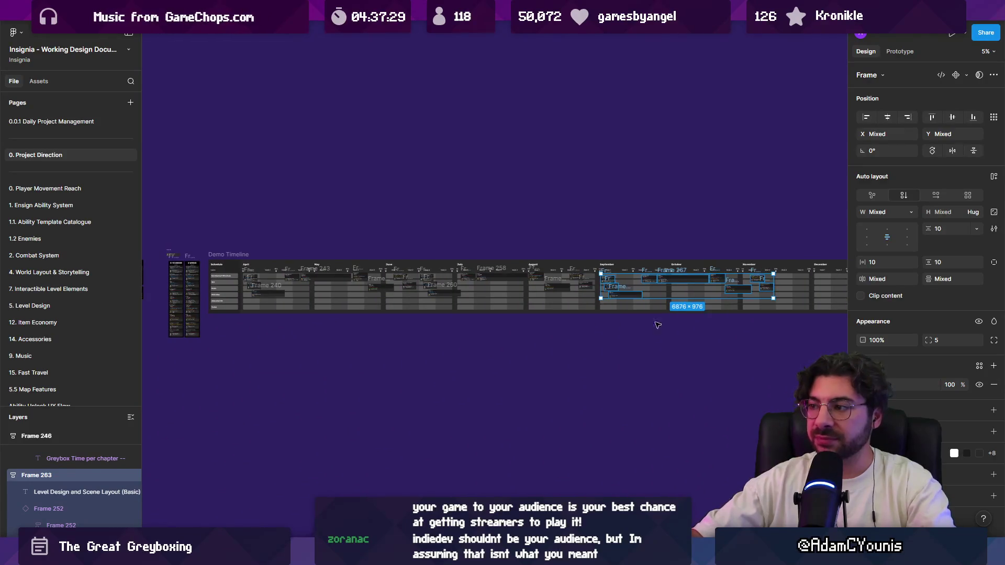
scroll(411, 248, "up", 6)
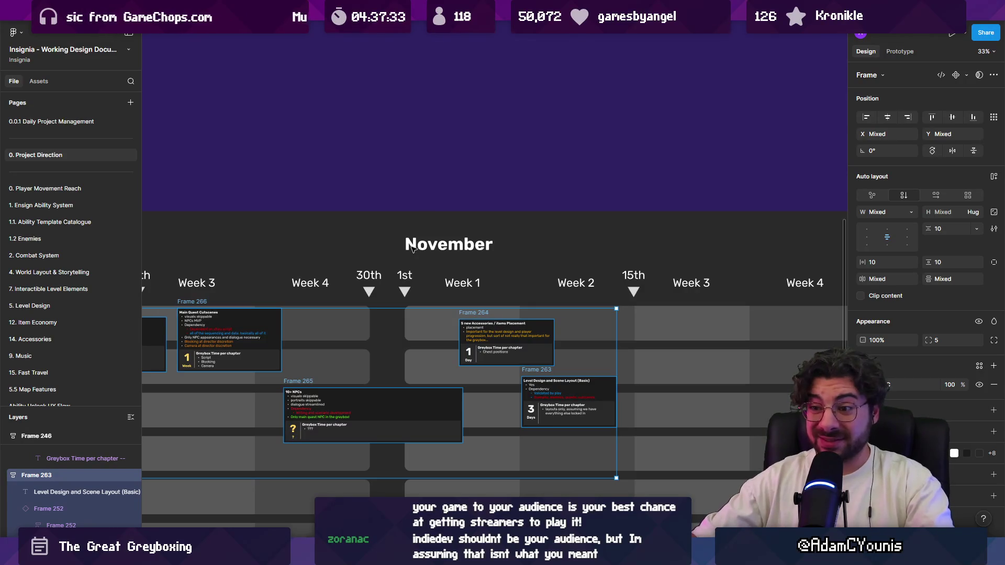
scroll(411, 248, "down", 6)
left_click_drag(304, 306, 607, 298)
scroll(461, 297, "down", 3)
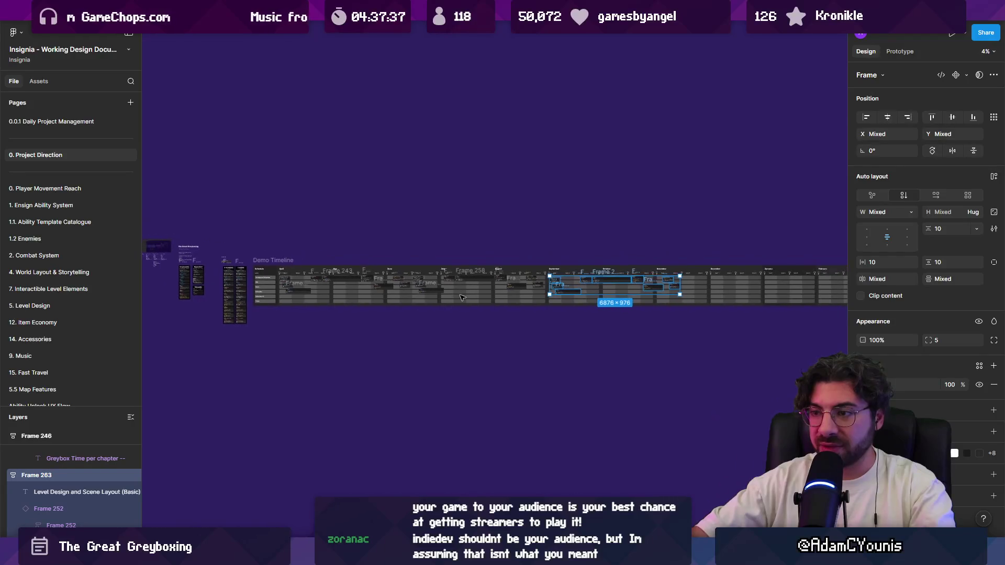
scroll(325, 293, "up", 5)
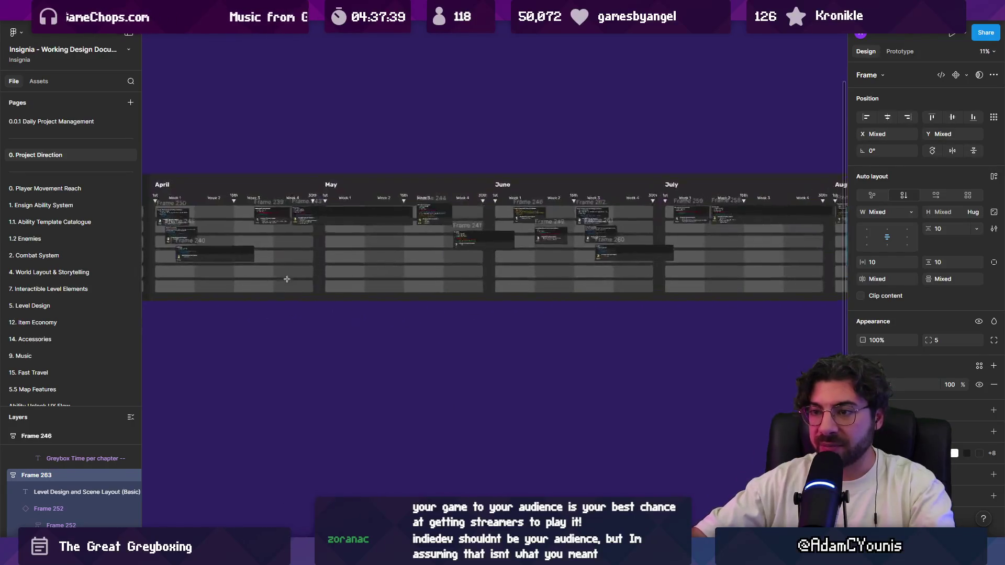
scroll(384, 277, "down", 5)
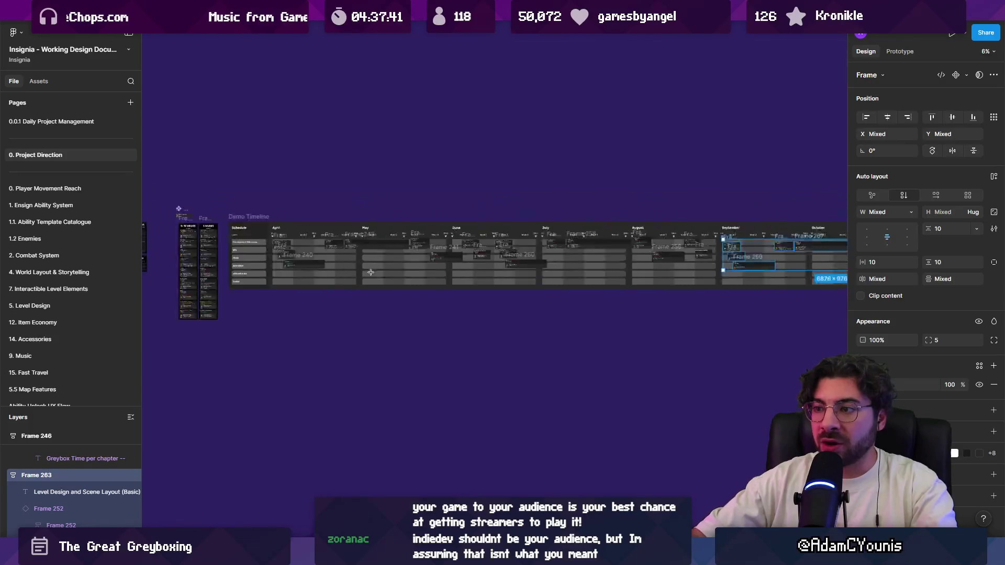
scroll(432, 267, "up", 3)
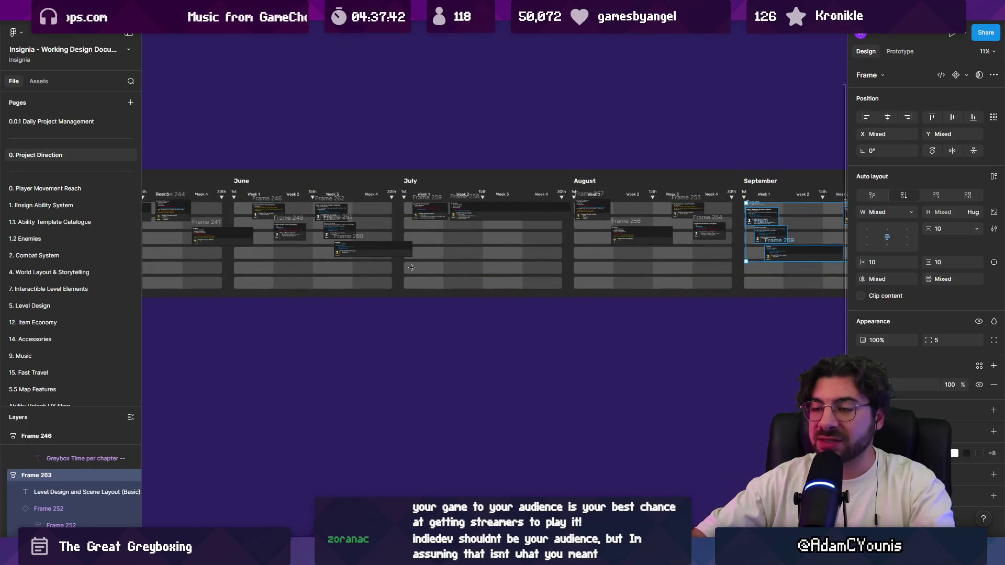
mouse_move(410, 267)
left_mouse_down()
mouse_move(507, 325)
mouse_move(918, 334)
mouse_move(718, 299)
left_mouse_up()
scroll(719, 298, "down", 3)
scroll(318, 249, "up", 4)
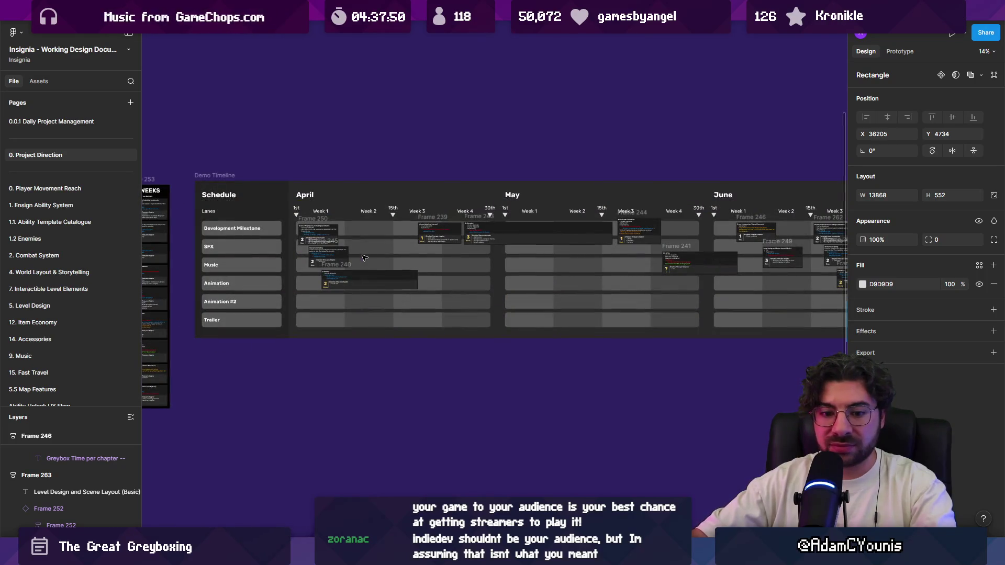
scroll(364, 258, "down", 3)
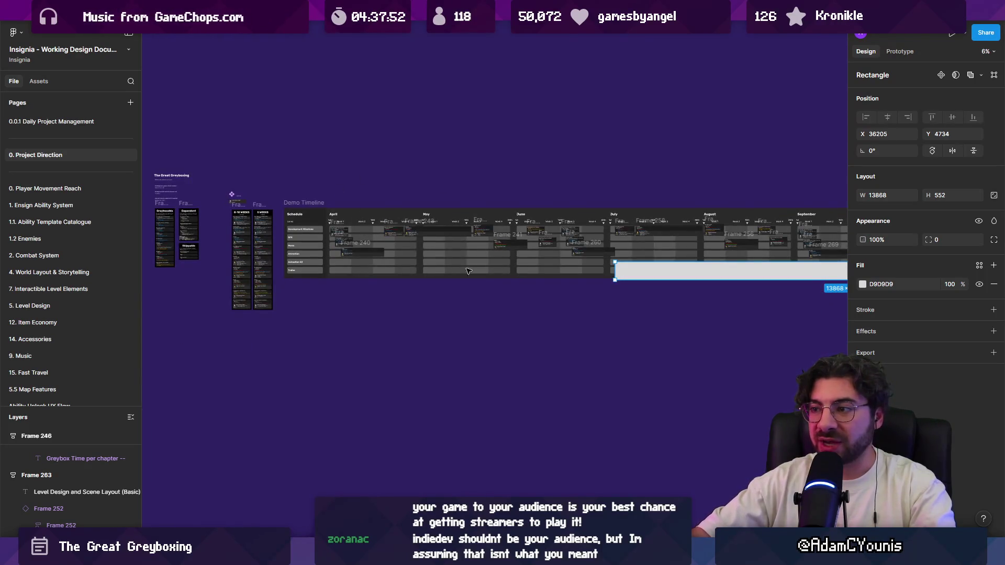
scroll(366, 250, "right", 5)
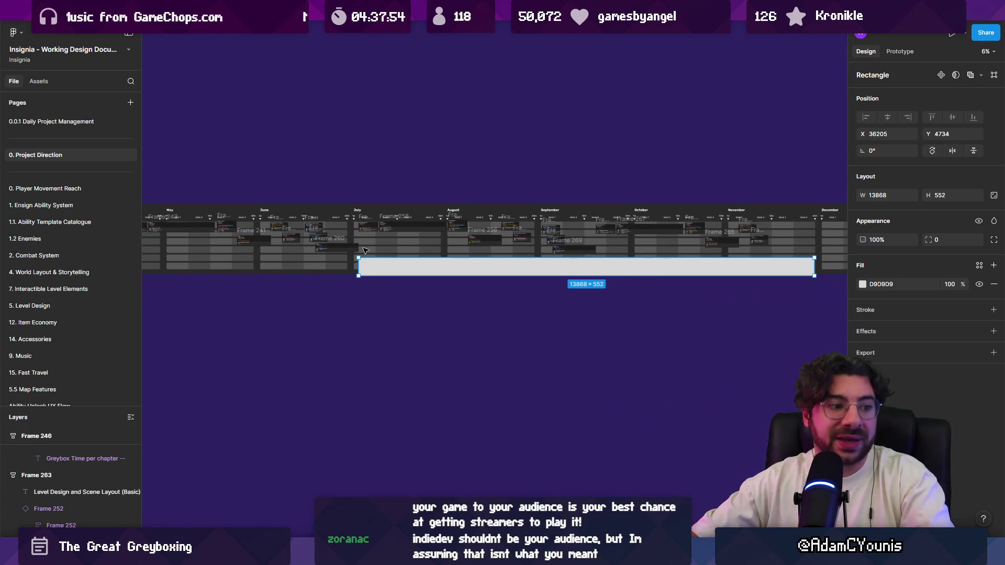
scroll(365, 250, "up", 3)
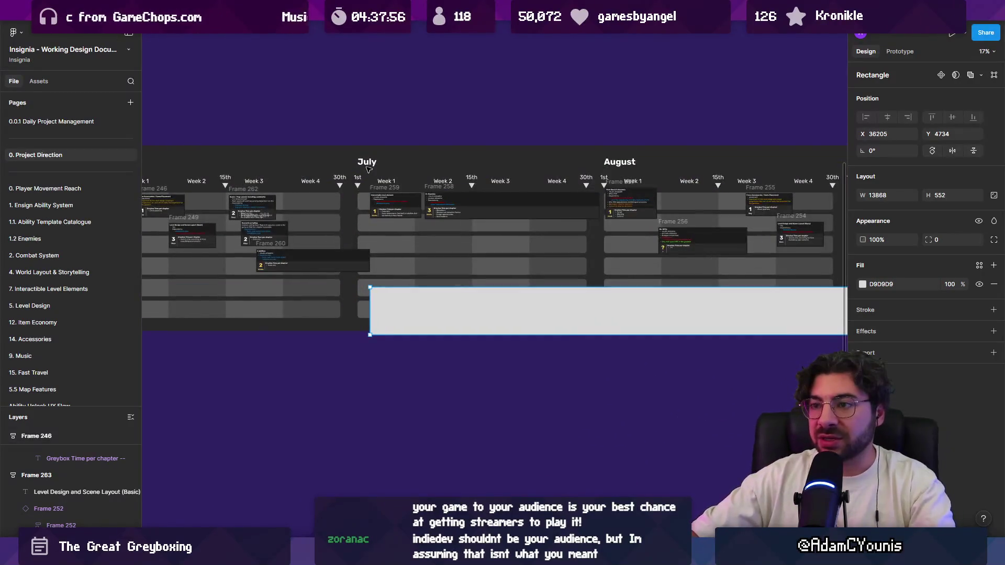
scroll(376, 260, "down", 5)
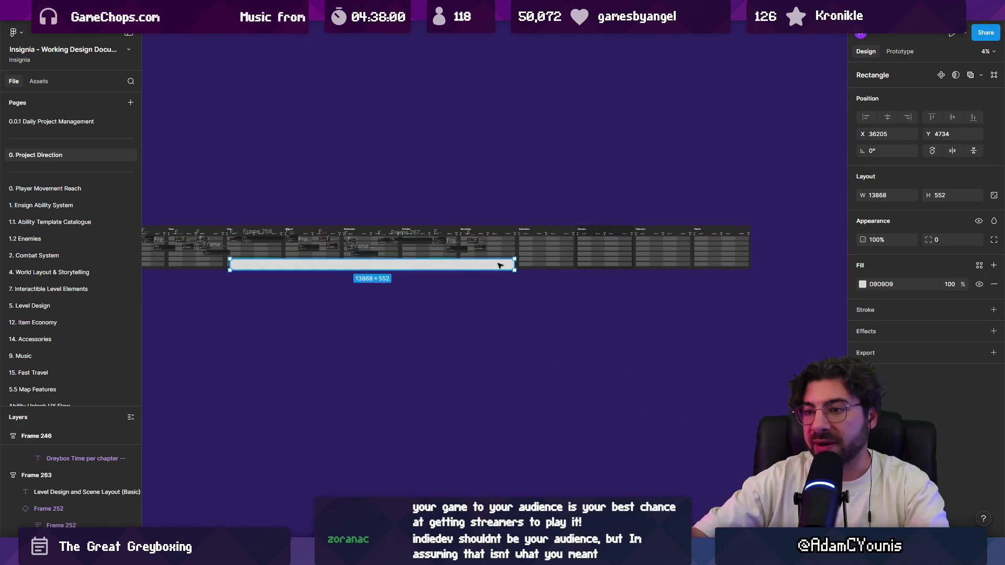
key("Delete")
scroll(230, 265, "up", 3)
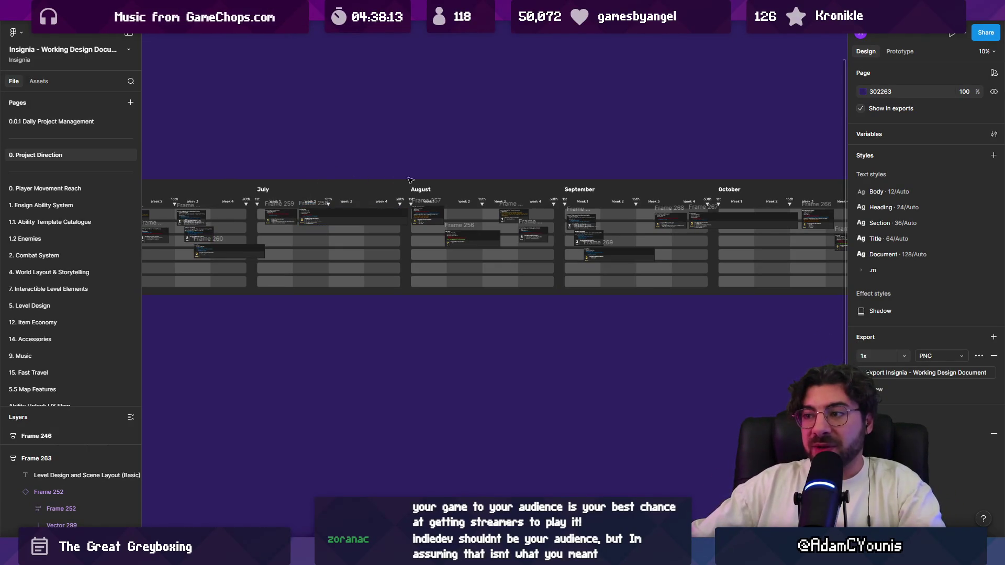
scroll(607, 198, "down", 3)
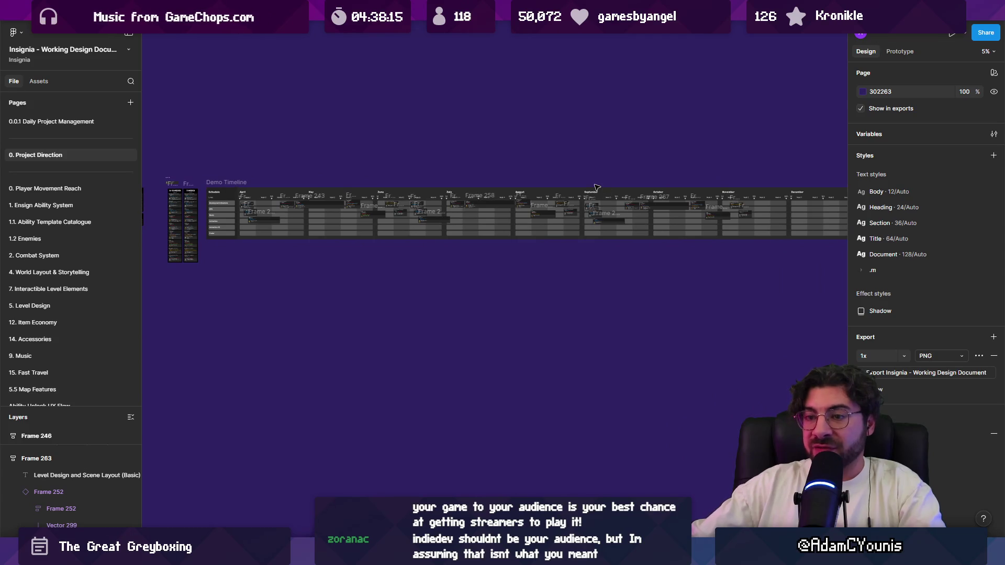
scroll(771, 193, "up", 3)
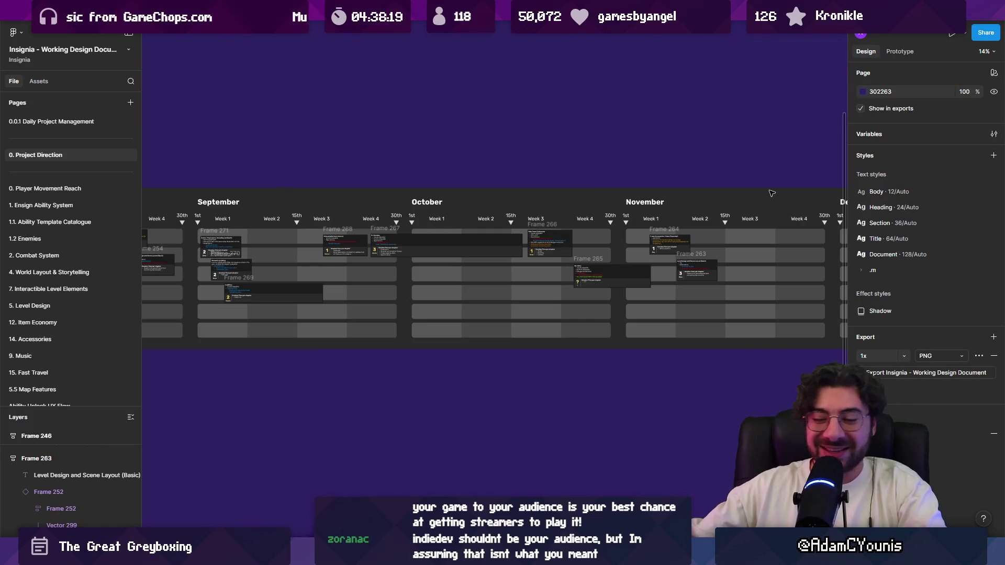
scroll(675, 196, "down", 4)
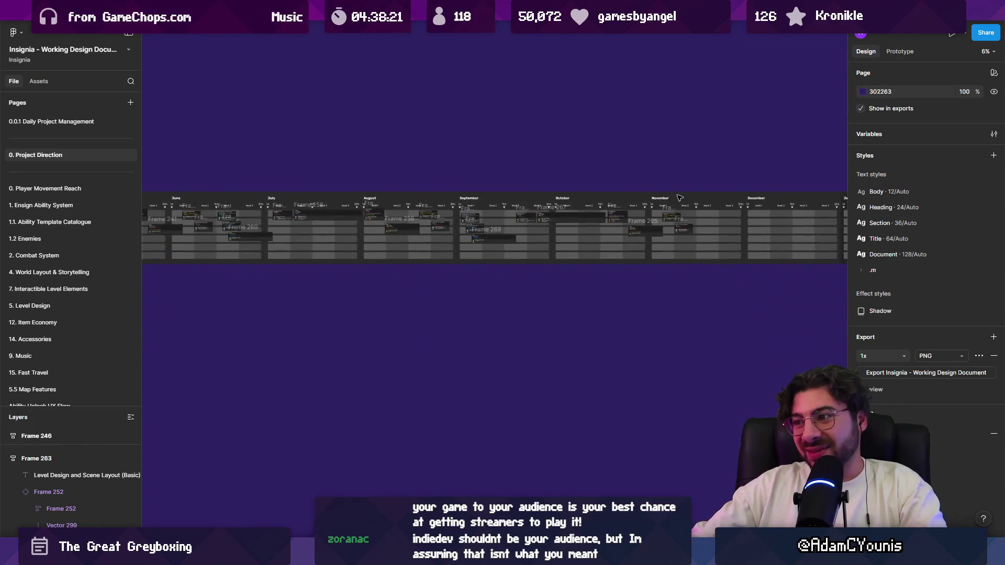
scroll(676, 197, "down", 1)
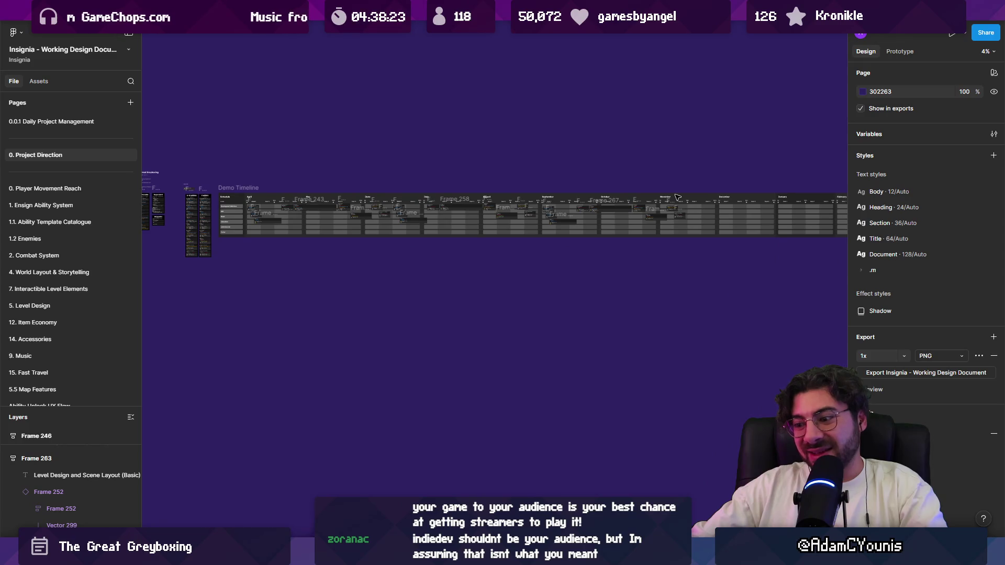
scroll(520, 201, "up", 3)
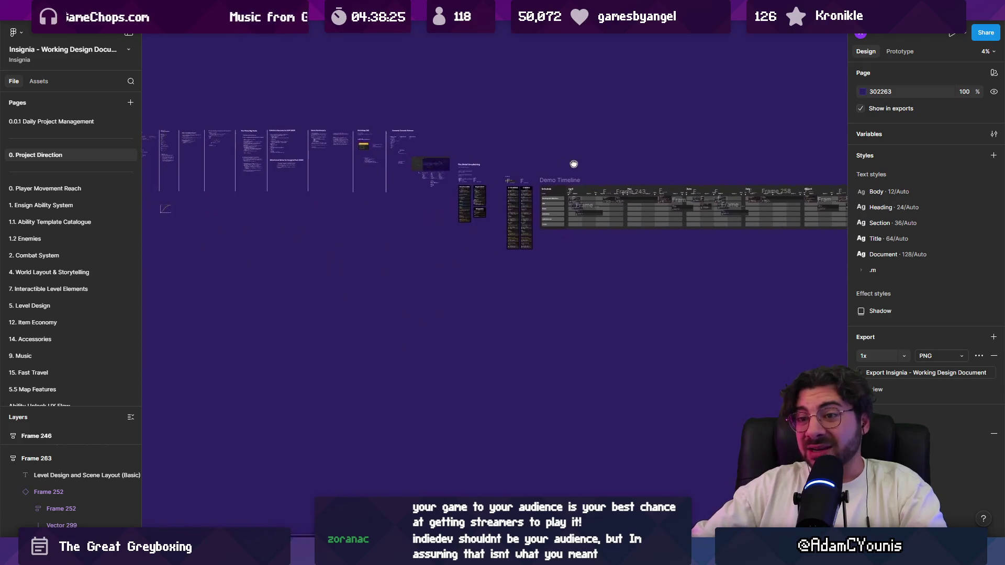
scroll(454, 213, "up", 7)
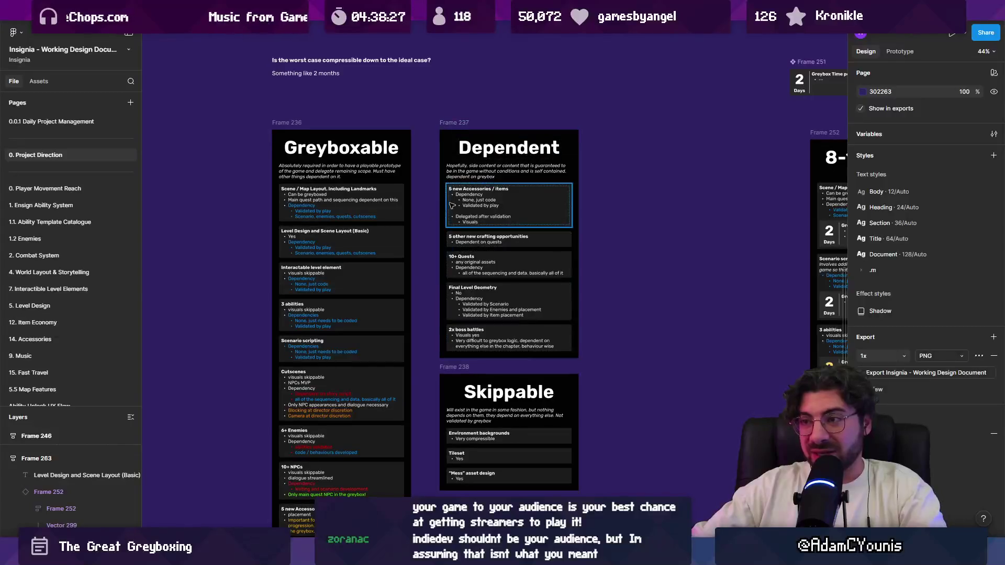
scroll(535, 214, "up", 2)
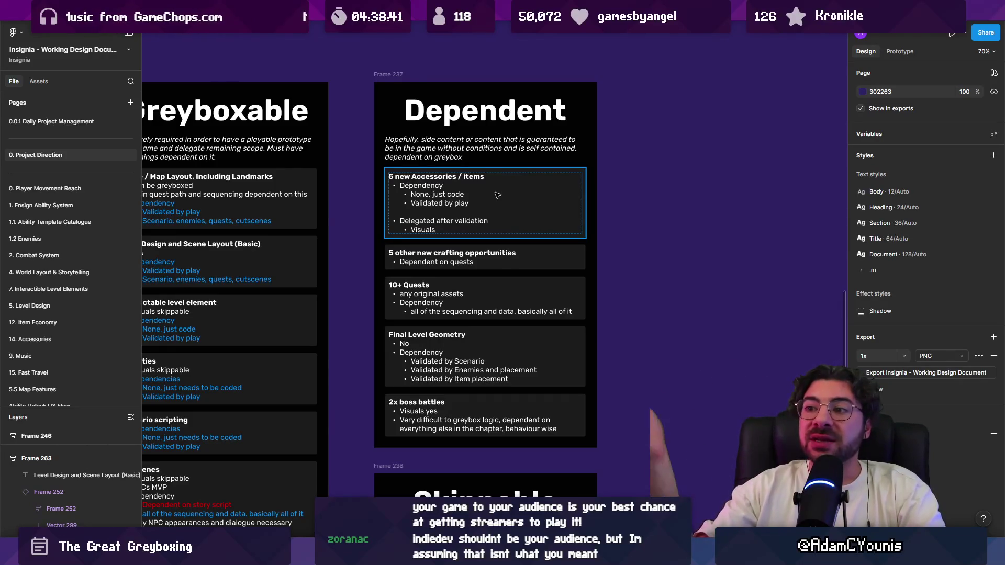
scroll(497, 195, "down", 10)
scroll(383, 211, "up", 3)
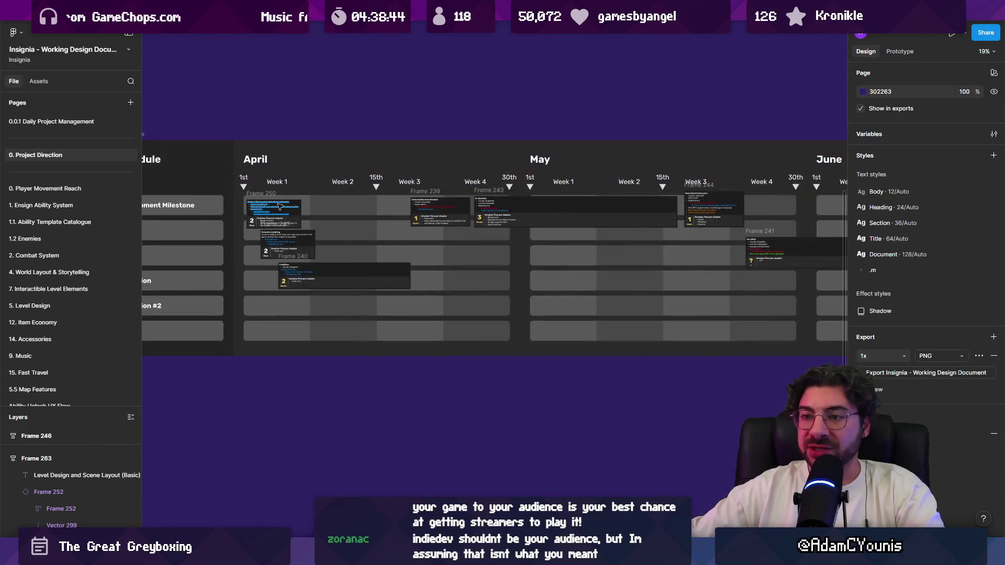
scroll(411, 261, "up", 5)
scroll(414, 277, "down", 8)
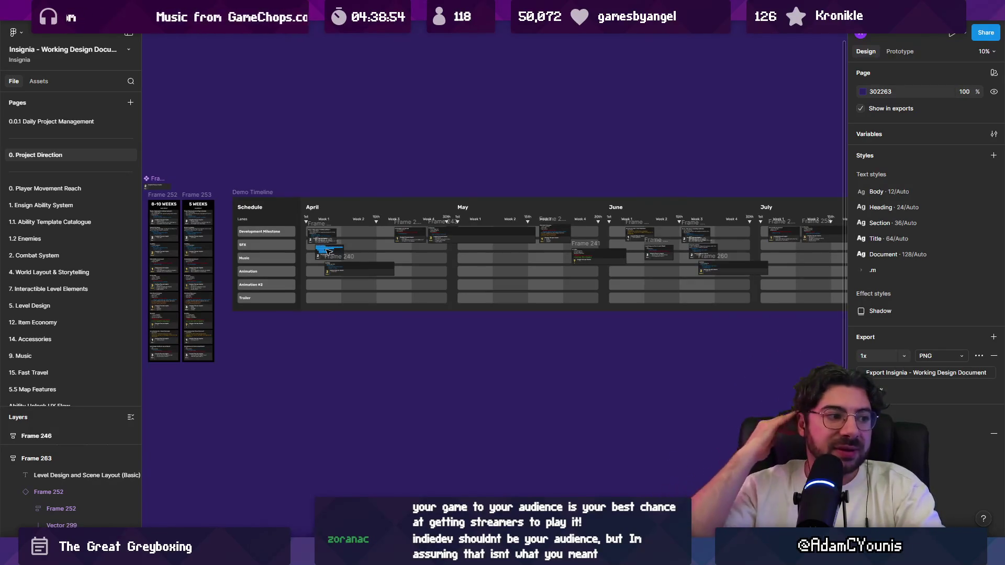
scroll(408, 234, "down", 5)
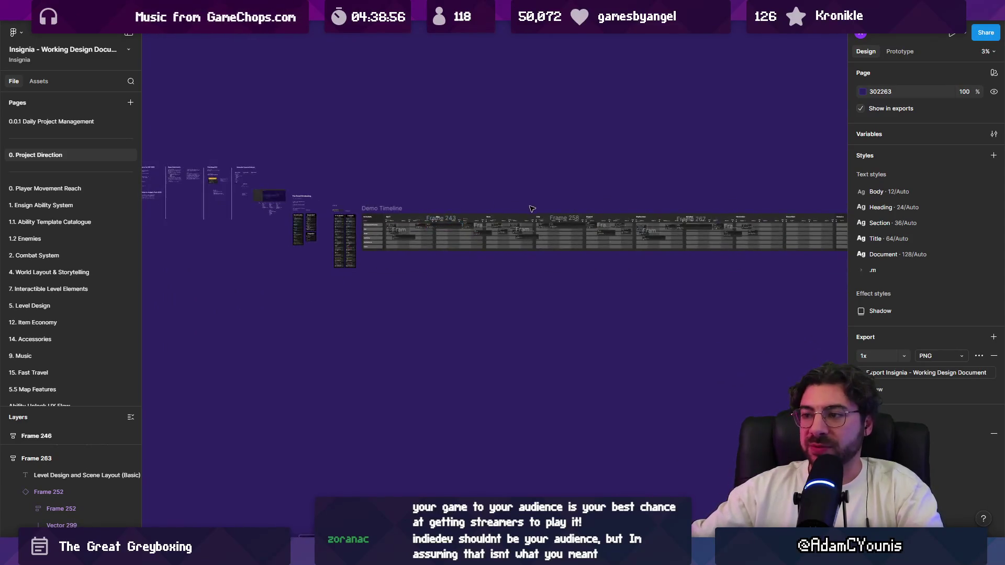
Hide the interface panels with Ctrl+\ and zoom toward the Demo Timeline's summer months
scroll(532, 209, "up", 5)
key("ctrl+backslash")
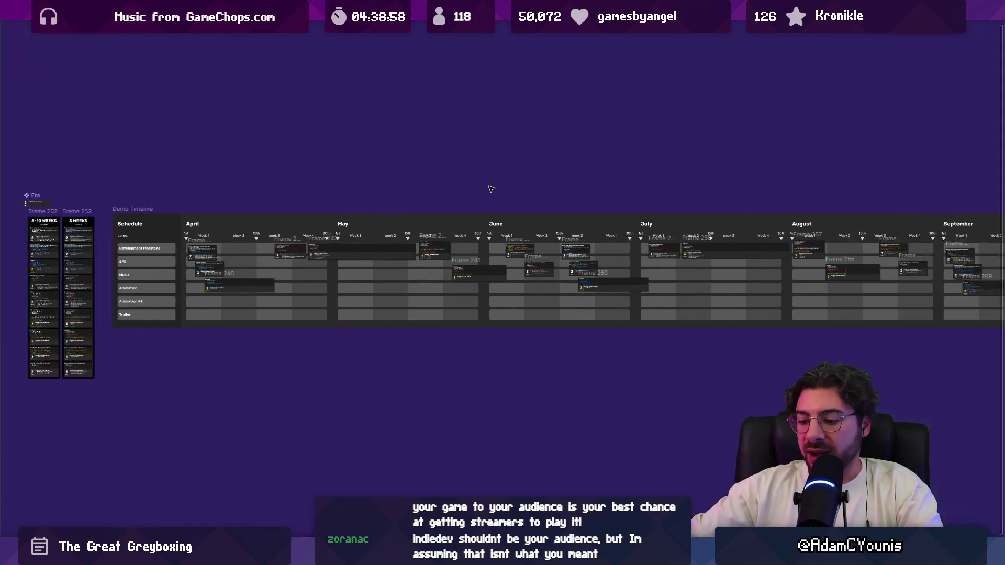
scroll(495, 187, "down", 5)
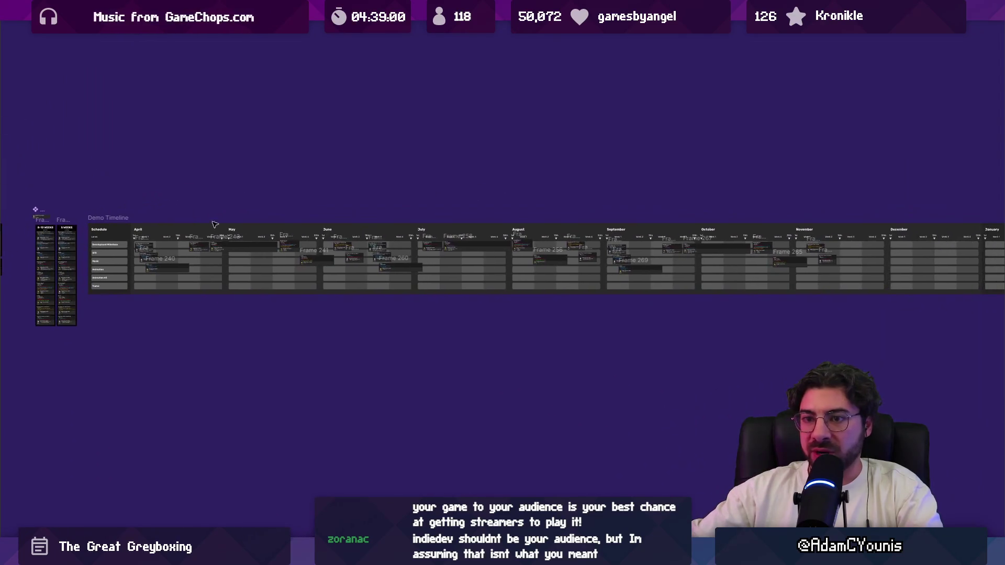
scroll(225, 221, "down", 2)
scroll(266, 199, "down", 2)
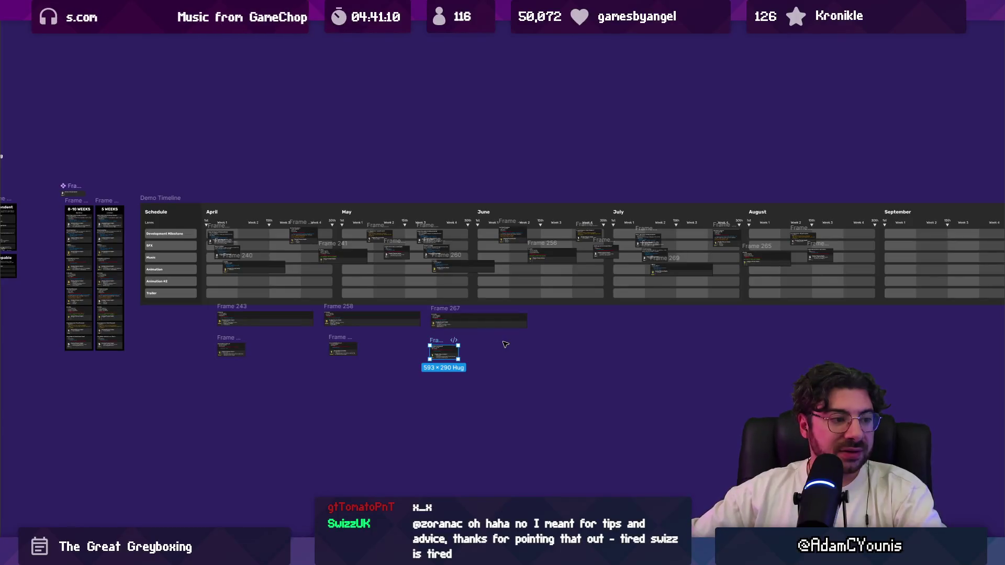
left_click_drag(707, 239, 572, 256)
scroll(572, 256, "up", 5)
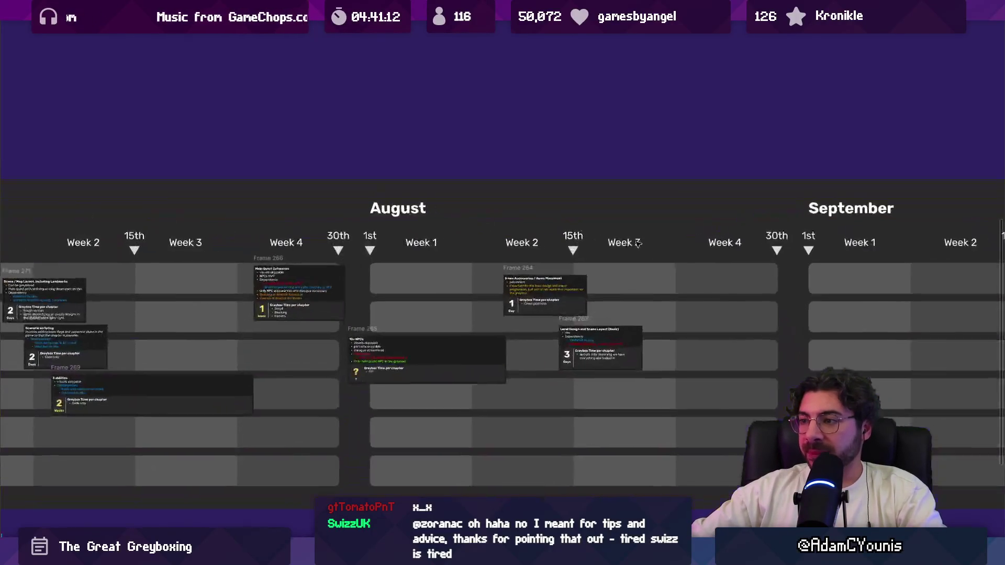
scroll(623, 291, "down", 5)
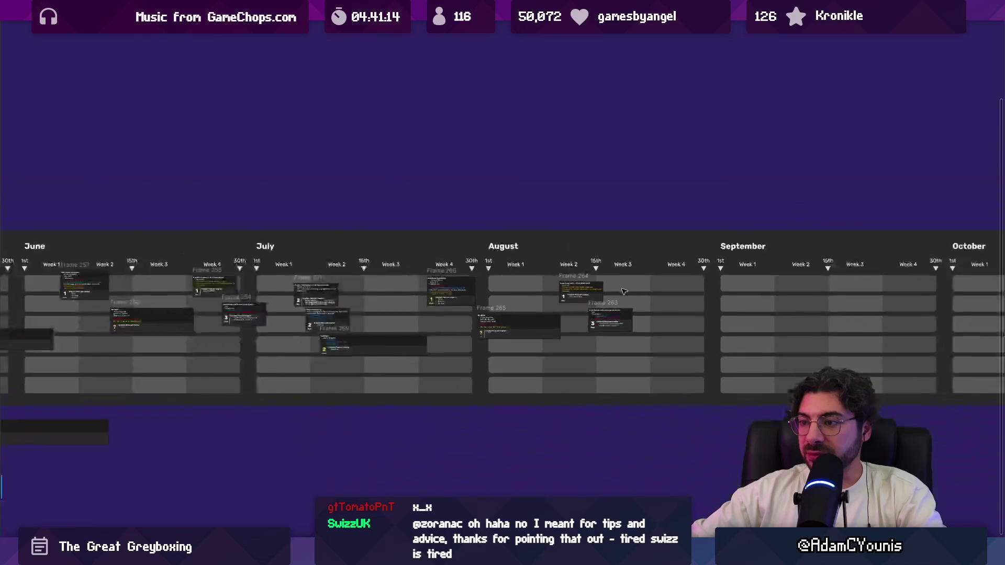
Marquee-select the task cards parked below the Demo Timeline, then clear the selection
left_click_drag(636, 173, 648, 479)
scroll(652, 344, "down", 3)
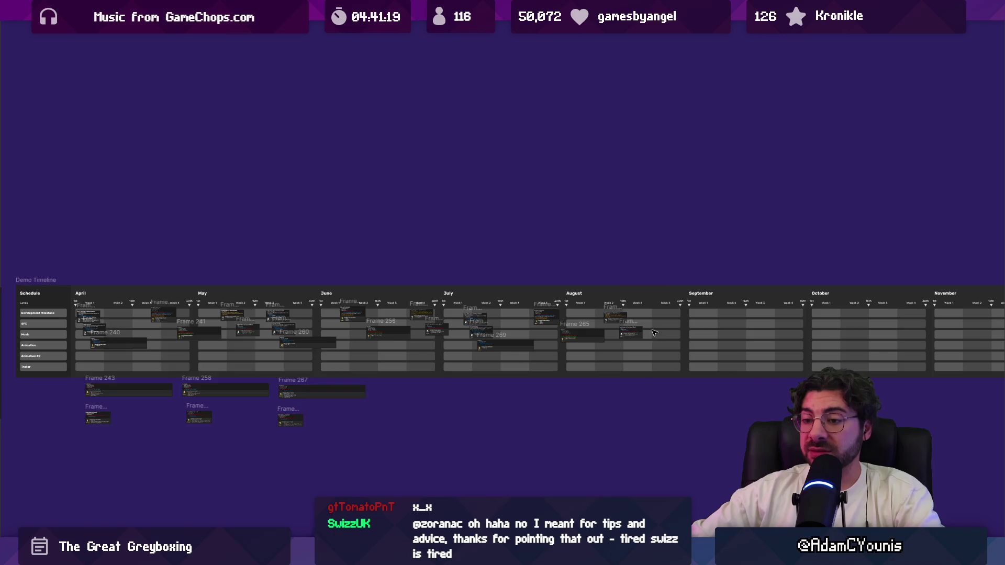
scroll(653, 333, "down", 2)
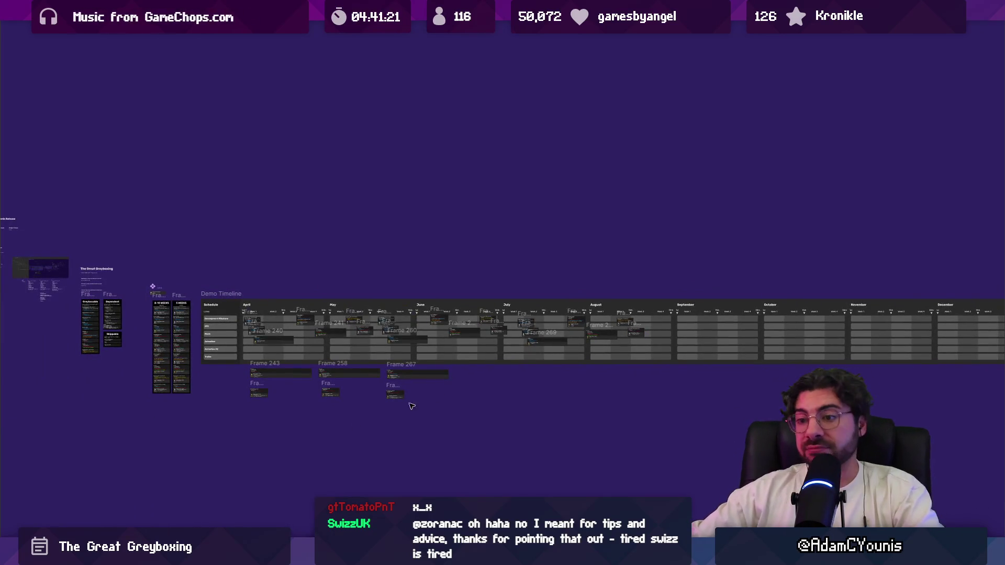
left_click_drag(220, 417, 455, 362)
scroll(298, 374, "up", 5)
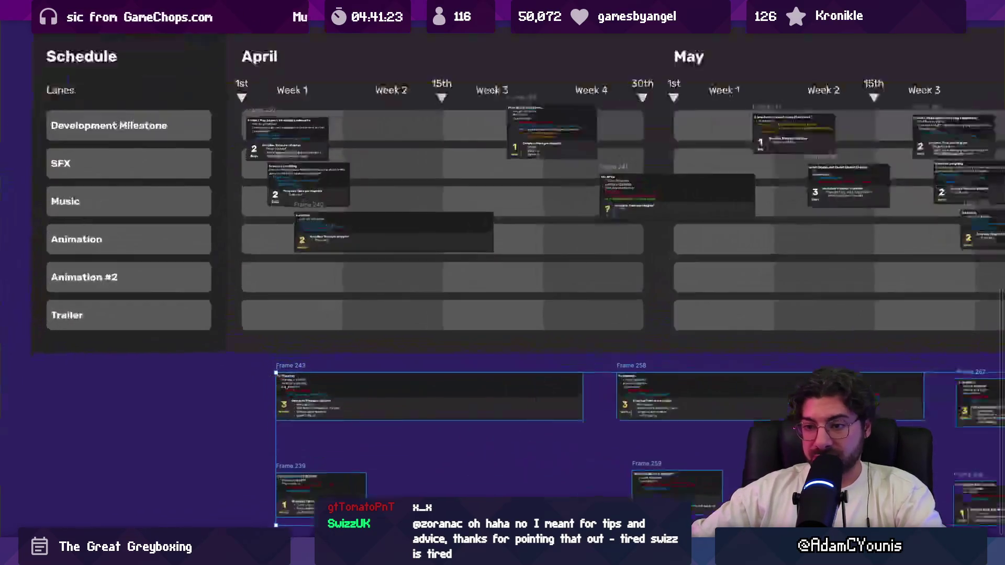
scroll(348, 390, "down", 2)
left_click(383, 410)
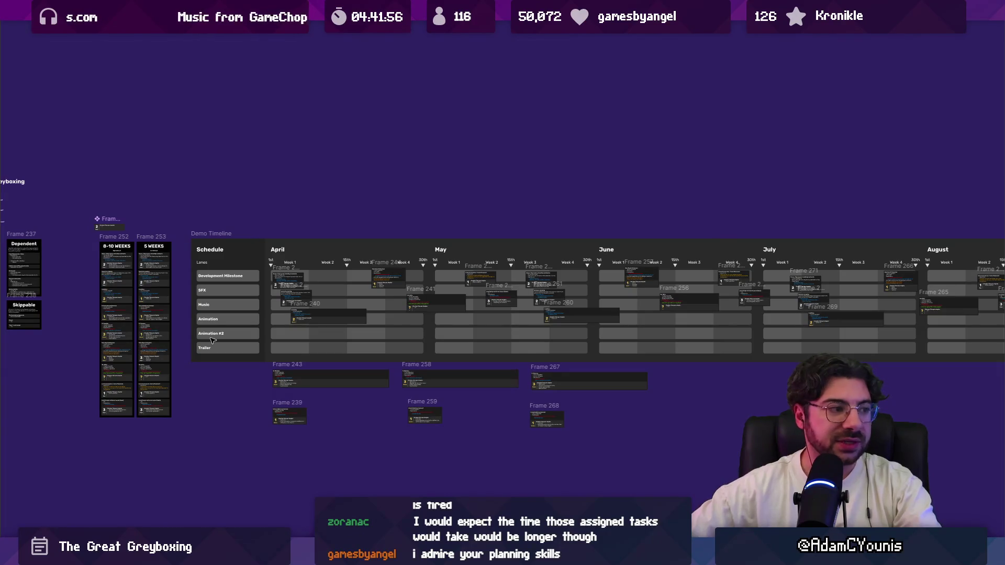
scroll(411, 312, "down", 3)
scroll(411, 312, "up", 1)
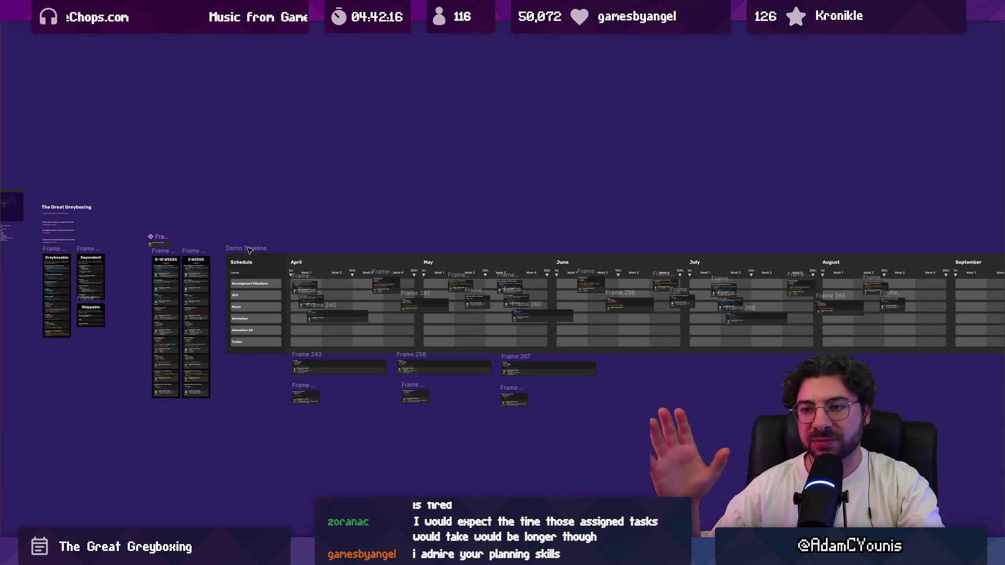
mouse_move(269, 379)
left_mouse_down()
mouse_move(607, 408)
mouse_move(620, 392)
mouse_move(630, 411)
mouse_move(623, 385)
left_mouse_up()
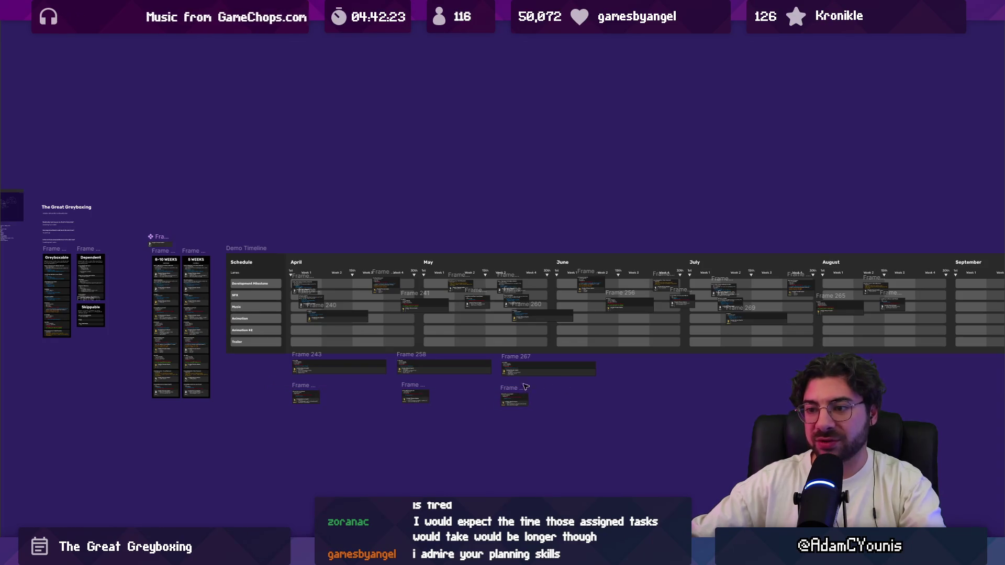
scroll(444, 385, "up", 5)
left_click_drag(395, 381, 355, 417)
scroll(354, 417, "down", 1)
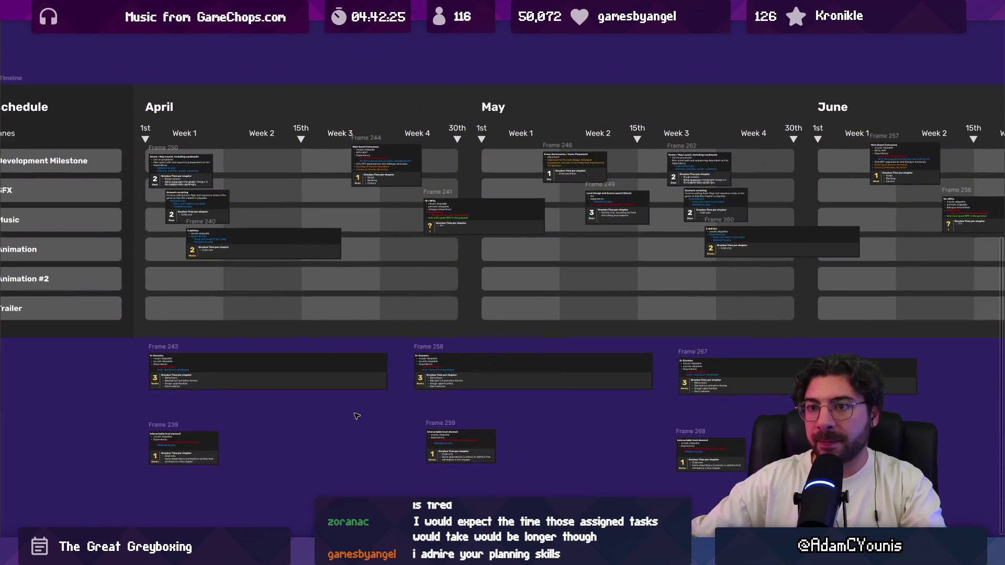
scroll(280, 428, "down", 1)
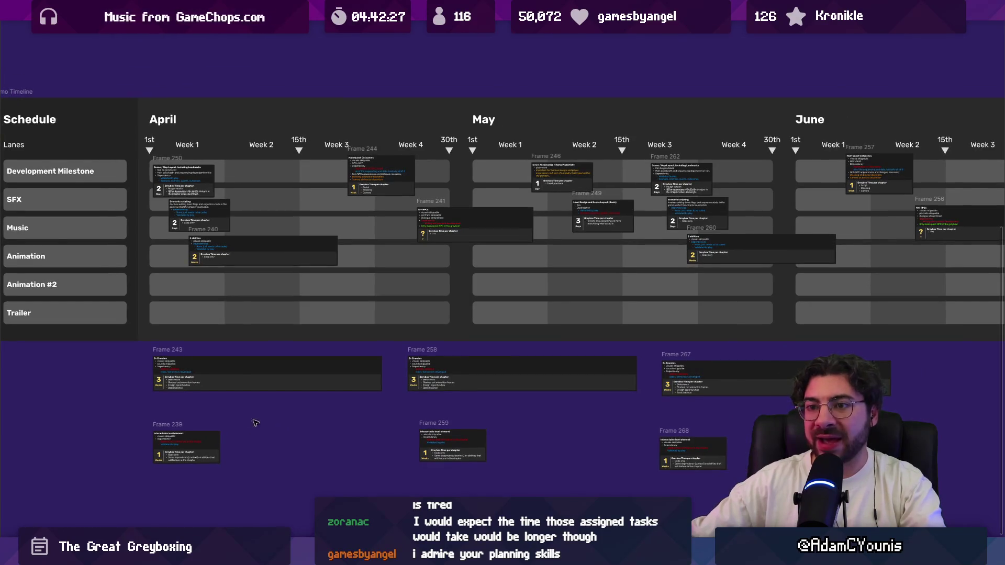
scroll(190, 249, "up", 5)
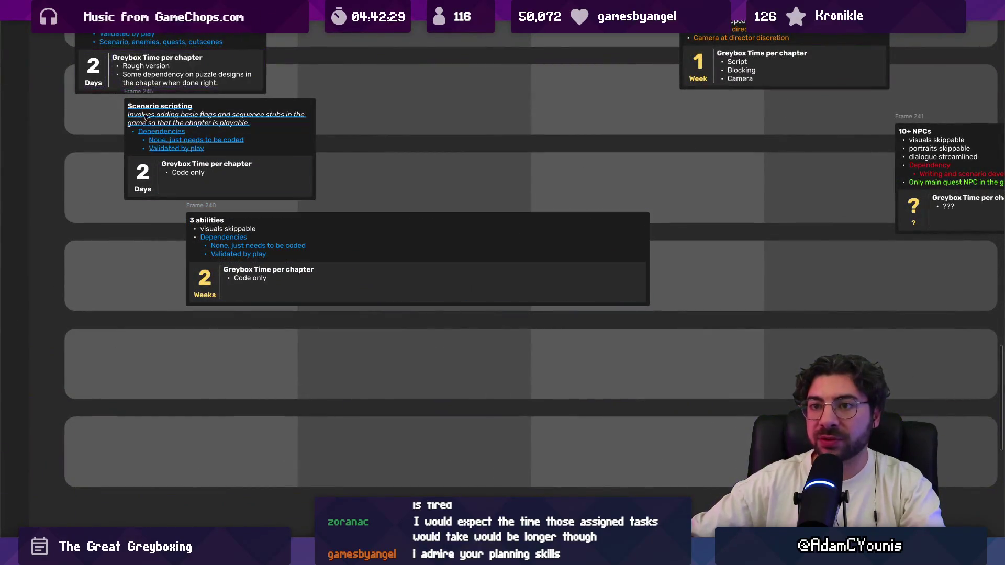
scroll(204, 233, "down", 5)
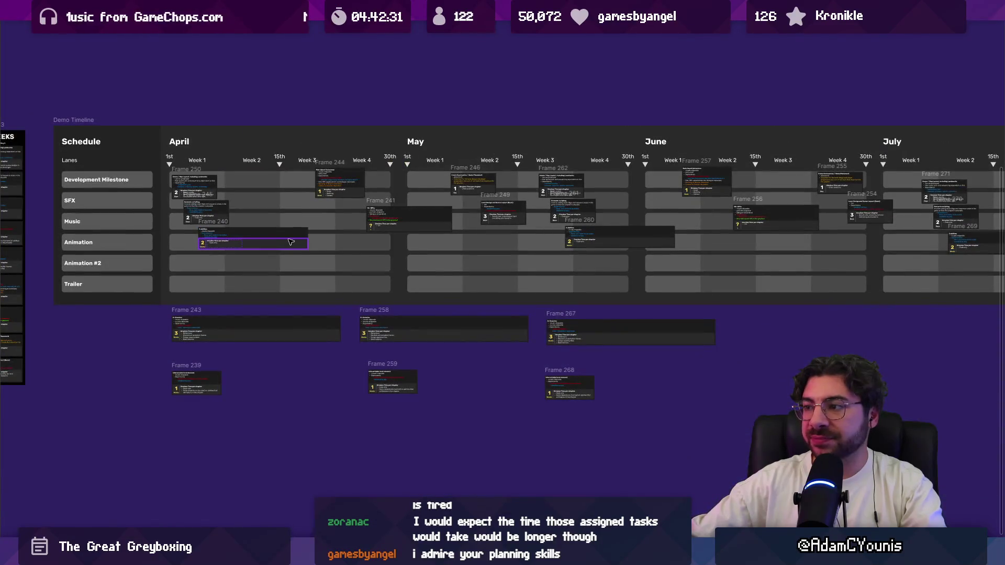
left_click(199, 231)
scroll(198, 230, "up", 8)
scroll(267, 250, "down", 4)
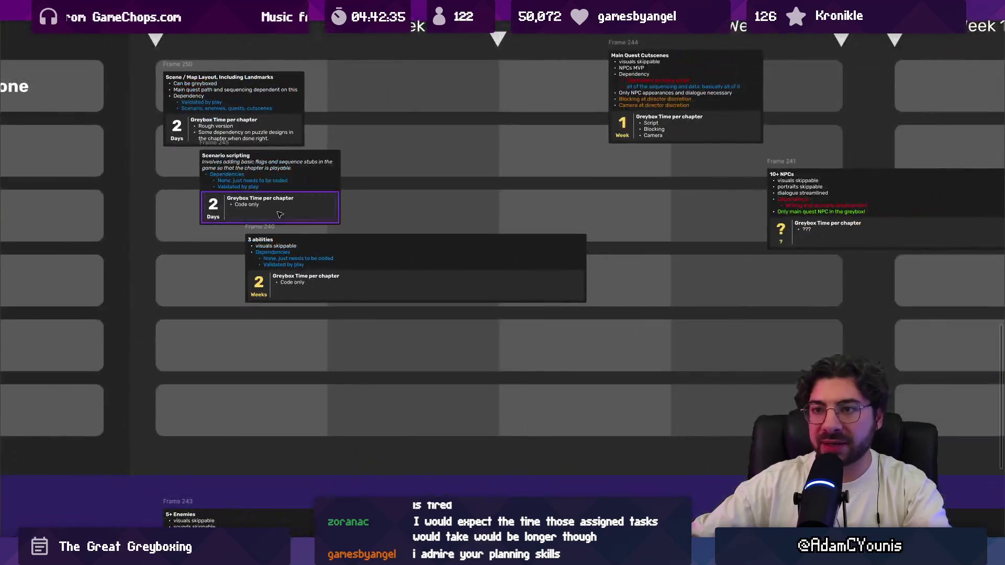
scroll(274, 164, "down", 2)
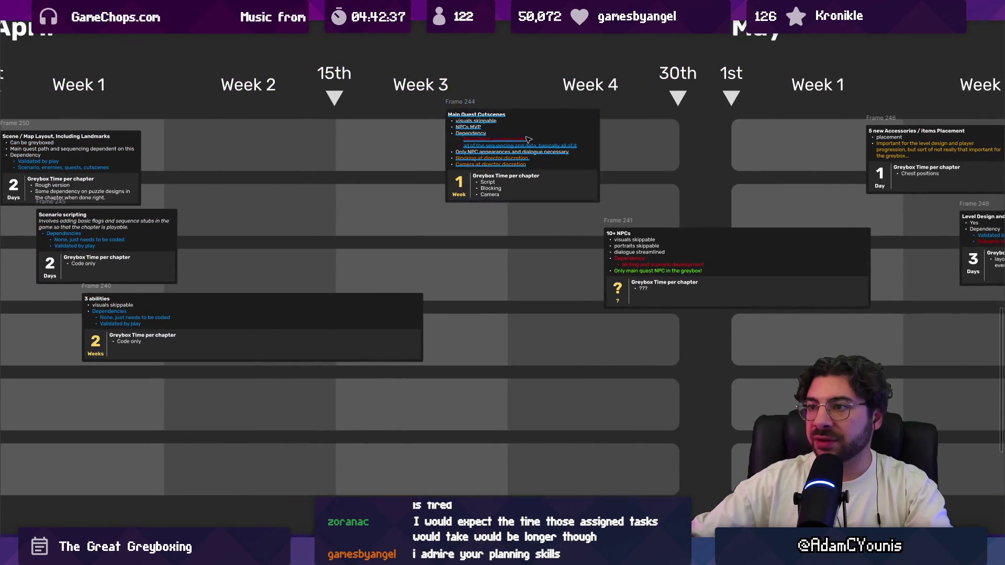
scroll(382, 160, "up", 2)
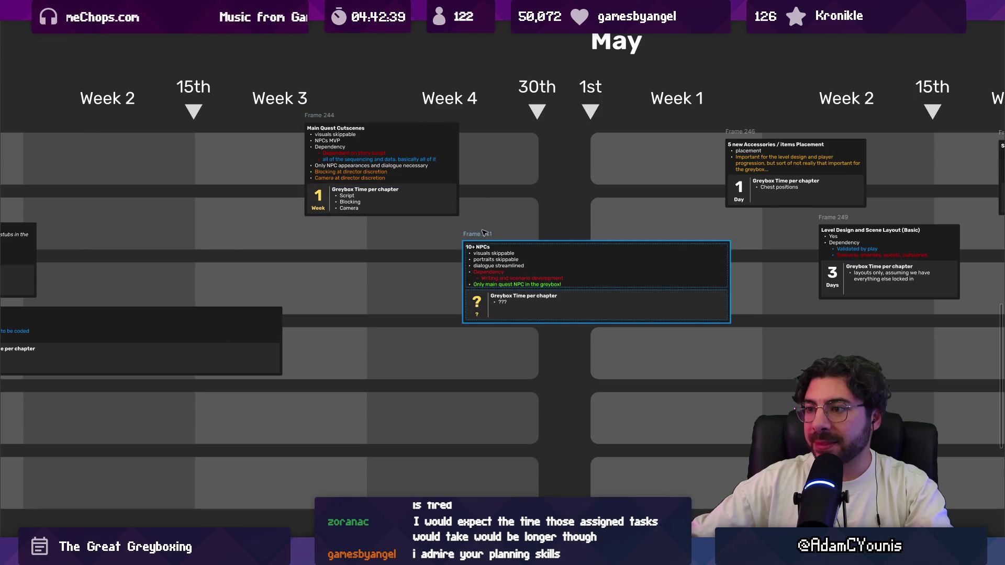
scroll(483, 232, "down", 2)
left_click(403, 173)
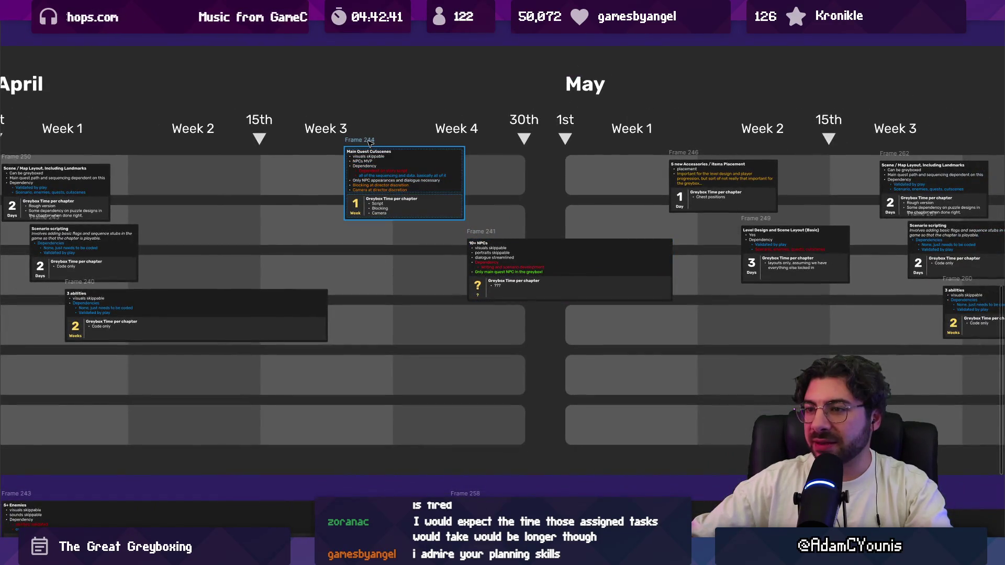
left_click(485, 240, "shift")
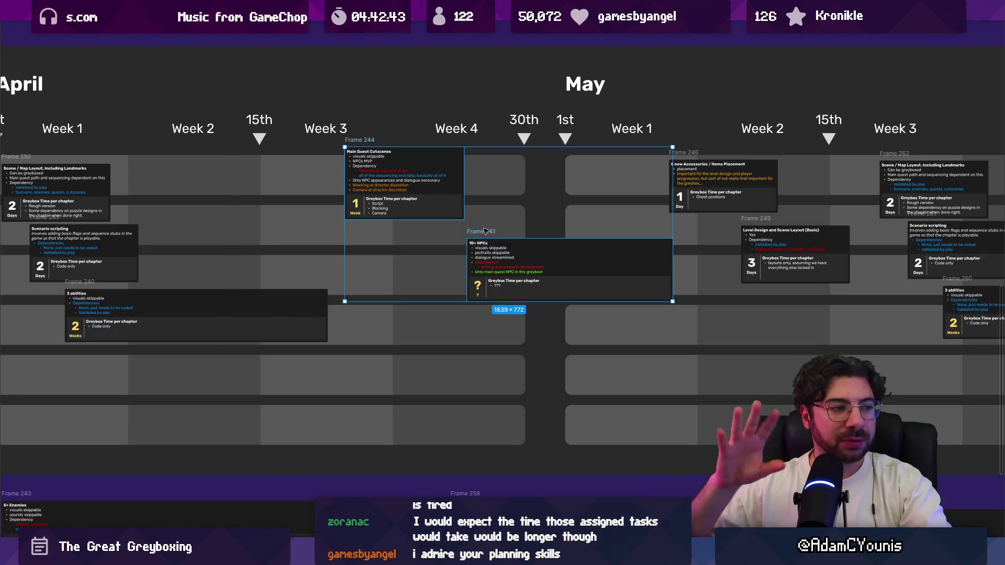
scroll(484, 232, "down", 5)
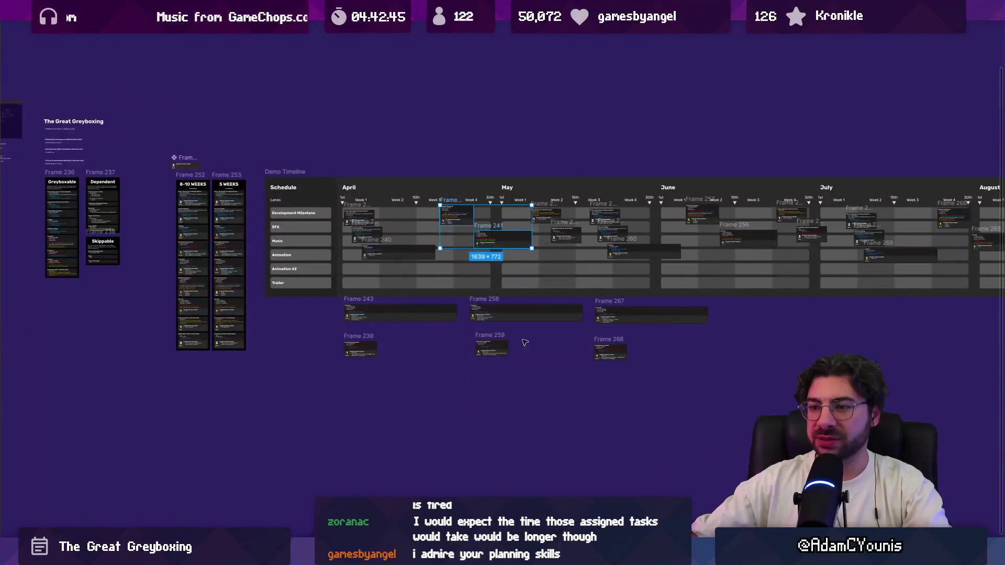
left_click_drag(526, 347, 493, 332)
left_click(510, 327)
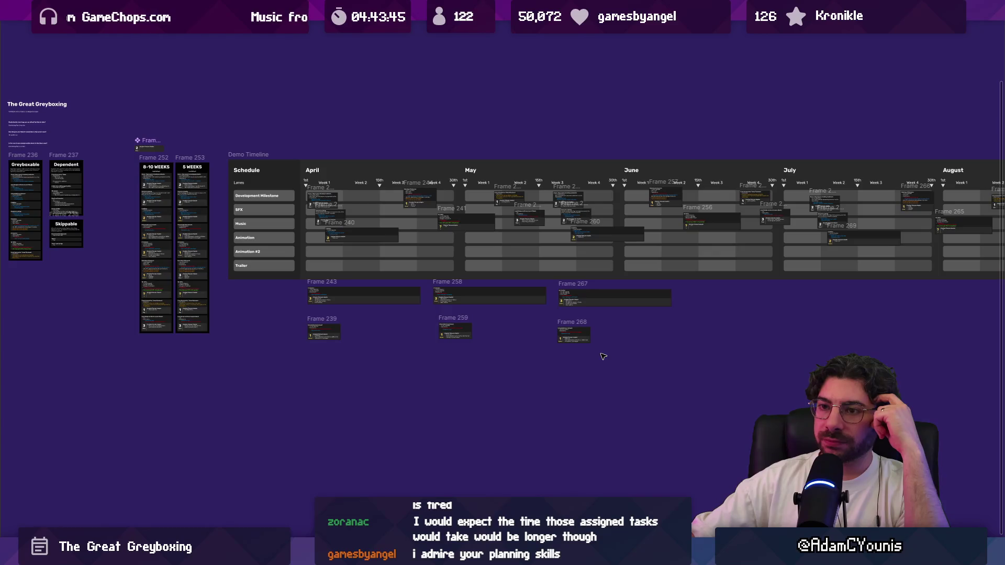
Pan past the reference frames left of the Demo Timeline, then restore the panels with Ctrl+\
scroll(609, 355, "right", 5)
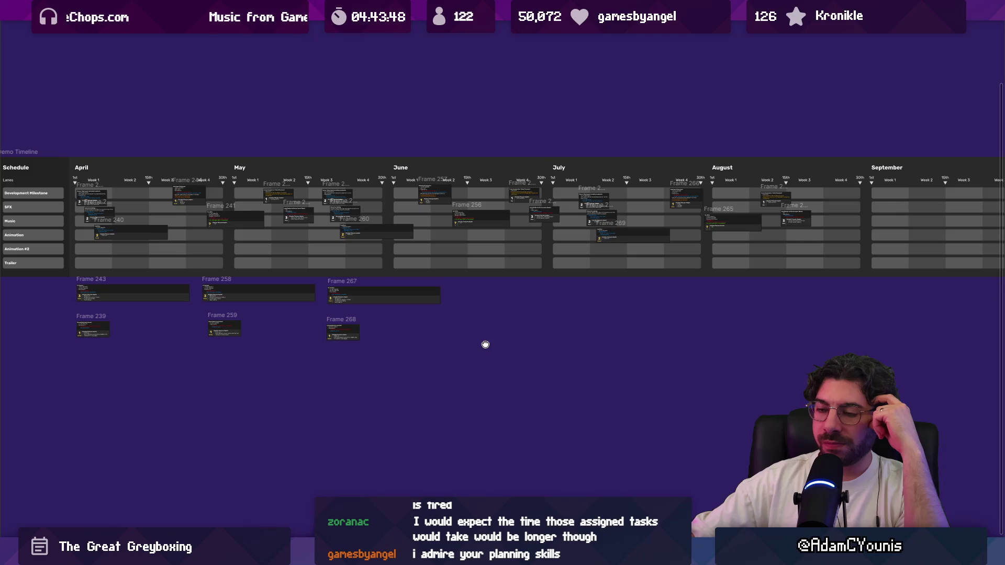
mouse_move(485, 344)
left_mouse_down()
mouse_move(0, 343)
mouse_move(636, 382)
mouse_move(829, 383)
left_mouse_up()
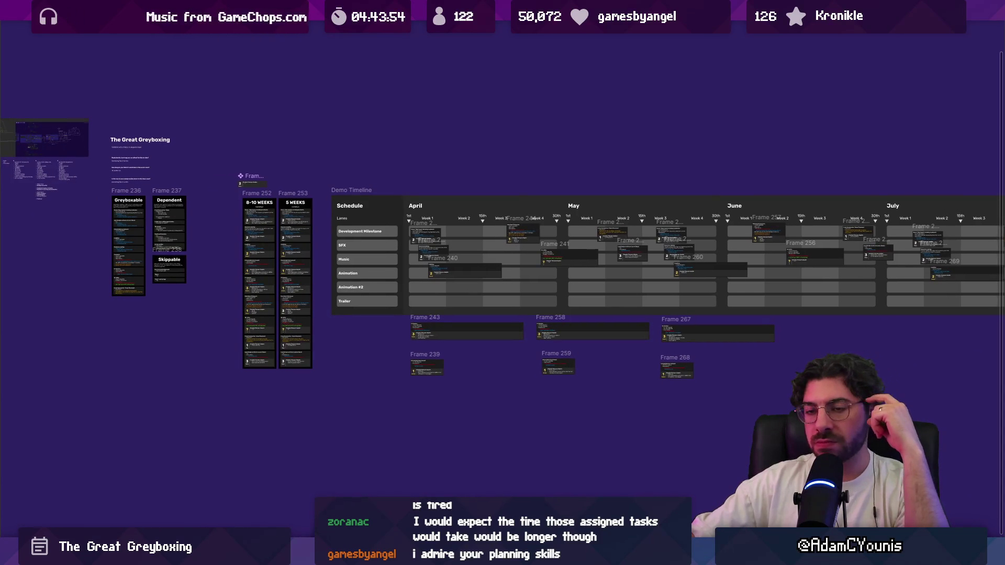
scroll(151, 250, "up", 5)
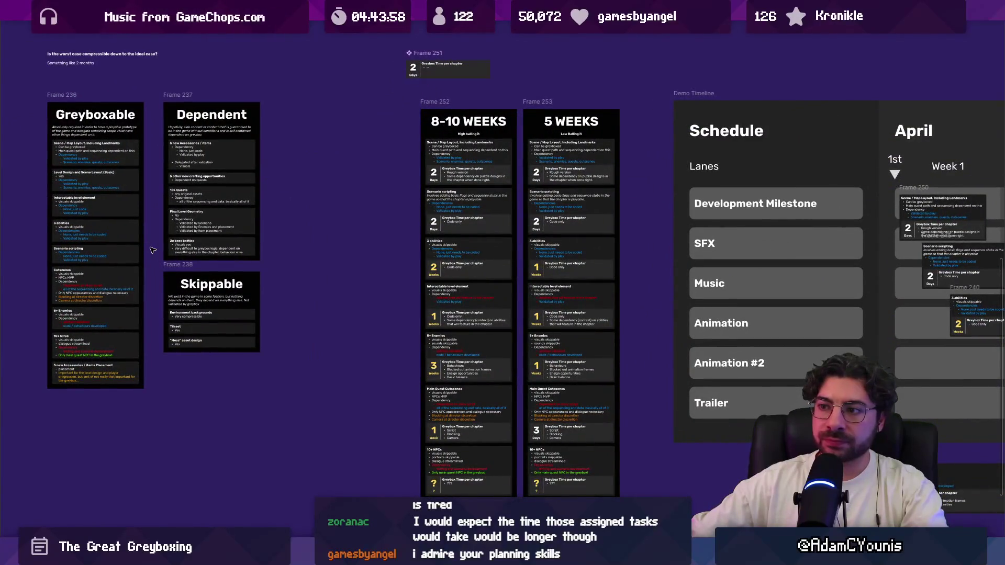
scroll(382, 271, "down", 4)
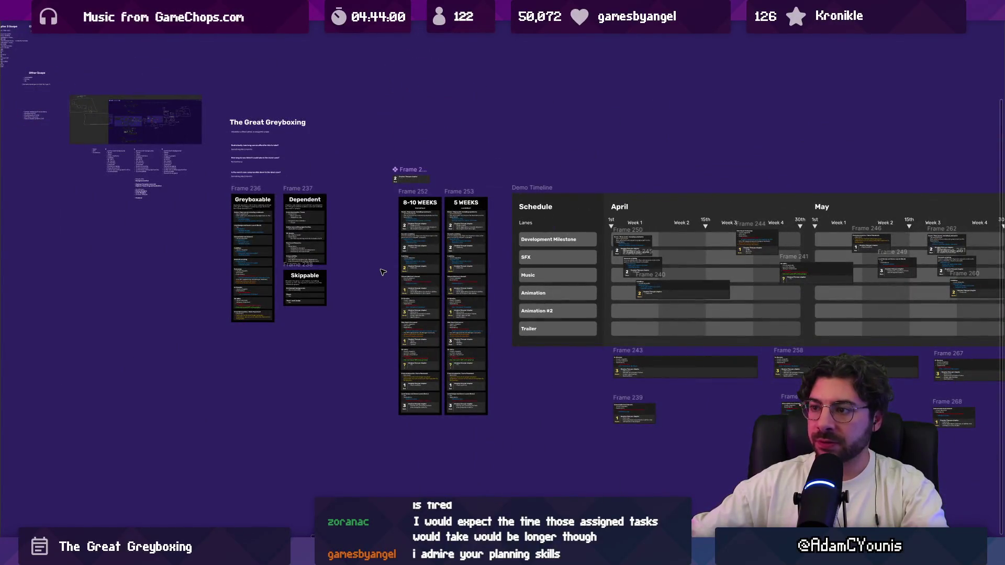
scroll(561, 310, "right", 5)
scroll(282, 210, "down", 3)
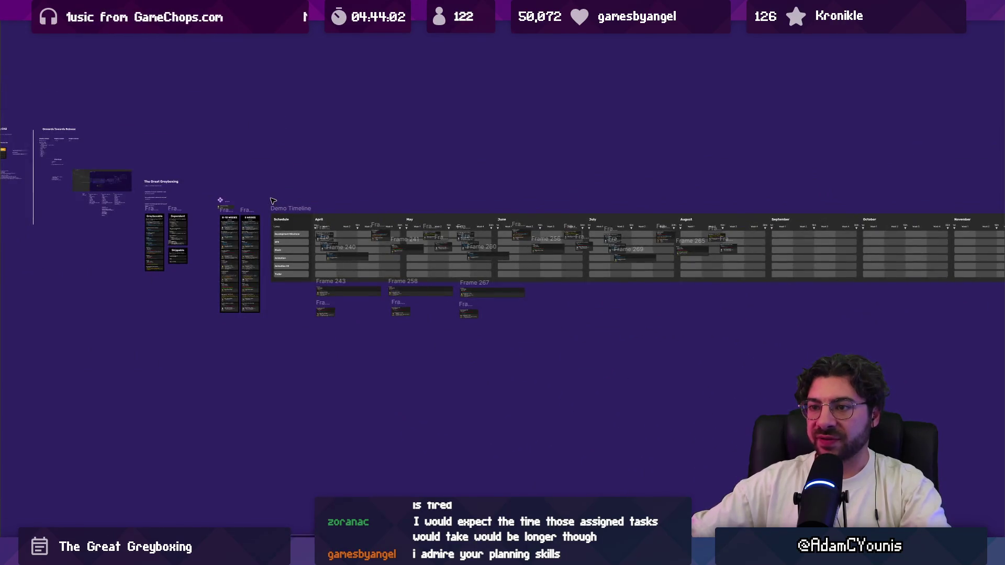
scroll(273, 201, "down", 2)
left_click(281, 205)
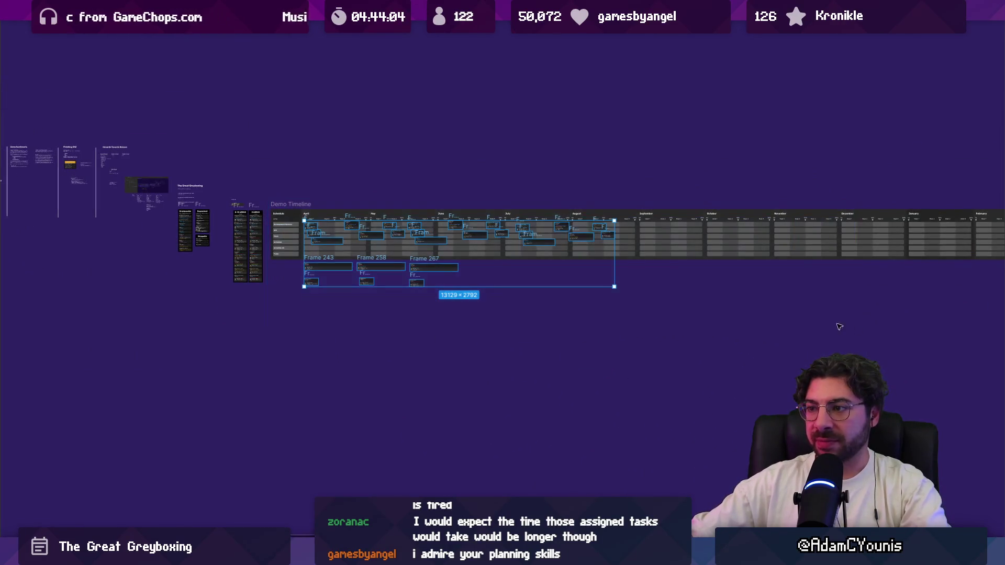
left_click(795, 330)
key("ctrl+backslash")
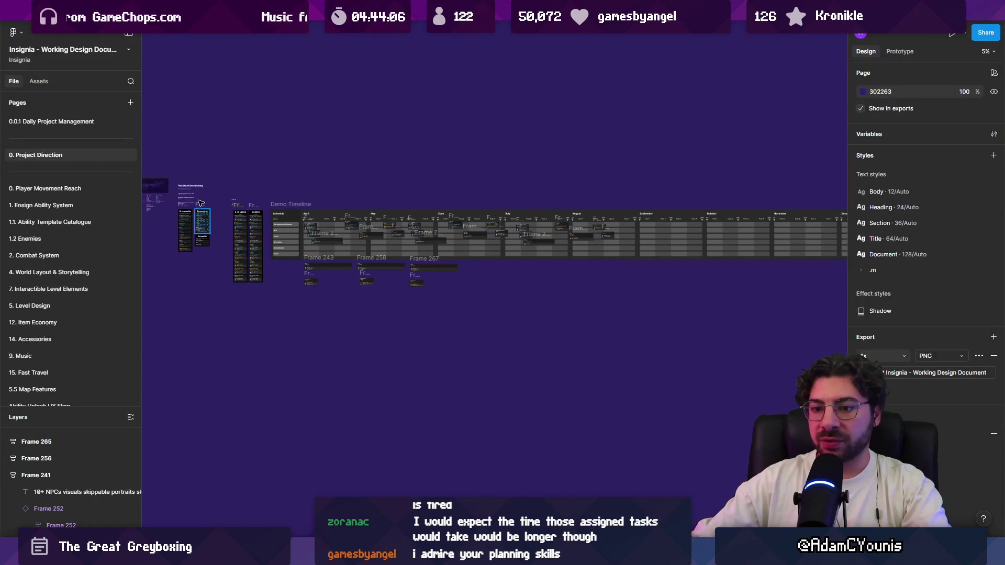
Search the layers for 'demo timeline' and jump to the Demo Timeline frame
scroll(96, 285, "down", 5)
scroll(97, 287, "down", 3)
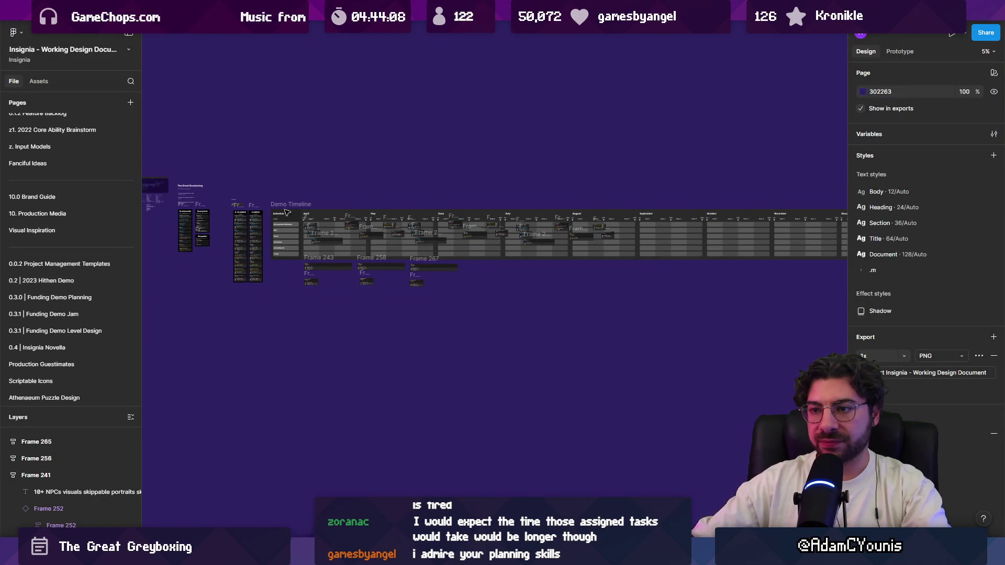
left_click(124, 85)
type("d")
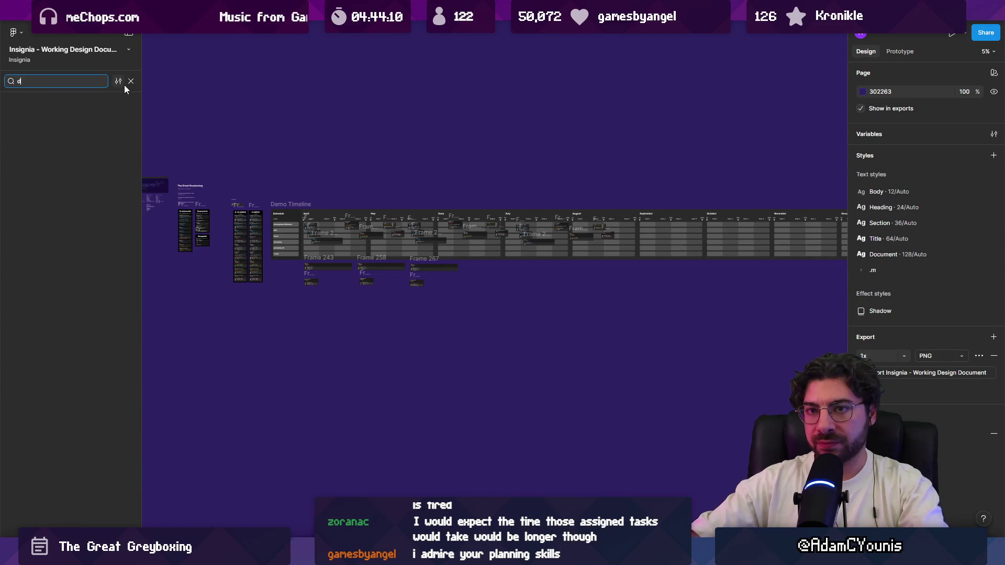
type("emo timeline")
left_click(64, 117)
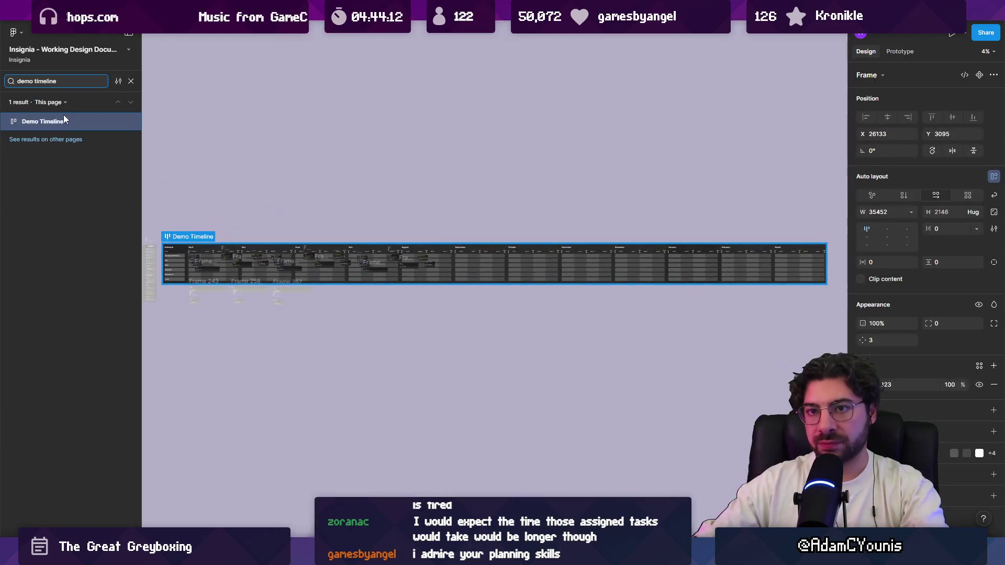
left_click(126, 83)
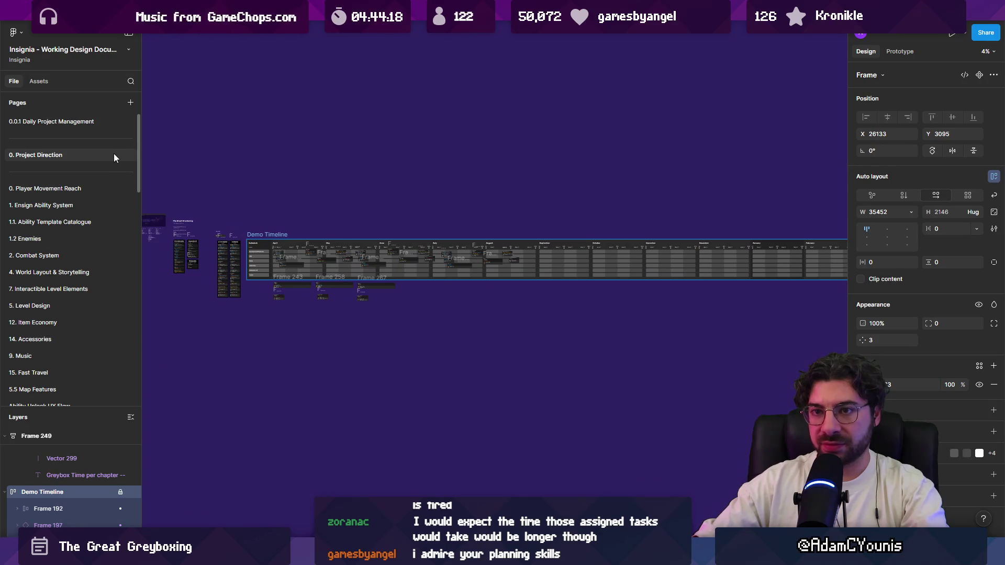
Unlock the Demo Timeline, Alt-drag a duplicate below it, and lock both copies
scroll(110, 215, "down", 5)
scroll(110, 216, "down", 5)
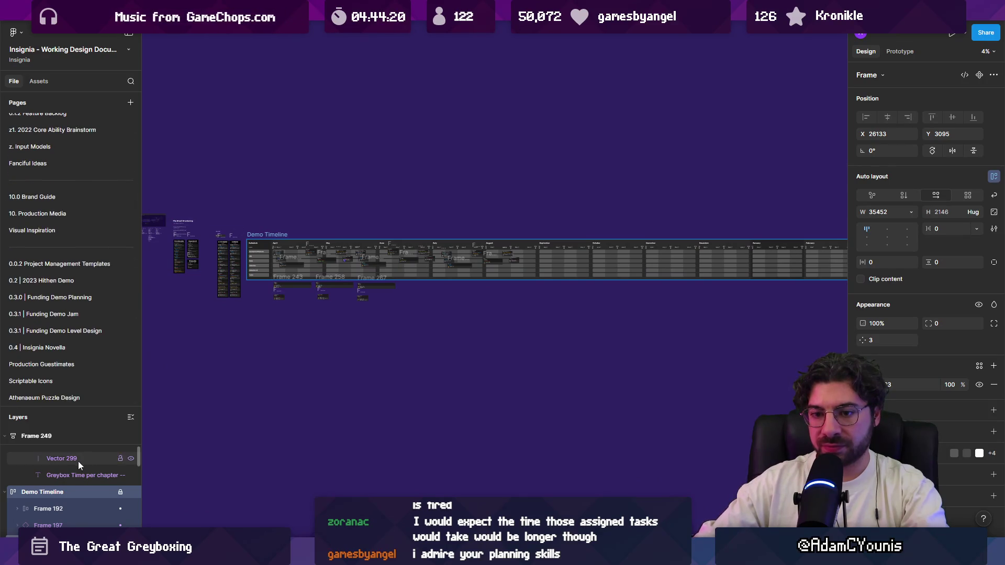
left_click(120, 492)
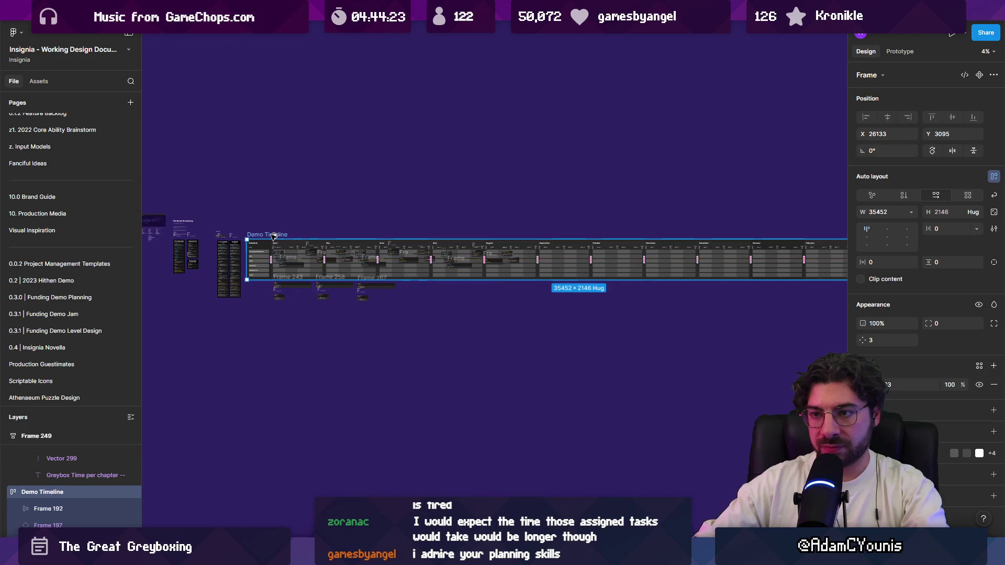
mouse_move(275, 236)
left_mouse_down()
mouse_move(276, 335)
mouse_move(275, 327)
left_mouse_up()
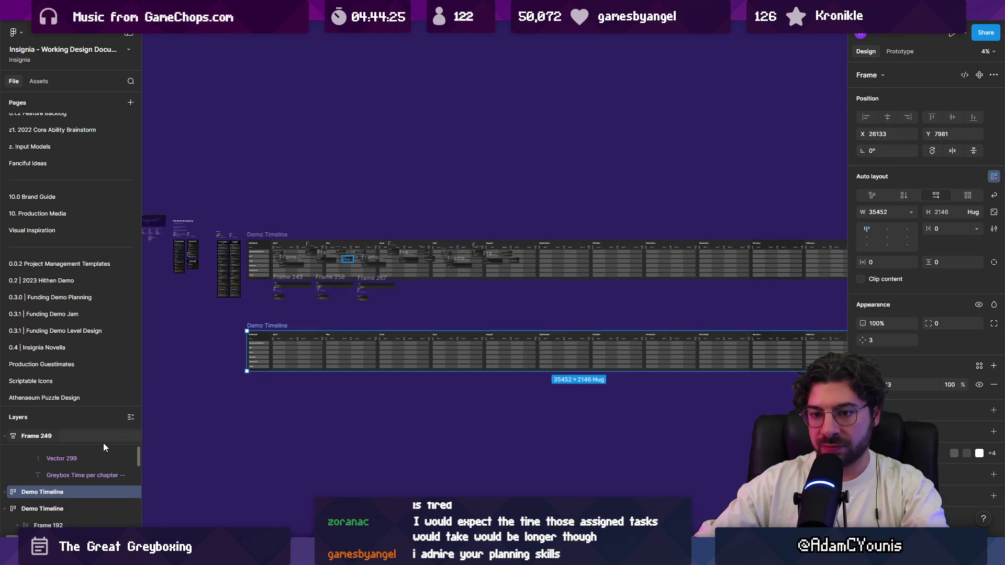
left_click(120, 492)
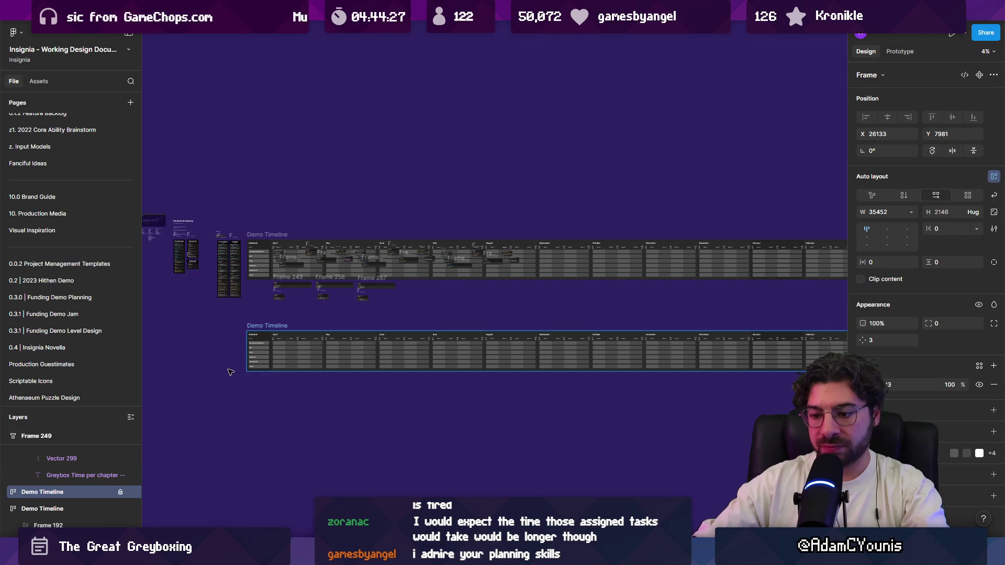
left_click(271, 237)
scroll(105, 486, "up", 2)
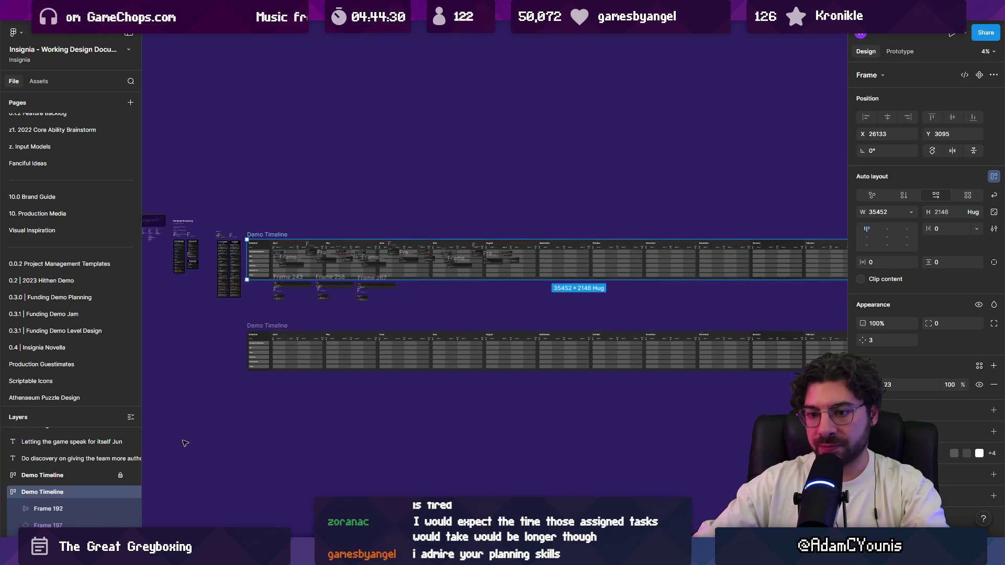
left_click(121, 492)
scroll(212, 306, "up", 5)
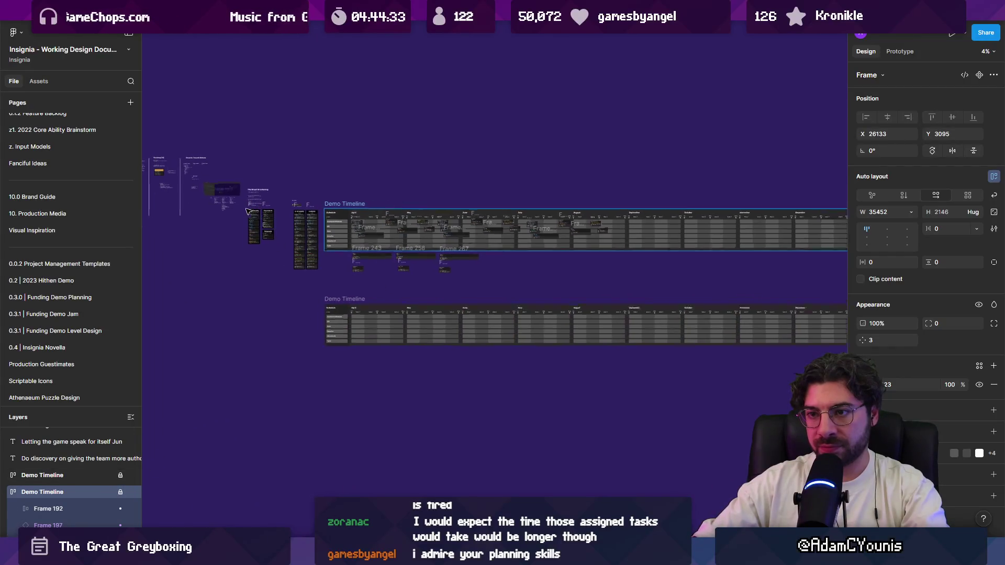
Move the five-card 5 WEEKS stack onto April Week 1 of the lower timeline
scroll(450, 213, "down", 3)
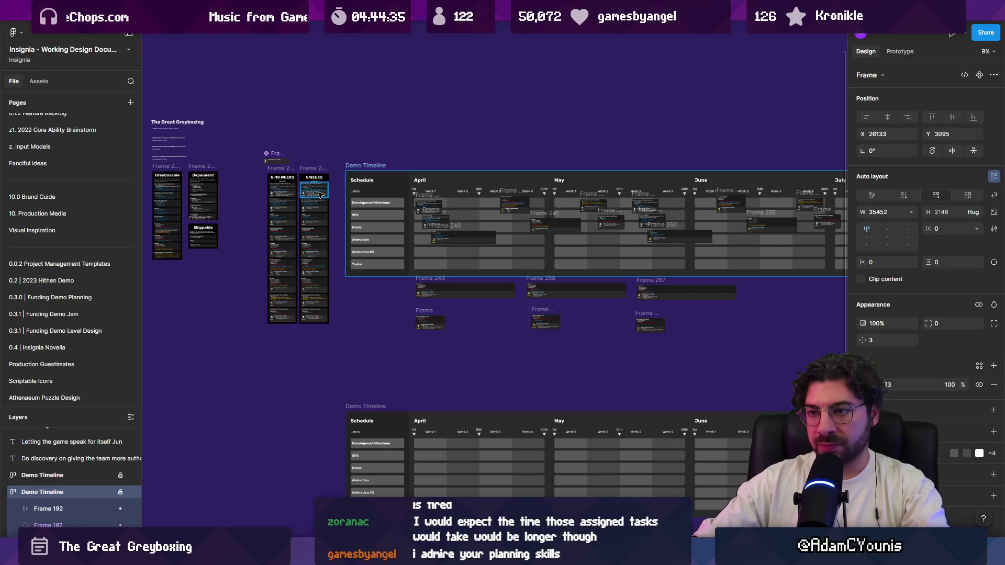
left_click(322, 222)
left_click(322, 256, "shift")
left_click(322, 277, "shift")
left_click(323, 292, "shift")
left_click(322, 312, "shift")
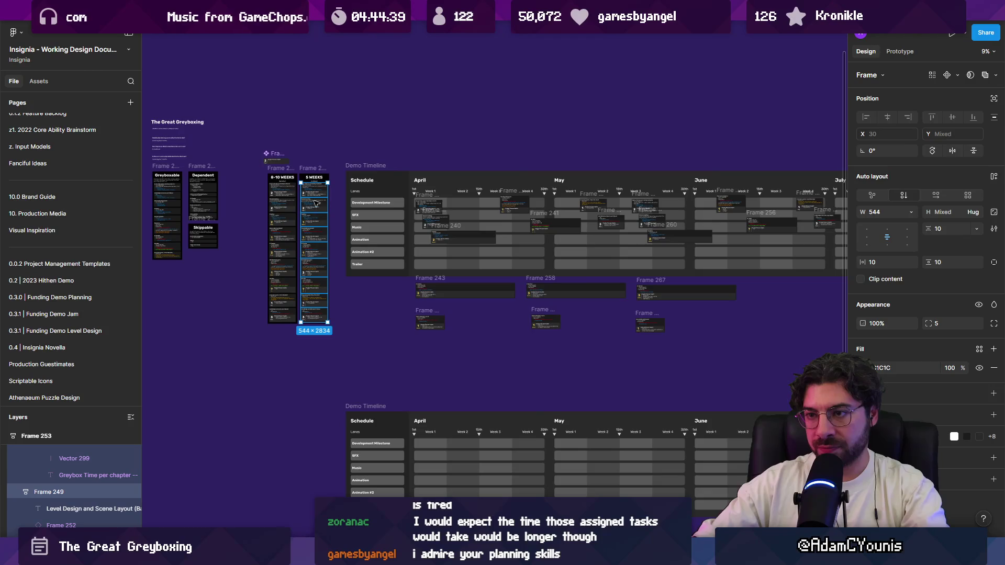
mouse_move(319, 199)
left_mouse_down()
mouse_move(452, 454)
mouse_move(441, 454)
left_mouse_up()
scroll(441, 453, "up", 5)
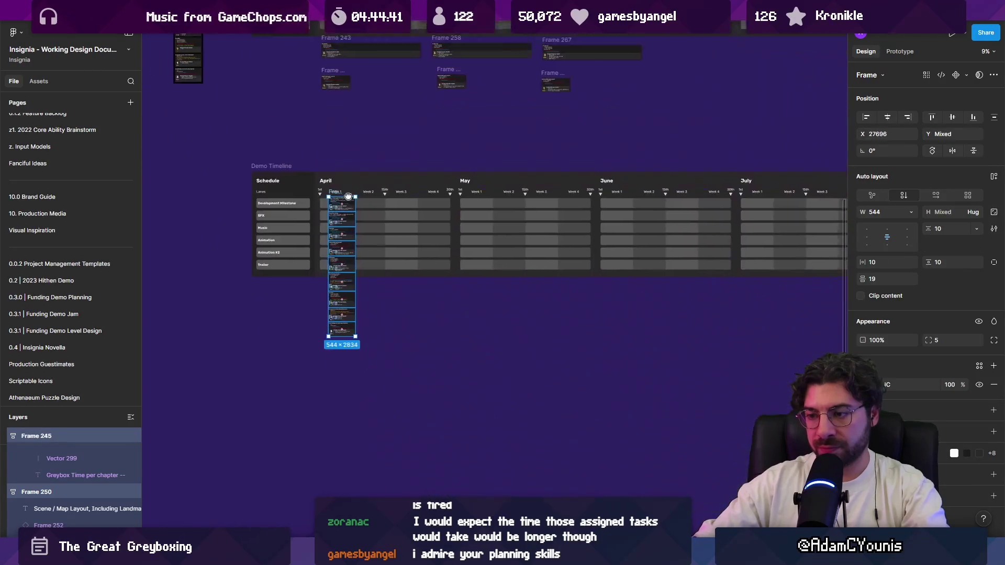
scroll(337, 174, "up", 4)
scroll(362, 178, "up", 2)
left_click_drag(419, 184, 365, 184)
Place 3 abilities, interactable level element and 5+ Enemies cards in April Weeks 2–4
left_click(339, 252)
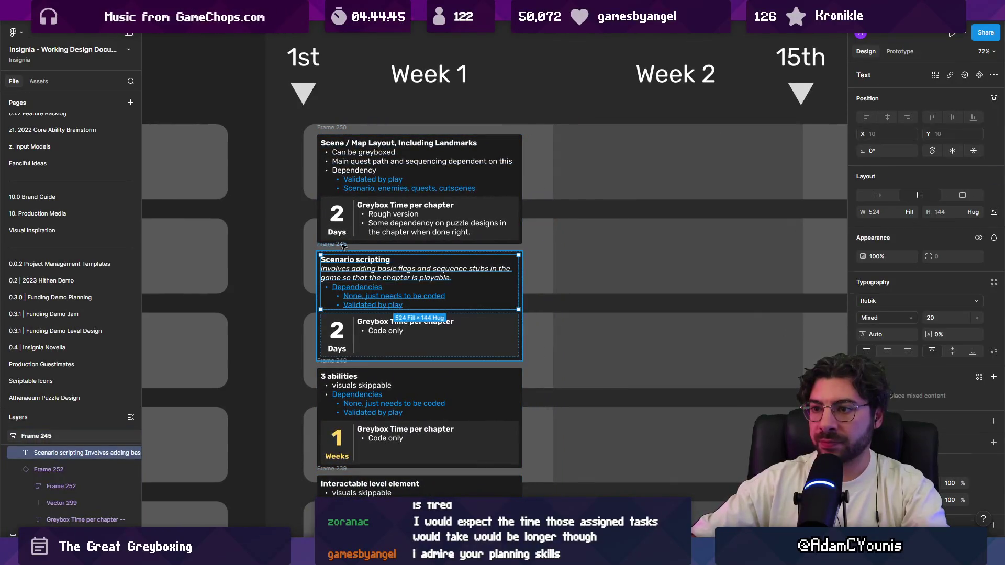
left_click_drag(343, 247, 432, 253)
scroll(432, 253, "down", 5)
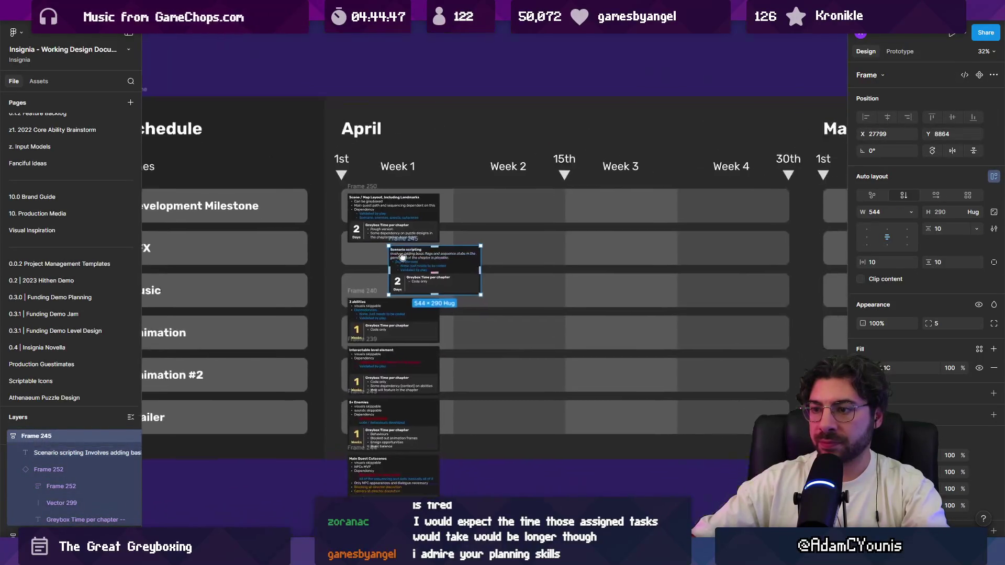
scroll(402, 257, "right", 2)
scroll(402, 257, "down", 1)
mouse_move(309, 269)
left_mouse_down()
mouse_move(450, 269)
mouse_move(445, 168)
left_mouse_up()
left_click(338, 335)
left_click_drag(338, 340, 573, 188)
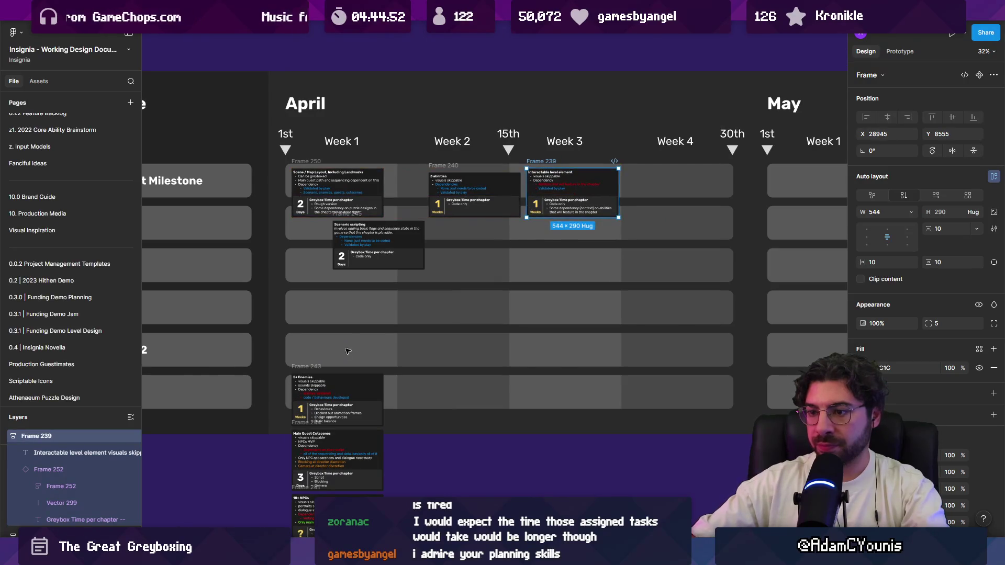
left_click_drag(319, 365, 651, 157)
Place main quest cutscenes and 10+ NPCs in May Week 1, accessories and level design in Week 2
scroll(584, 218, "down", 3, "ctrl")
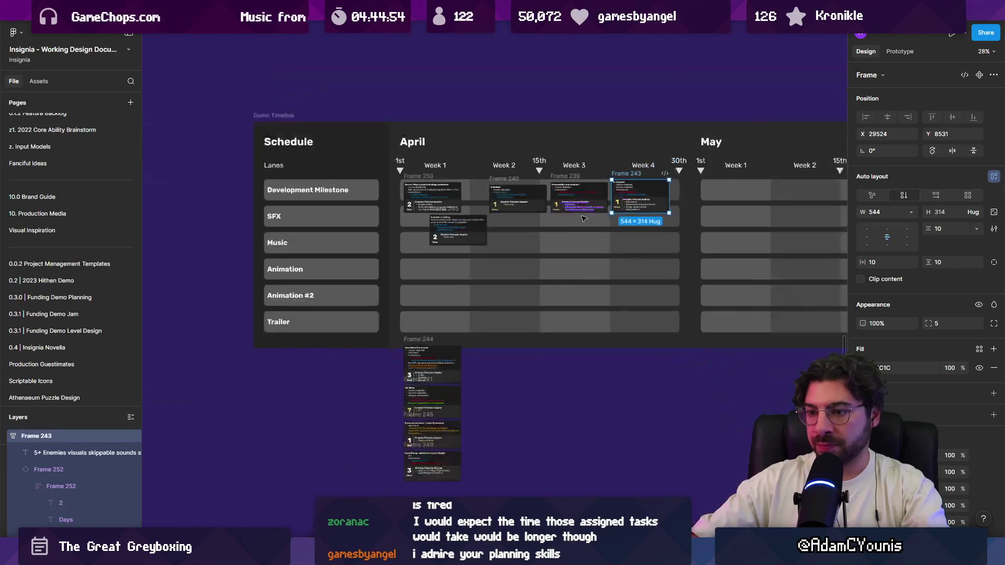
scroll(583, 218, "down", 3)
mouse_move(311, 299)
left_mouse_down()
mouse_move(523, 168)
mouse_move(613, 132)
left_mouse_up()
mouse_move(312, 335)
left_mouse_down()
mouse_move(644, 178)
mouse_move(630, 173)
mouse_move(694, 193)
left_mouse_up()
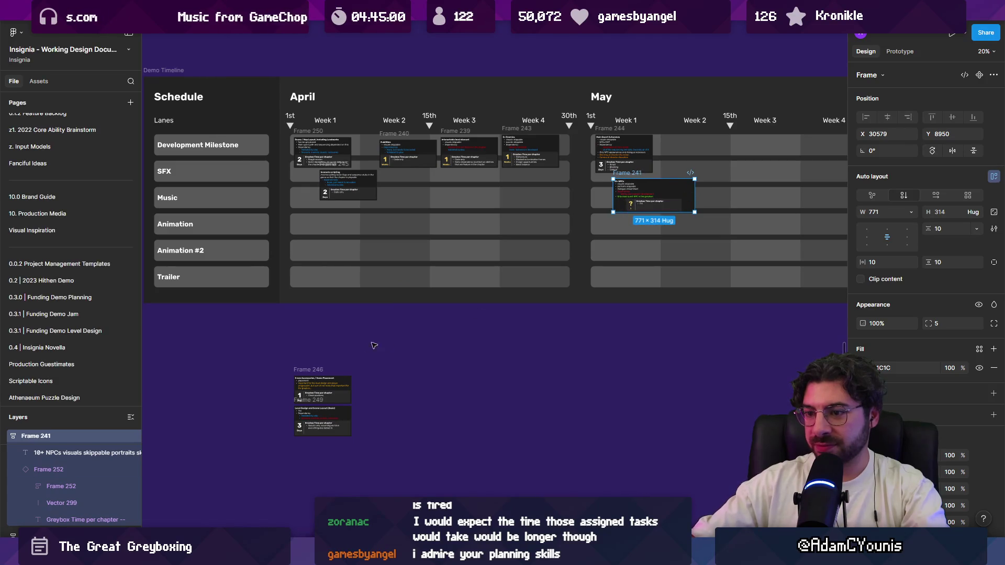
mouse_move(306, 369)
left_mouse_down()
mouse_move(685, 139)
mouse_move(707, 139)
left_mouse_up()
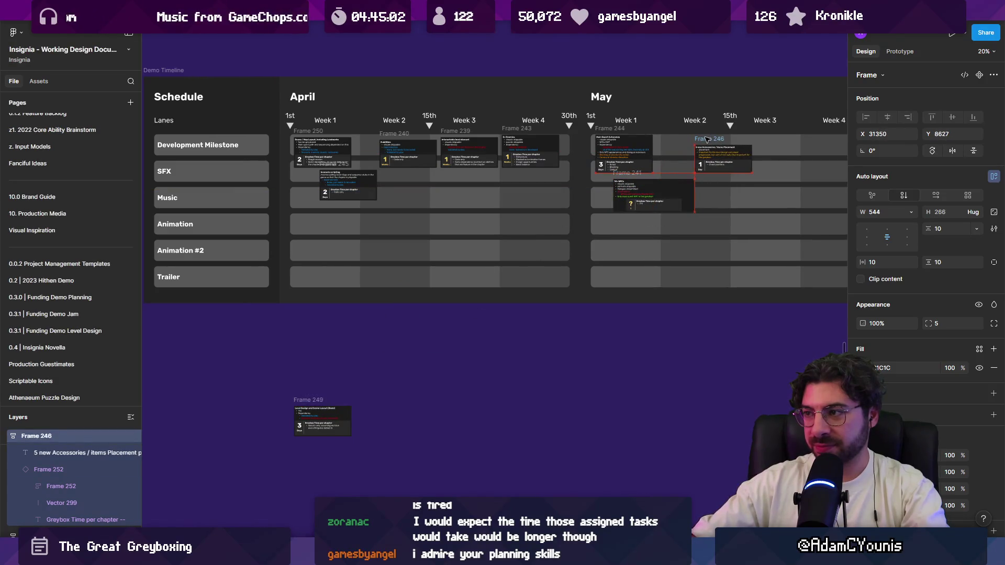
mouse_move(307, 401)
left_mouse_down()
mouse_move(670, 233)
mouse_move(775, 157)
mouse_move(727, 174)
left_mouse_up()
Select all the April–May cards and drag a copy over toward June and July
scroll(680, 172, "right", 3)
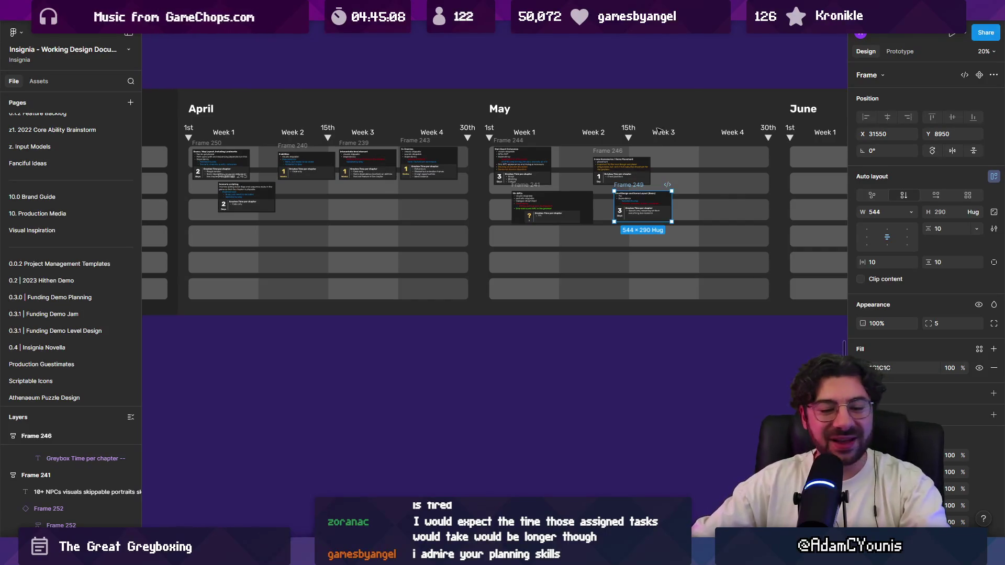
scroll(581, 185, "down", 3)
left_click_drag(650, 292, 375, 172)
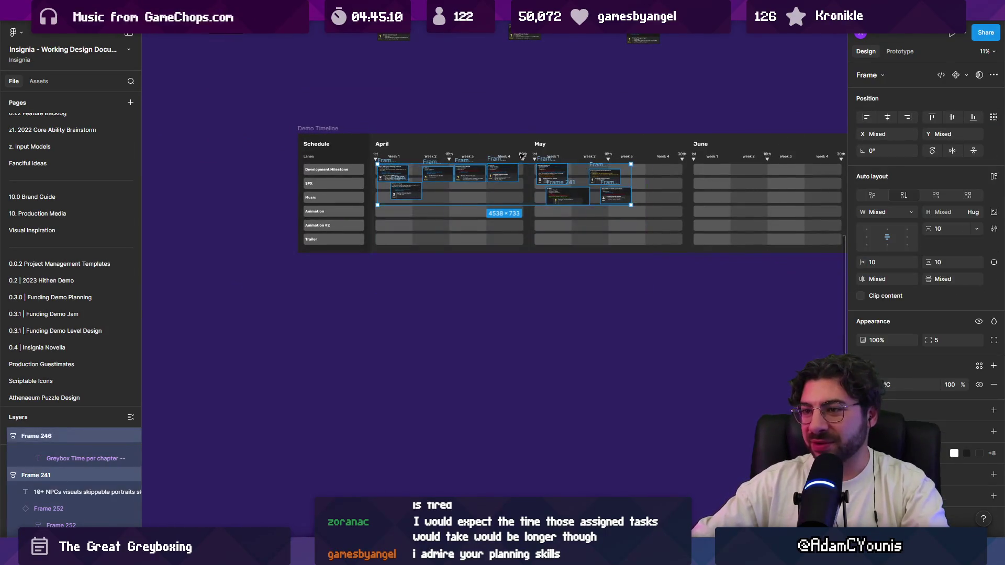
scroll(345, 183, "right", 3)
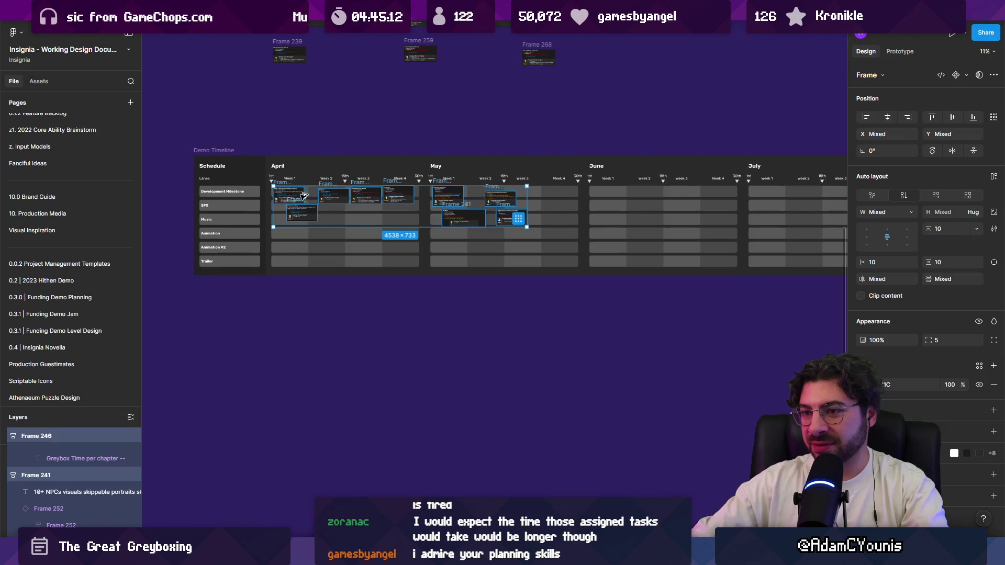
mouse_move(295, 182)
left_mouse_down()
mouse_move(540, 168)
mouse_move(394, 199)
mouse_move(654, 193)
left_mouse_up()
scroll(664, 219, "up", 3, "ctrl")
scroll(622, 263, "down", 3, "ctrl")
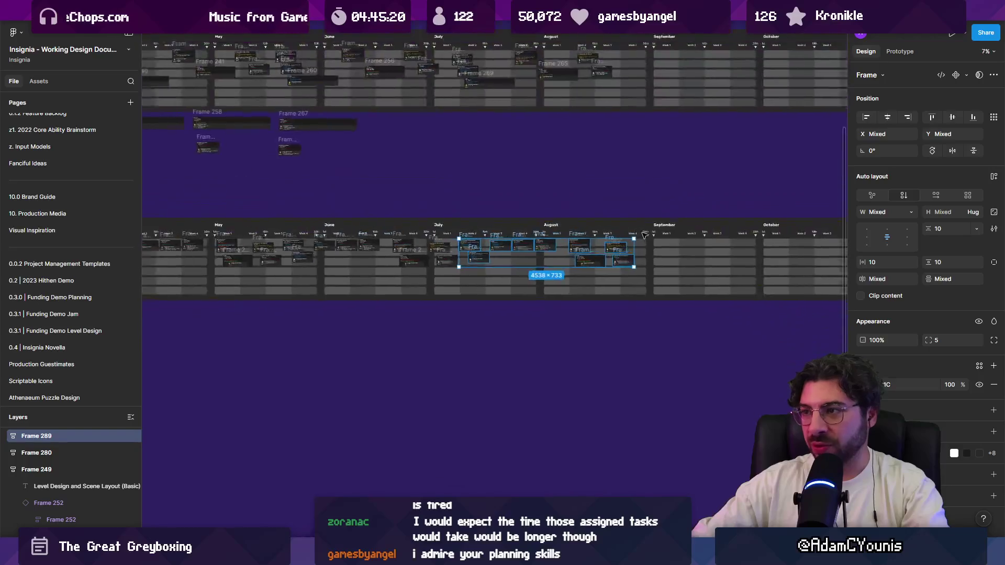
scroll(385, 214, "up", 5, "ctrl")
scroll(385, 214, "left", 3)
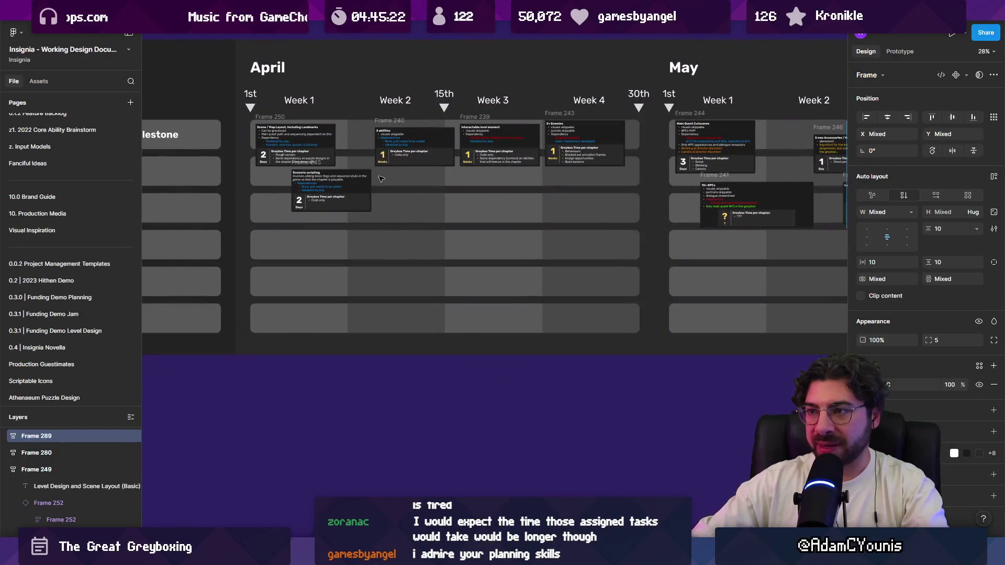
scroll(341, 162, "left", 2)
scroll(367, 173, "up", 2, "ctrl")
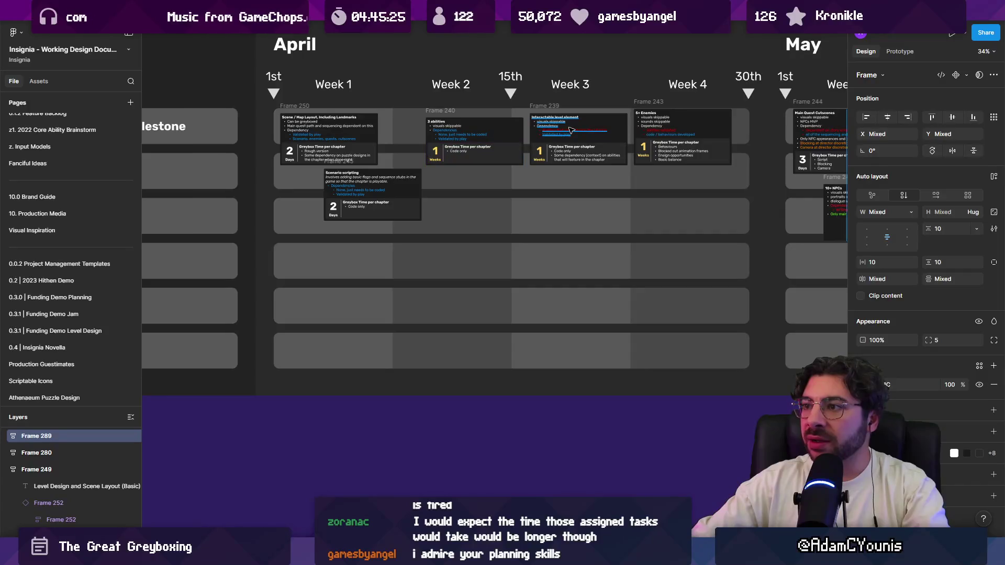
key("Escape")
scroll(419, 130, "up", 5, "ctrl")
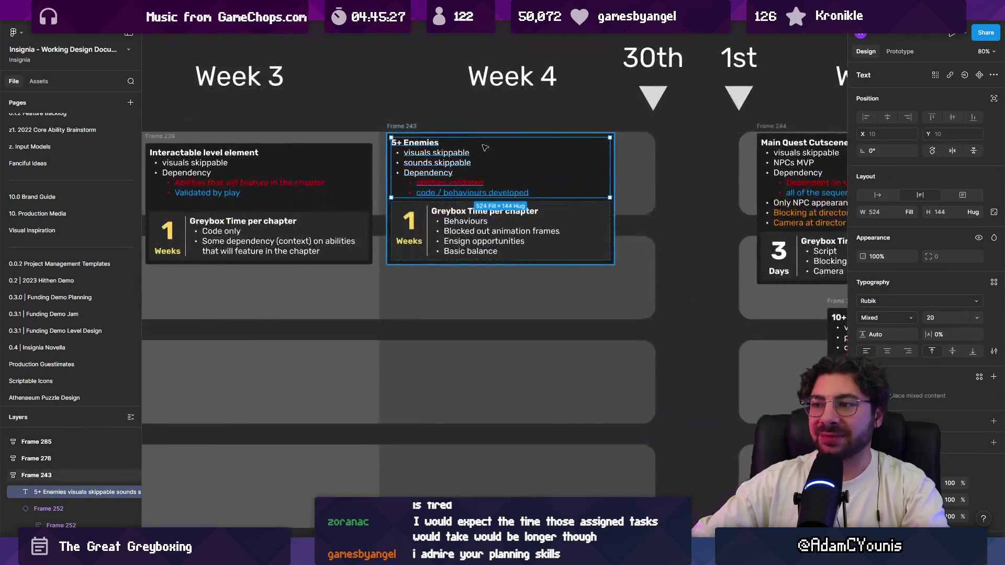
left_click(415, 129)
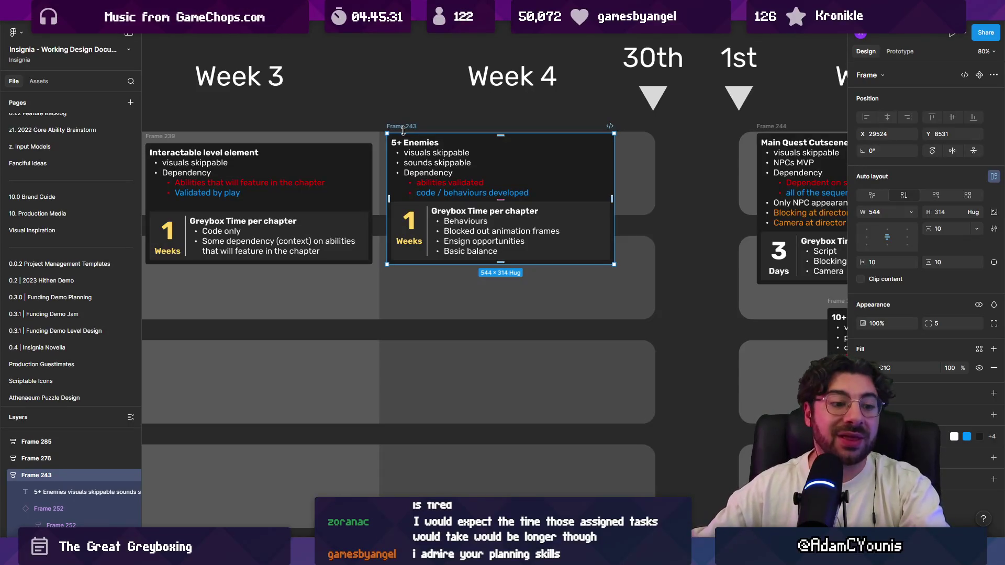
scroll(378, 268, "down", 5, "ctrl")
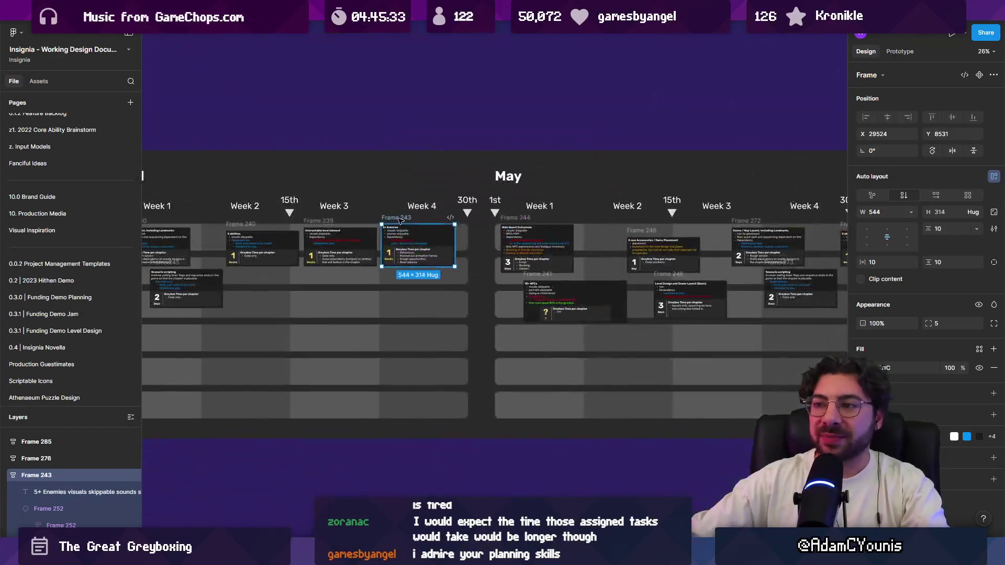
scroll(400, 221, "up", 3)
scroll(465, 333, "down", 5)
scroll(314, 367, "up", 3, "ctrl")
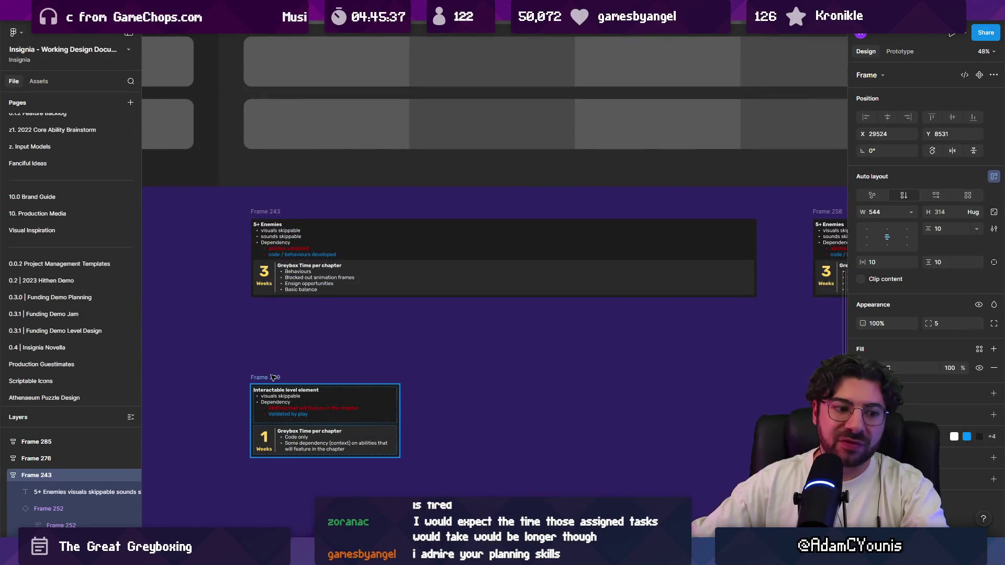
scroll(280, 293, "up", 2)
scroll(280, 282, "down", 1, "ctrl")
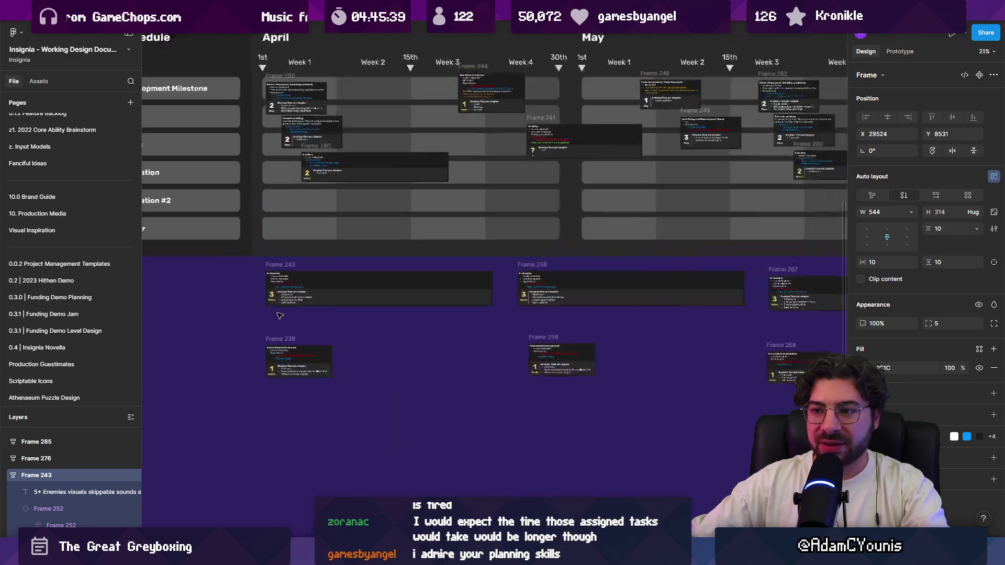
scroll(280, 271, "down", 4, "ctrl")
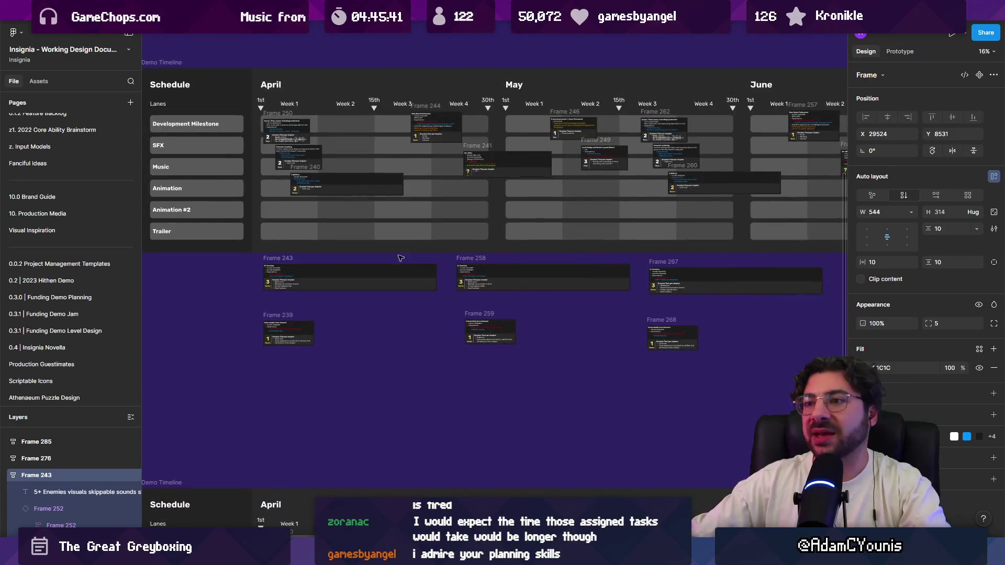
left_click(437, 274)
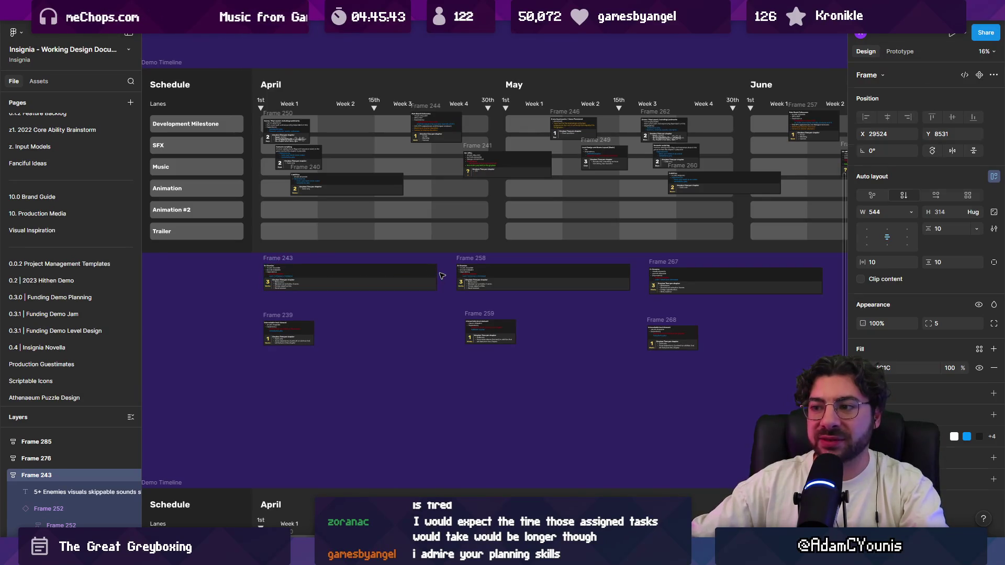
mouse_move(449, 271)
left_mouse_down()
mouse_move(825, 272)
mouse_move(309, 272)
mouse_move(492, 251)
left_mouse_up()
scroll(457, 286, "down", 3, "ctrl")
left_click_drag(324, 250, 568, 249)
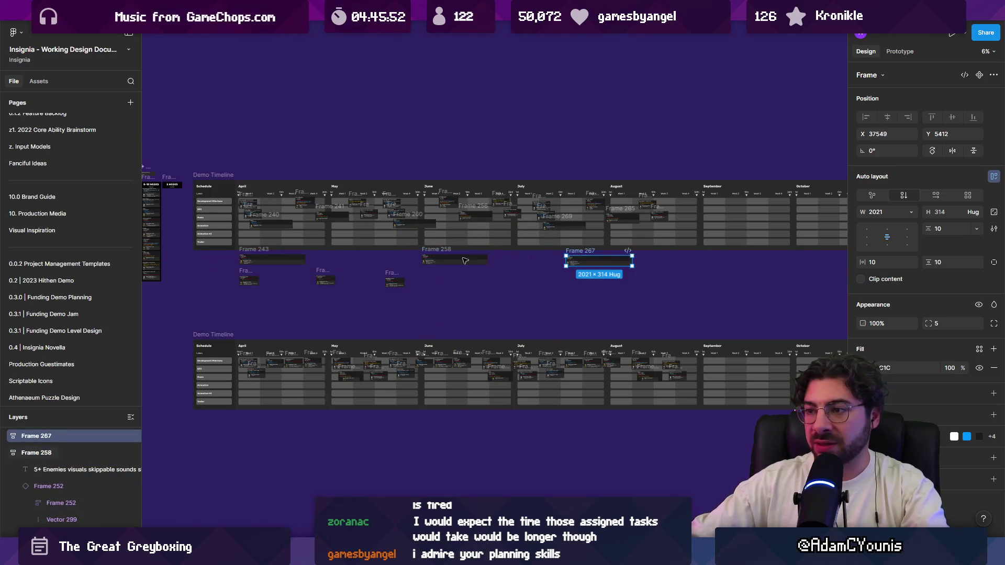
left_click(305, 260)
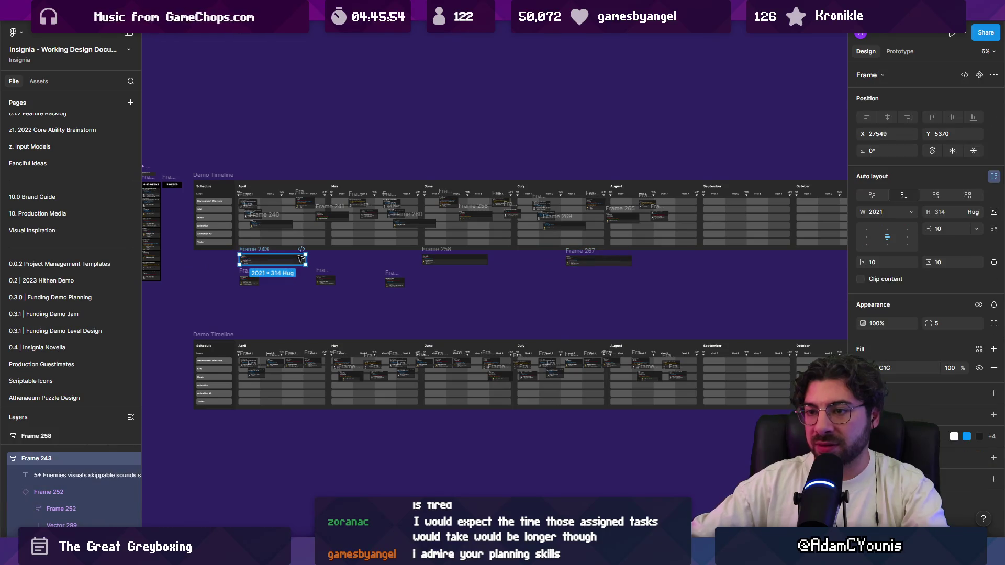
left_click_drag(322, 260, 418, 260)
left_click(454, 256)
left_click_drag(487, 260, 782, 260)
scroll(524, 272, "right", 2)
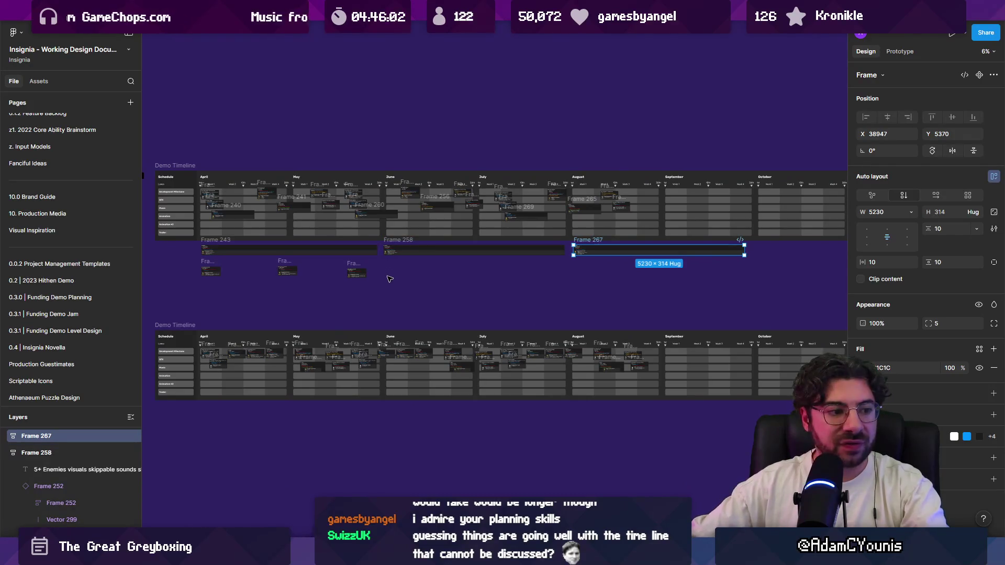
key("ctrl+z")
key("ctrl+z")
key("ctrl+z")
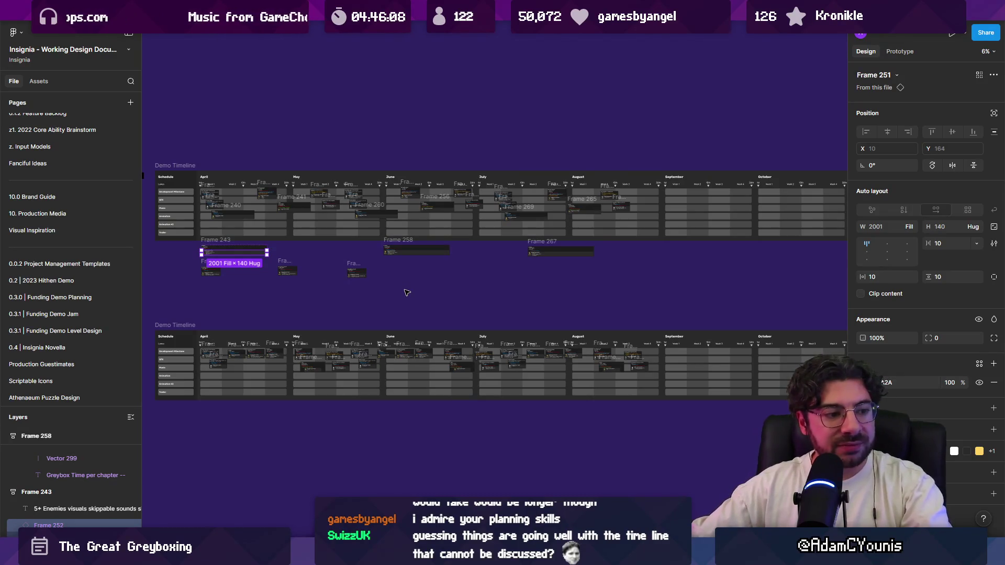
key("ctrl+z")
key("ctrl+z")
key("ctrl+z")
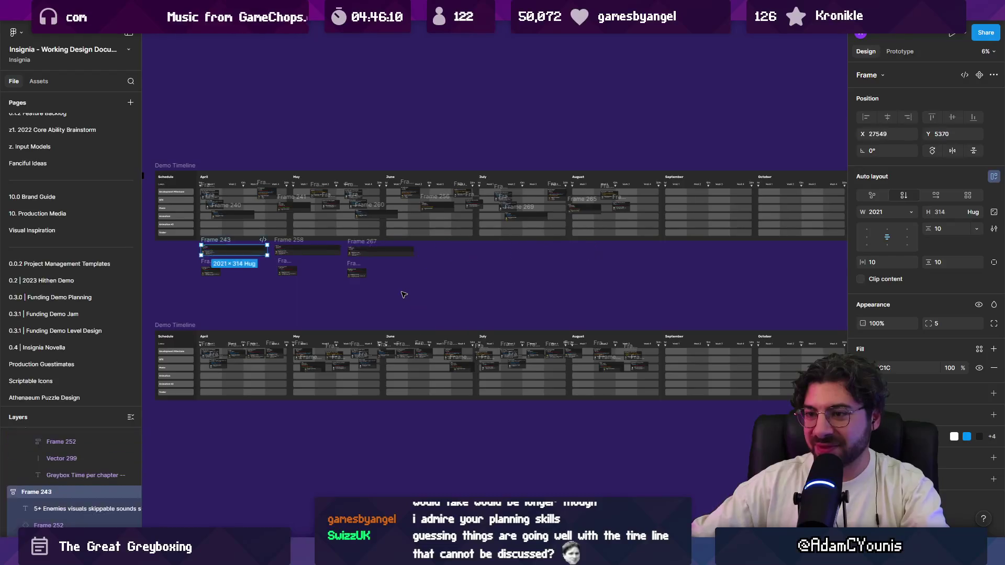
left_click(403, 295)
left_click_drag(399, 298, 479, 259)
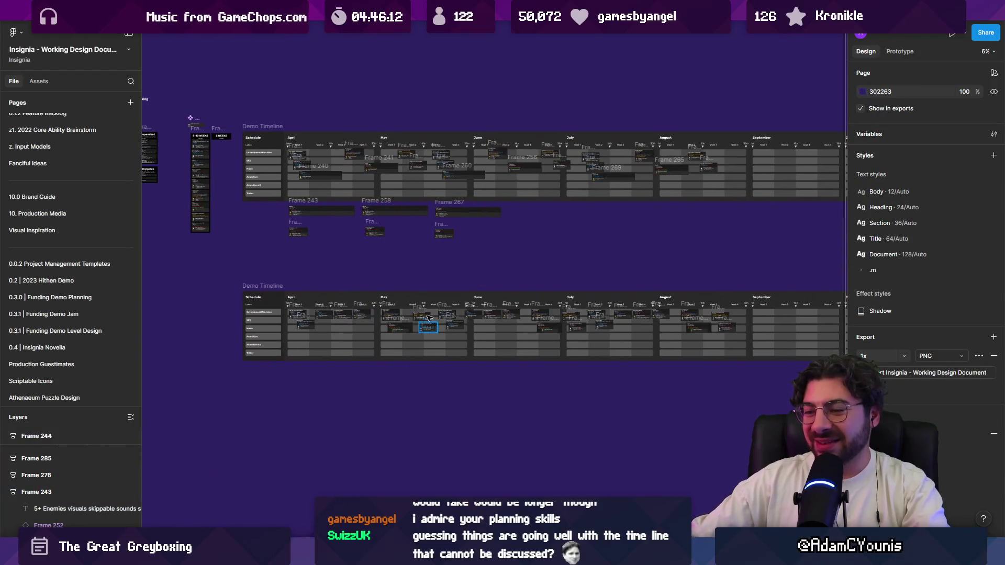
Toggle the panels and flip pages, ending back on the Demo Timeline with panels shown
scroll(428, 318, "down", 2)
scroll(399, 294, "up", 3, "ctrl")
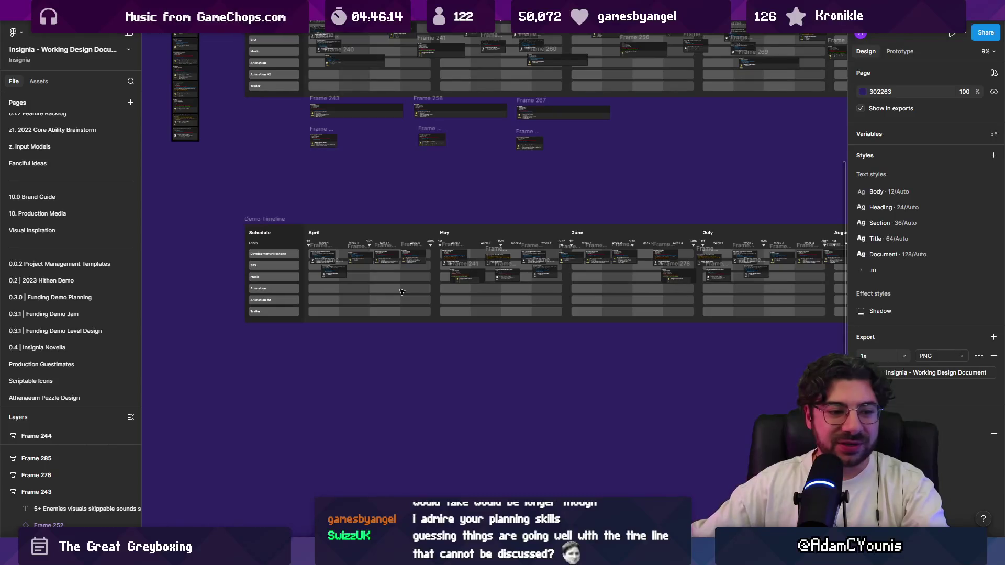
scroll(401, 292, "up", 2, "ctrl")
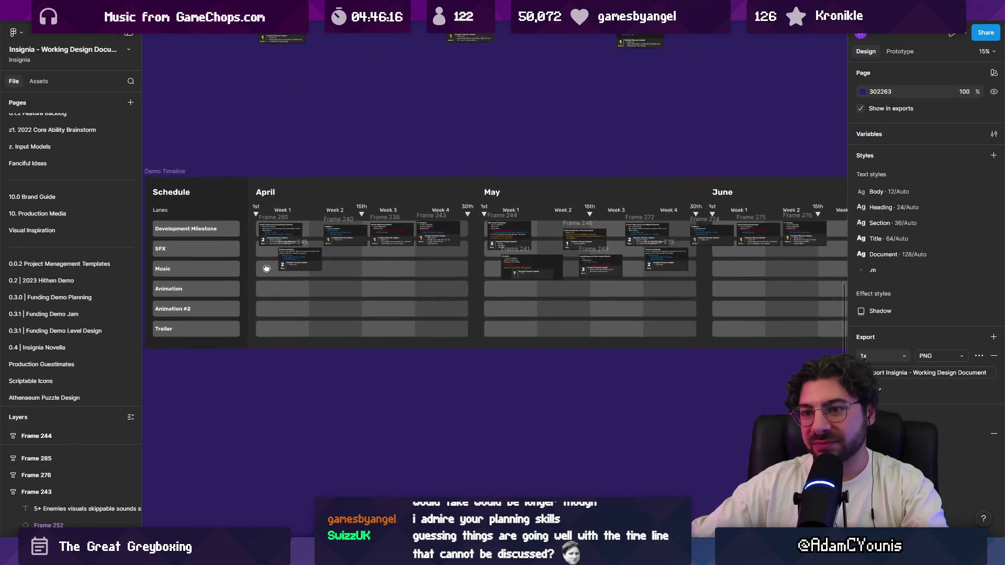
scroll(332, 263, "up", 1, "ctrl")
key("ctrl+backslash")
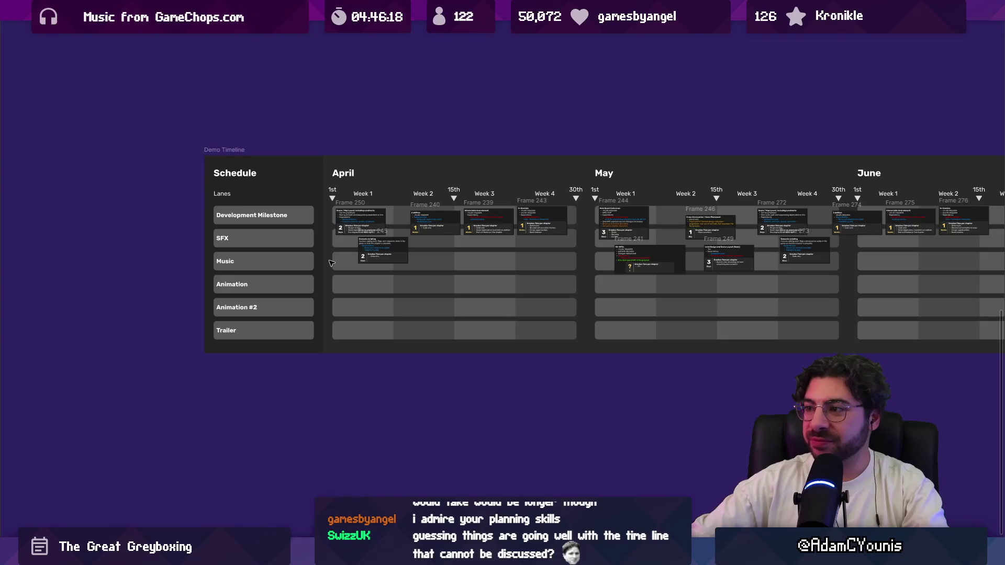
key("Page_Down")
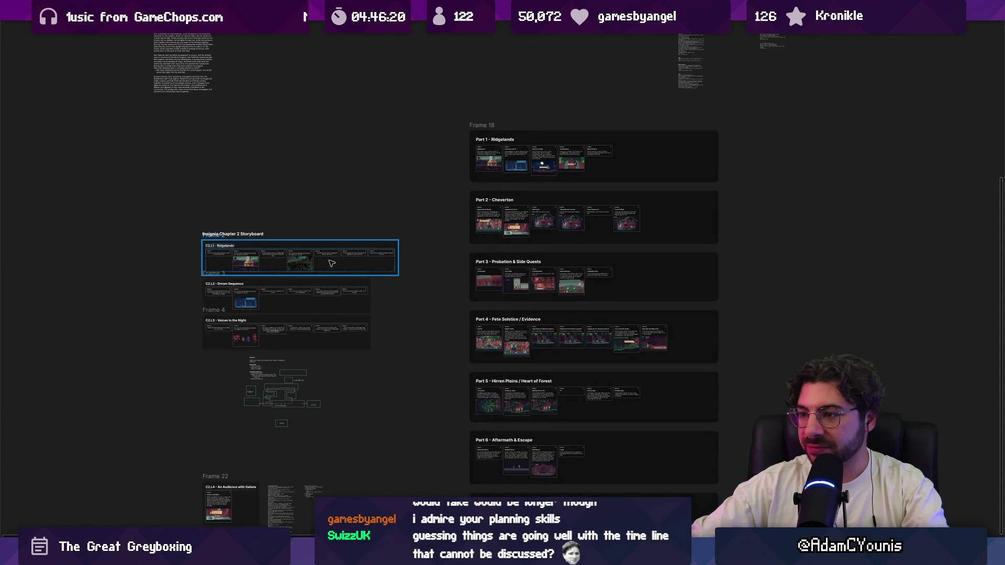
key("ctrl+backslash")
key("Page_Up")
Set the small task card in the May group to Fill container width
left_click(667, 273)
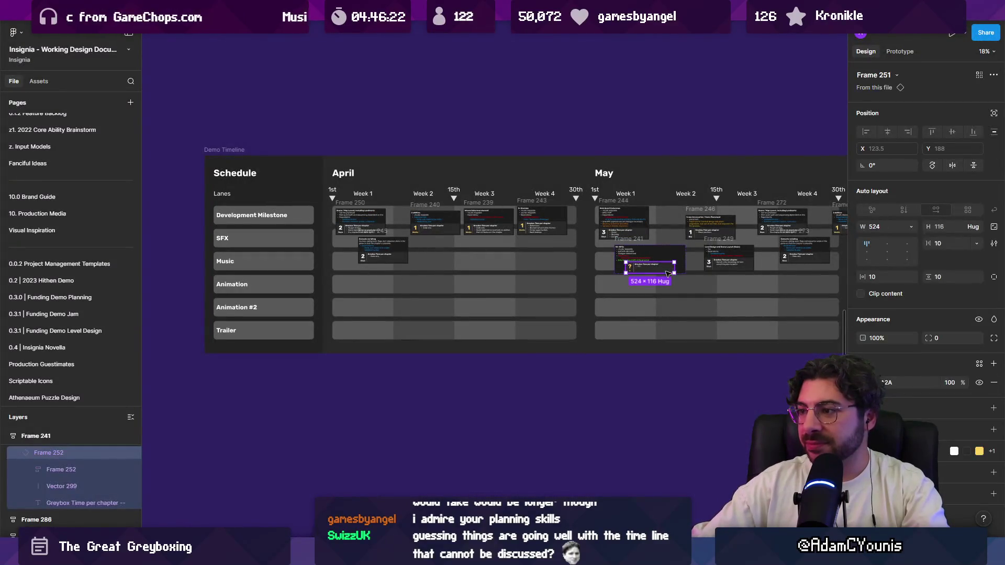
right_click(662, 272)
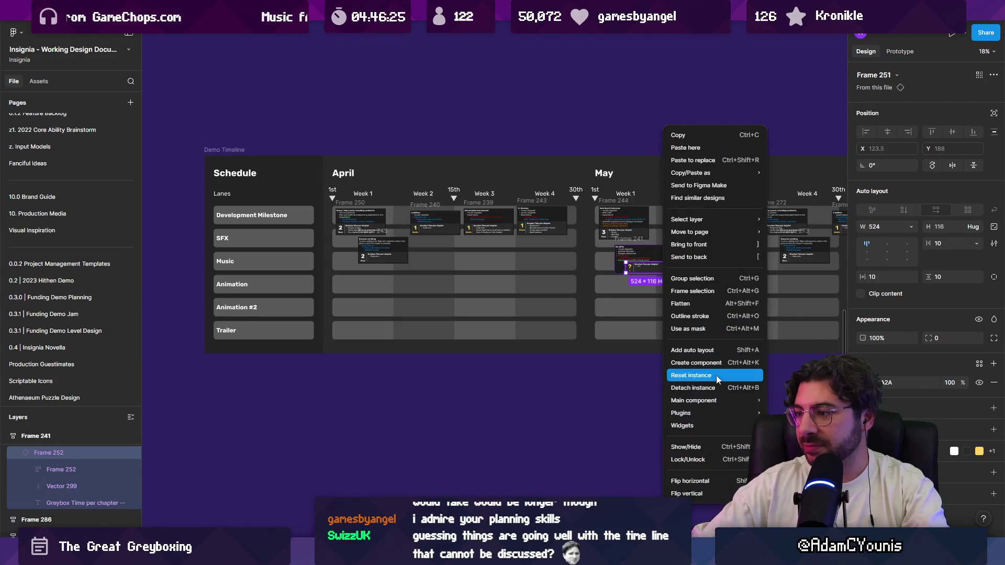
mouse_move(727, 417)
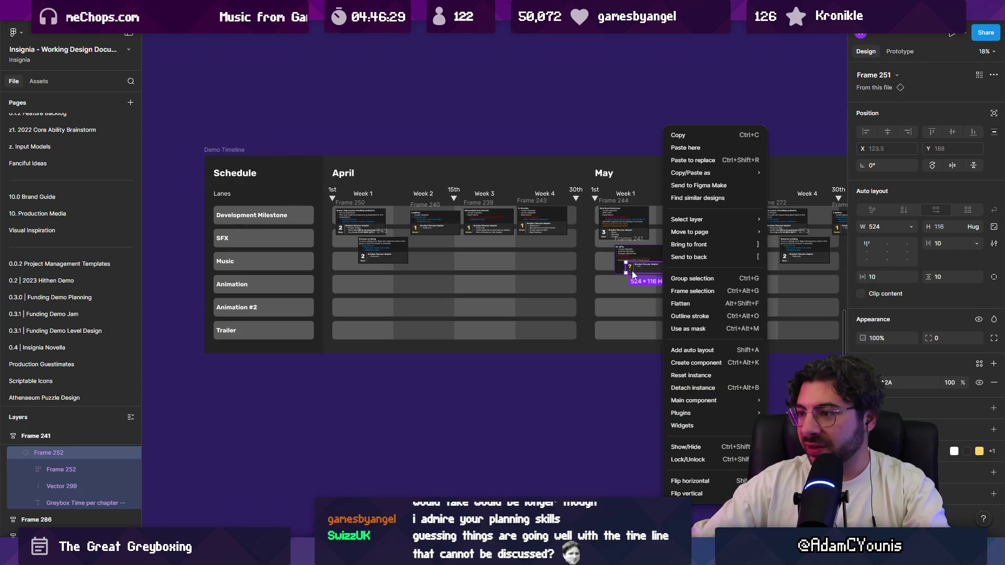
left_click(889, 227)
left_click(911, 226)
left_click(867, 253)
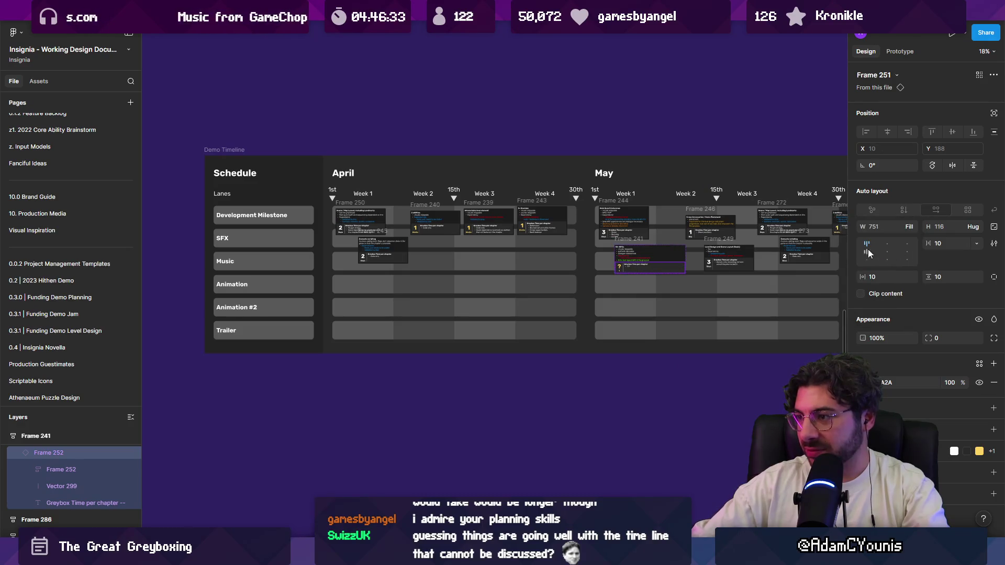
left_click(617, 370)
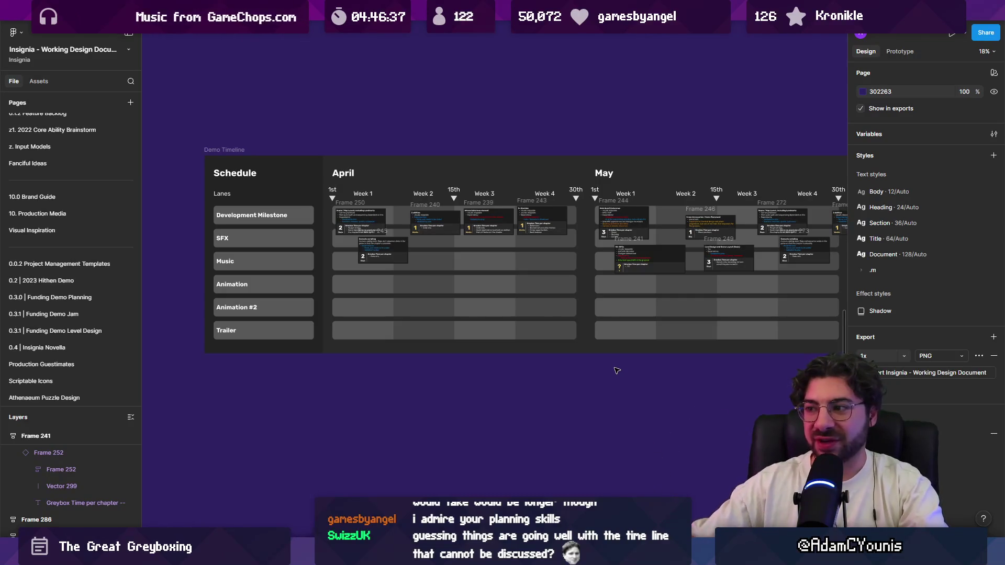
Set the small cards in Frame 278 and Frame 287 to Fill container width as well
scroll(616, 370, "right", 10)
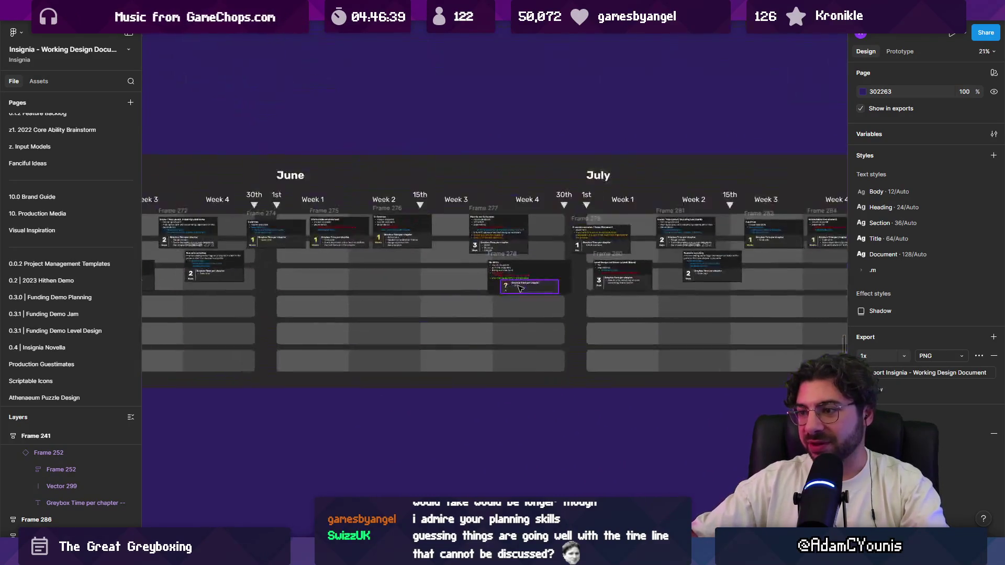
right_click(519, 288)
left_click(916, 226)
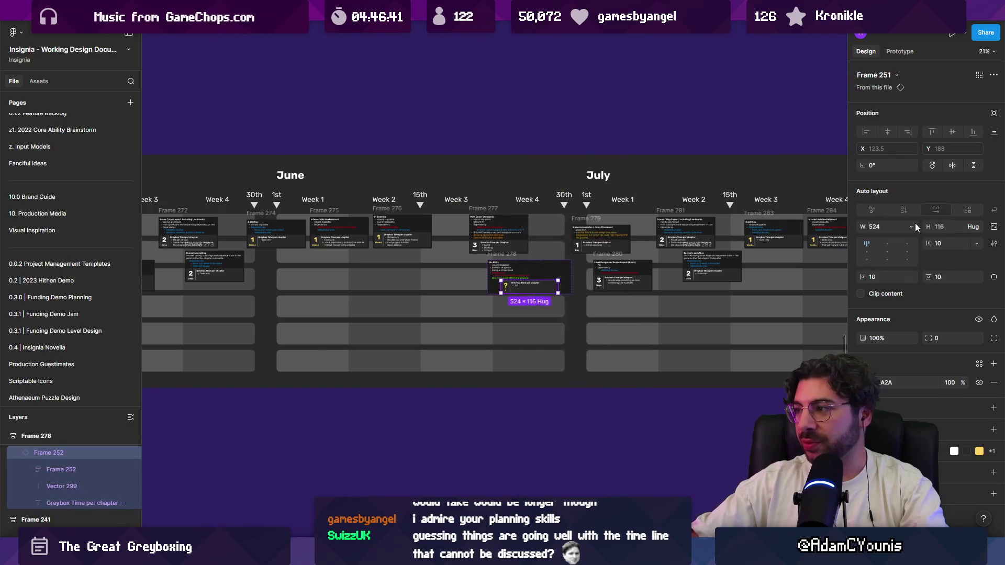
left_click(916, 226)
left_click(921, 256)
scroll(706, 276, "right", 5)
left_click(706, 278)
left_click(916, 231)
left_click(888, 251)
scroll(666, 354, "down", 5)
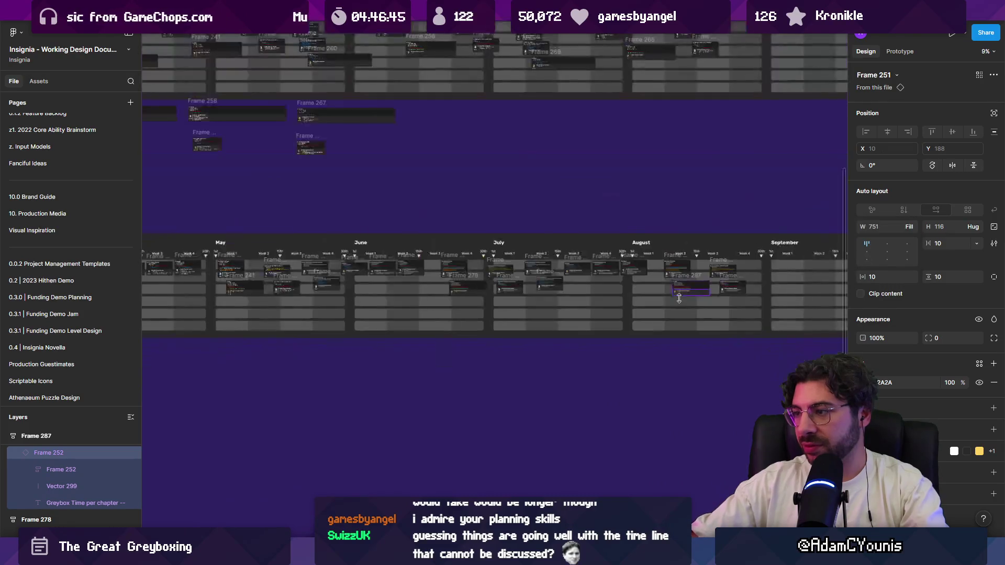
left_click(666, 354)
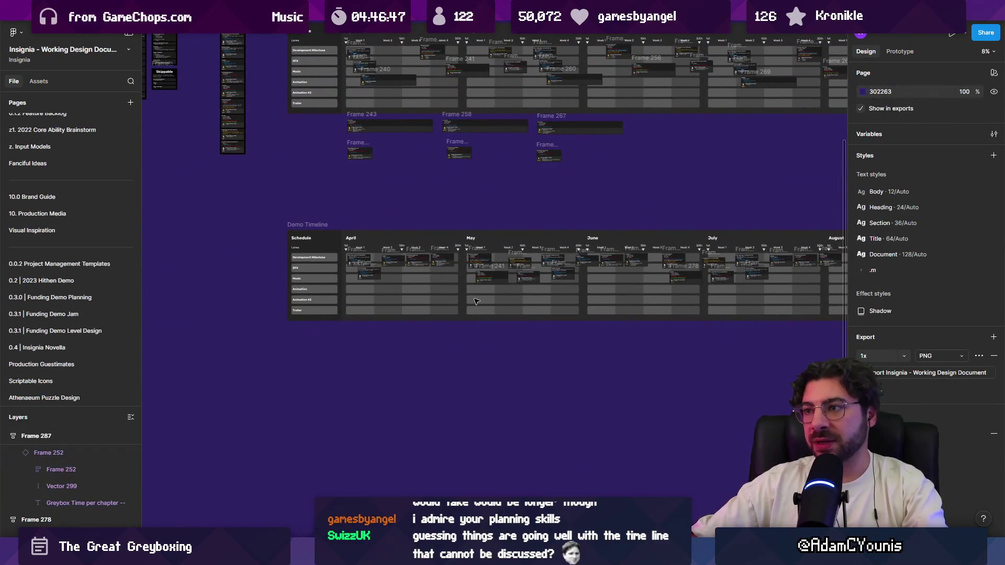
scroll(545, 167, "up", 3)
scroll(545, 168, "right", 1)
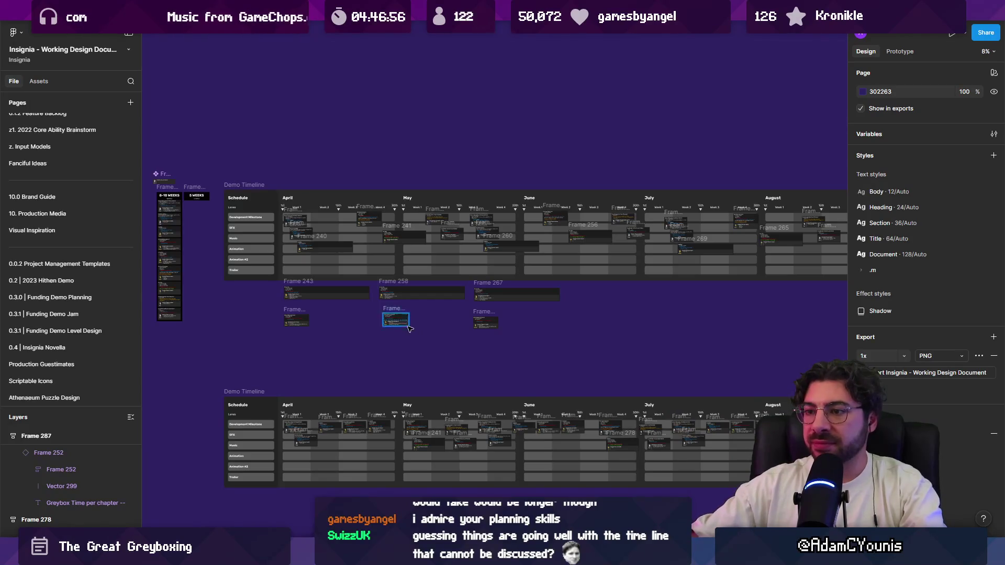
scroll(409, 328, "down", 3)
scroll(358, 306, "up", 10)
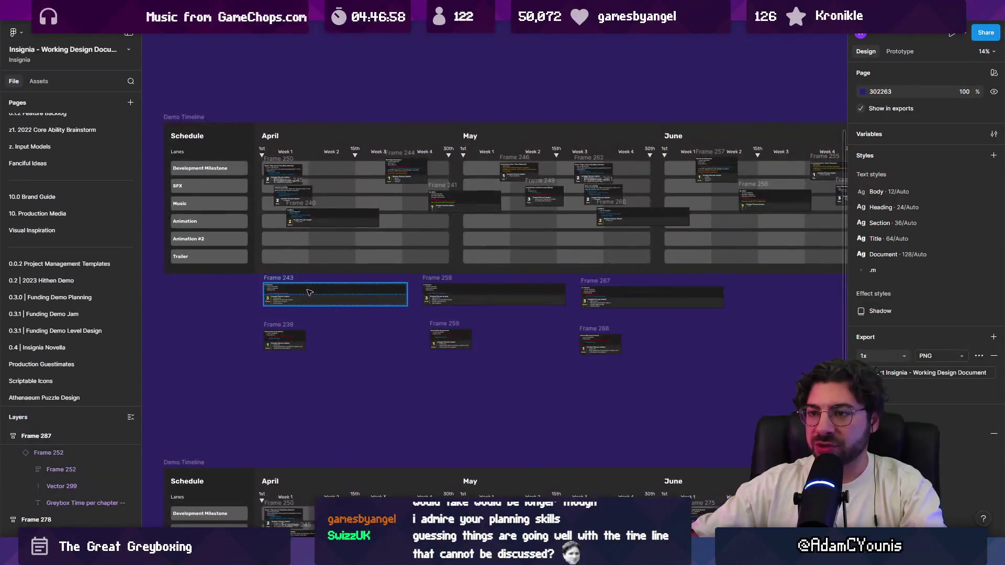
Drag Frames 243, 258 and 267 up into the upper timeline's empty bottom lanes
left_click(275, 244)
left_click_drag(278, 238, 278, 201)
left_click_drag(526, 277, 526, 211)
scroll(484, 276, "down", 4)
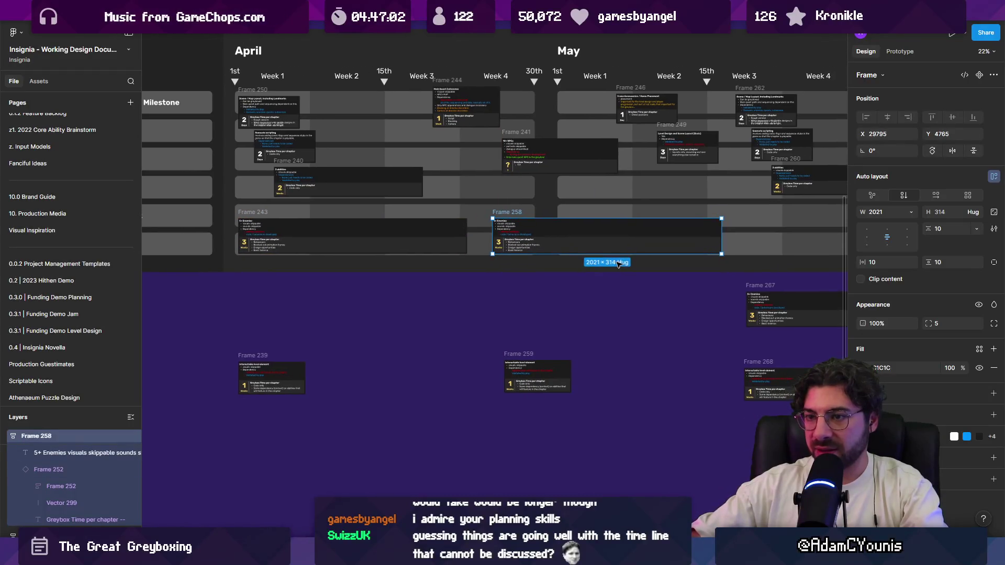
left_click_drag(484, 276, 484, 230)
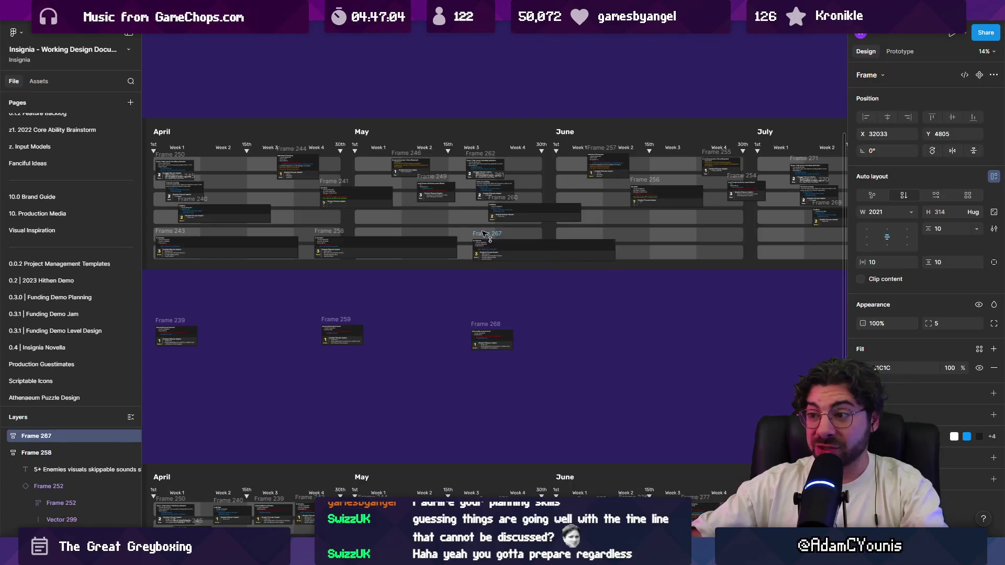
Move Frames 239, 259 and 268 up directly beneath those task rows
left_click_drag(331, 304, 451, 301)
scroll(451, 301, "up", 3)
left_click_drag(337, 330, 338, 260)
left_click_drag(561, 311, 561, 242)
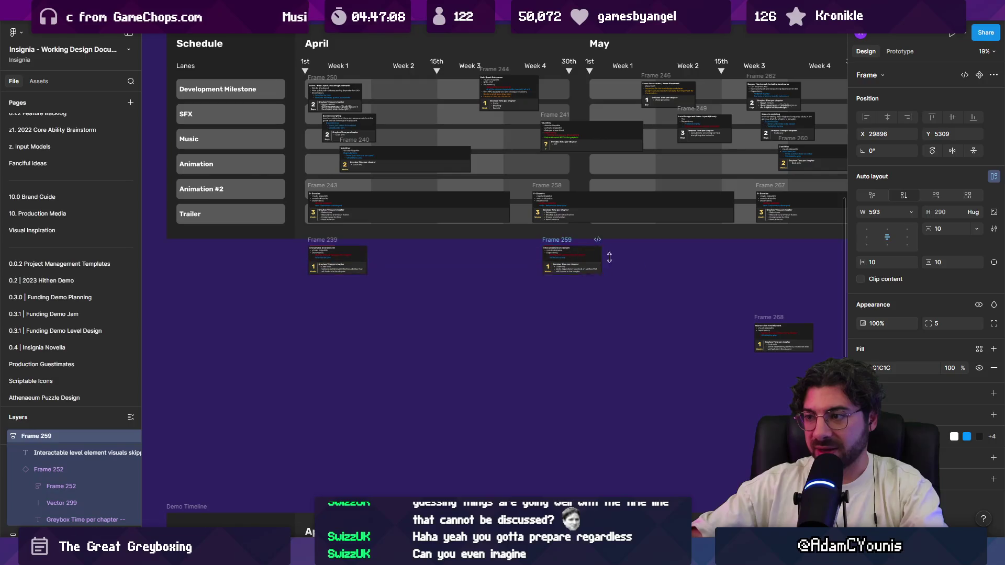
left_click_drag(763, 318, 763, 250)
left_click(501, 331)
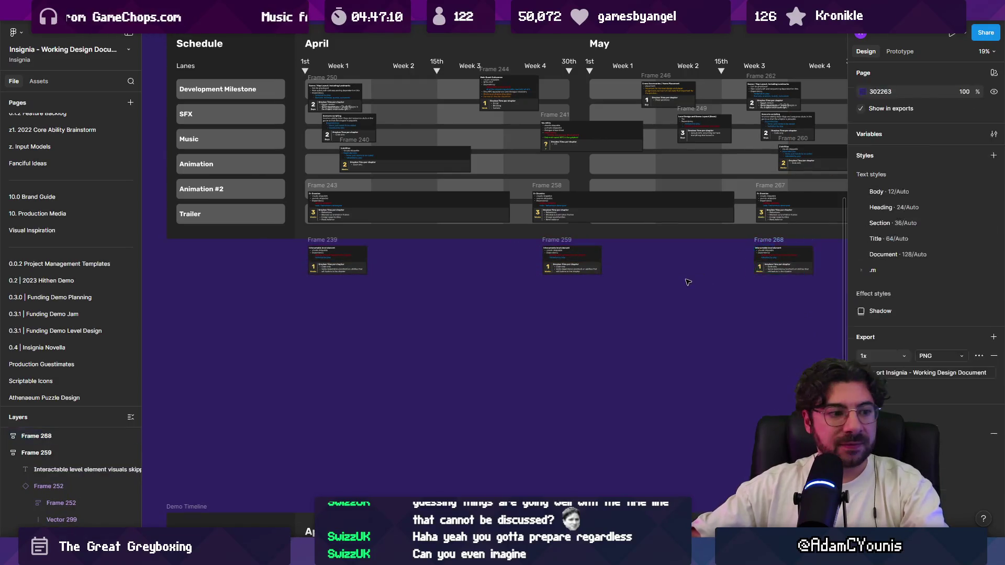
Frame both timelines and check Frames 259 and 268 selected together
scroll(502, 331, "down", 5)
left_click_drag(501, 331, 485, 219)
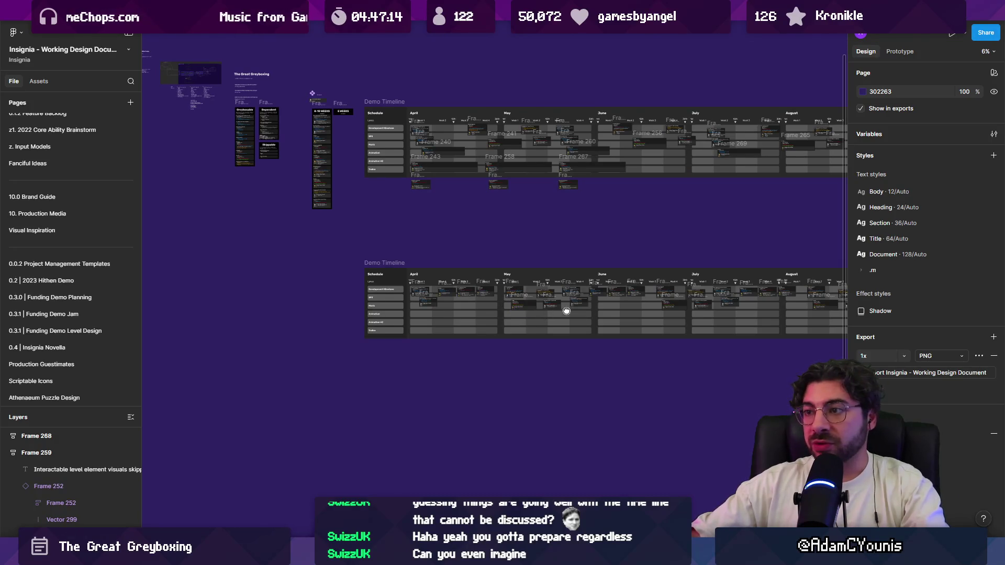
scroll(497, 168, "up", 5)
mouse_move(269, 261)
left_mouse_down()
mouse_move(846, 155)
mouse_move(807, 164)
left_mouse_up()
scroll(335, 178, "up", 2)
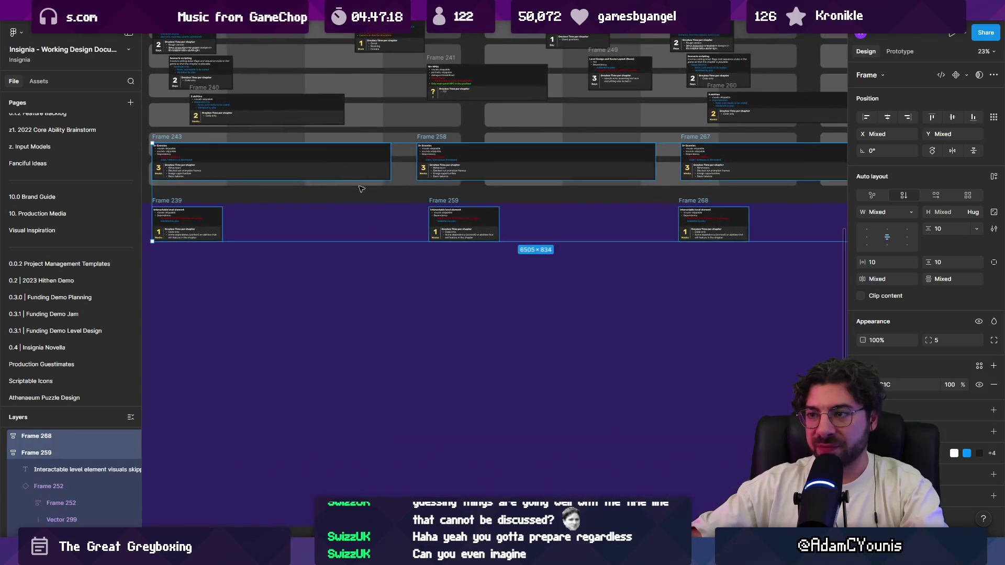
scroll(361, 189, "down", 3)
left_click(360, 260)
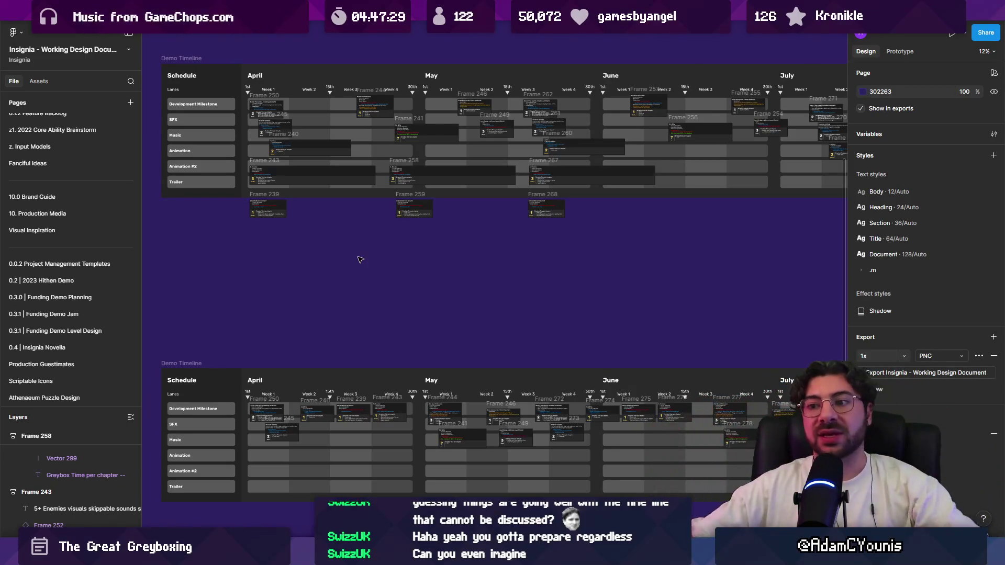
scroll(366, 265, "down", 3)
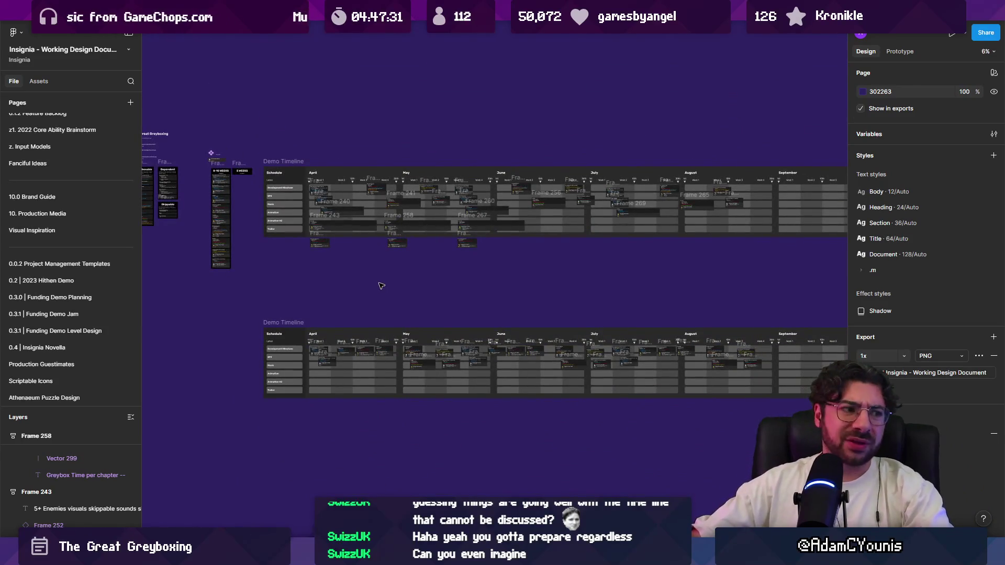
scroll(385, 287, "down", 3)
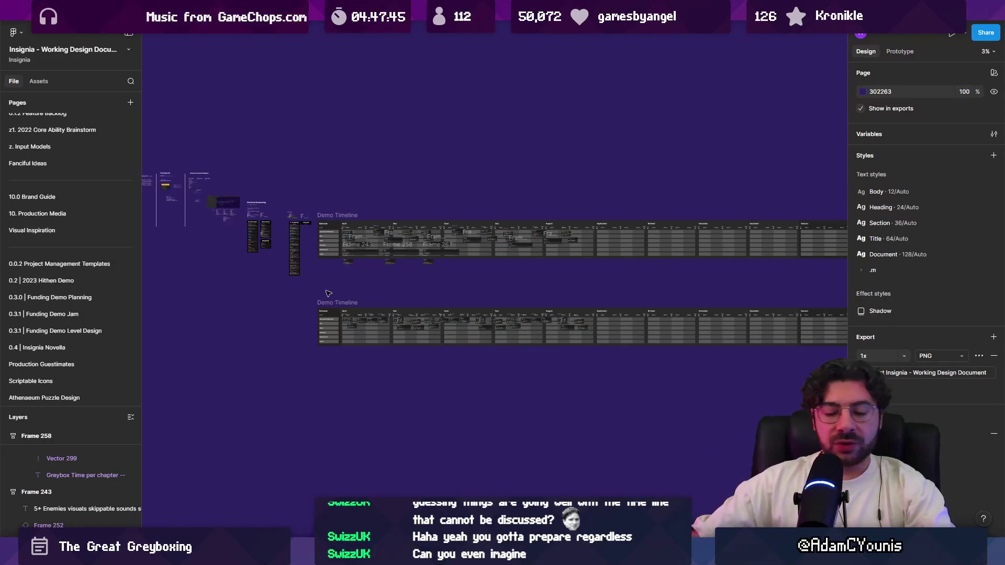
scroll(328, 293, "up", 5, "ctrl")
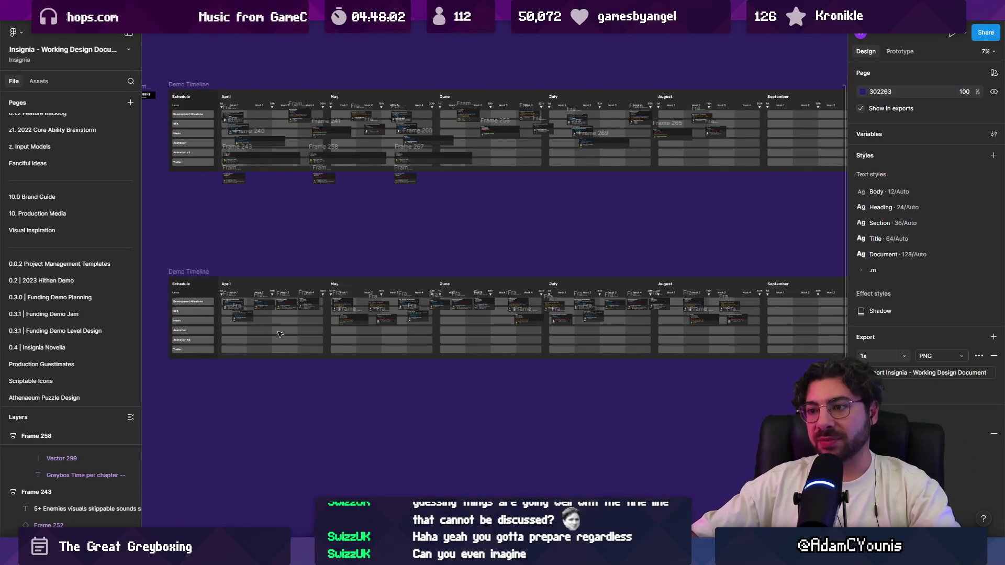
scroll(305, 312, "down", 2)
left_click_drag(234, 281, 588, 372)
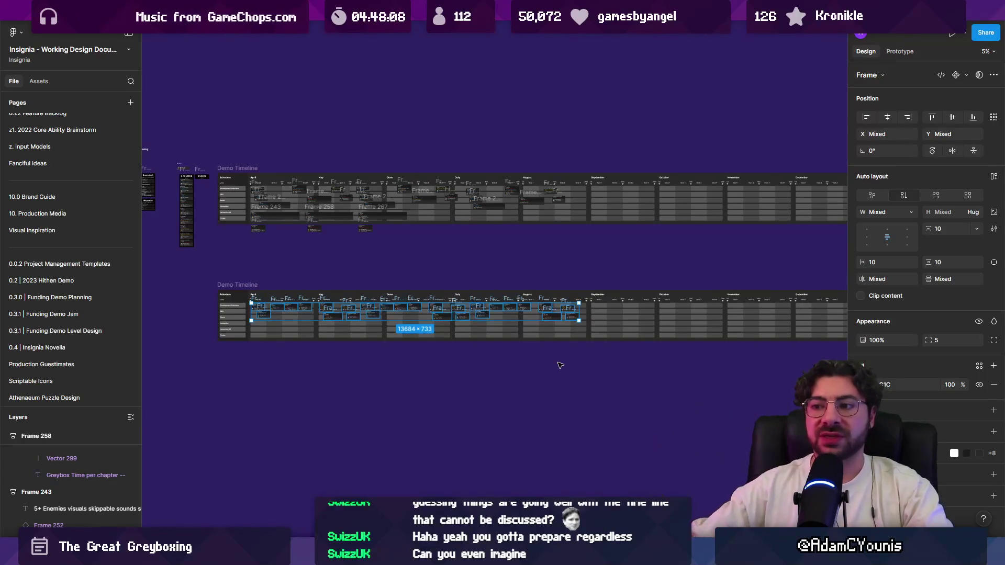
scroll(386, 426, "up", 10)
scroll(386, 426, "down", 2)
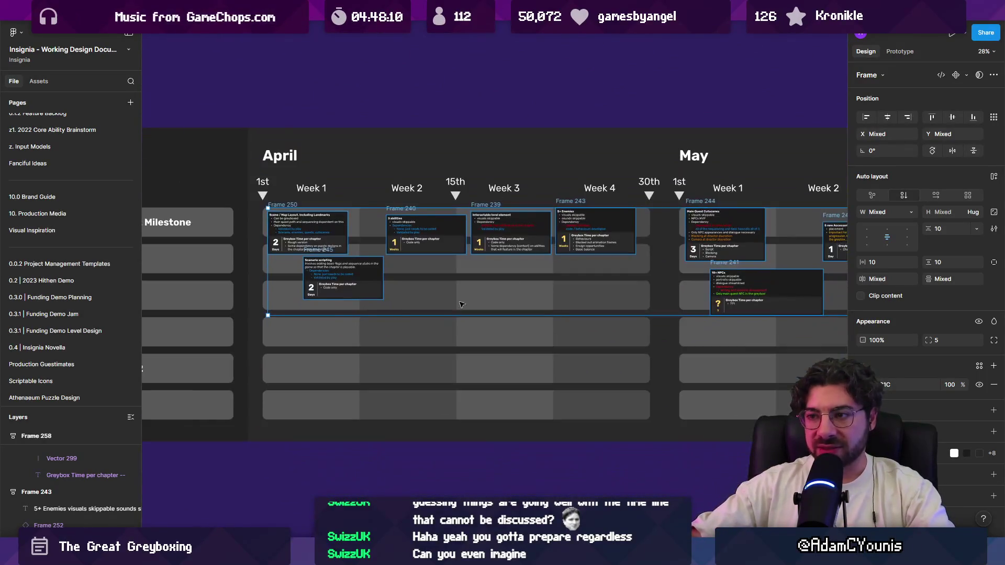
left_click(431, 424)
scroll(413, 230, "up", 4)
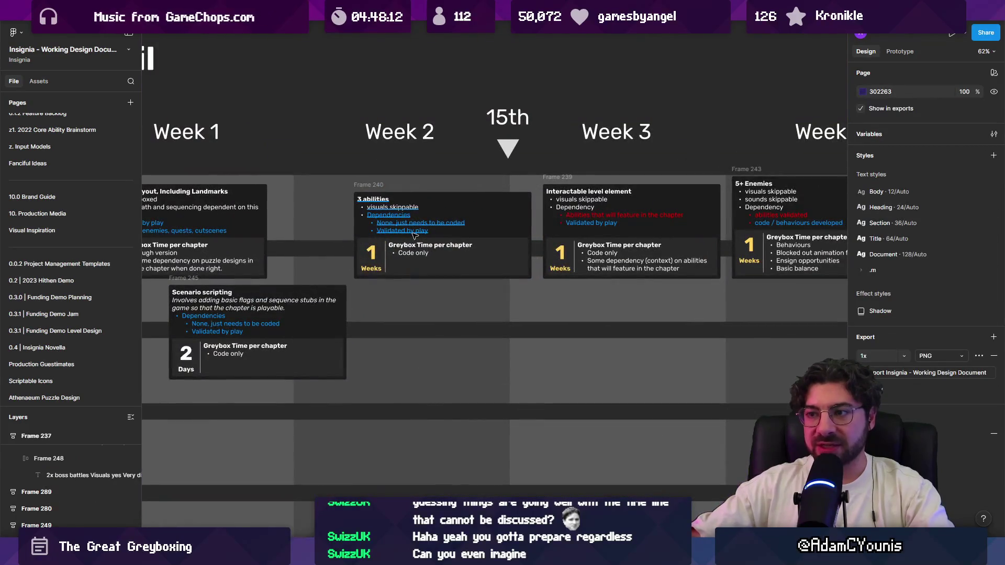
scroll(414, 234, "down", 5)
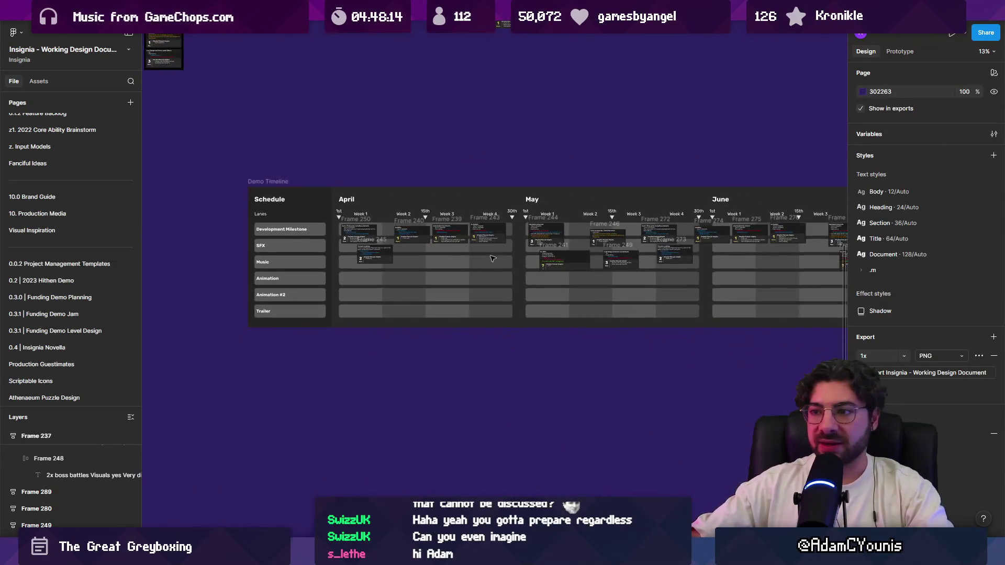
scroll(379, 272, "down", 2)
scroll(406, 273, "down", 1)
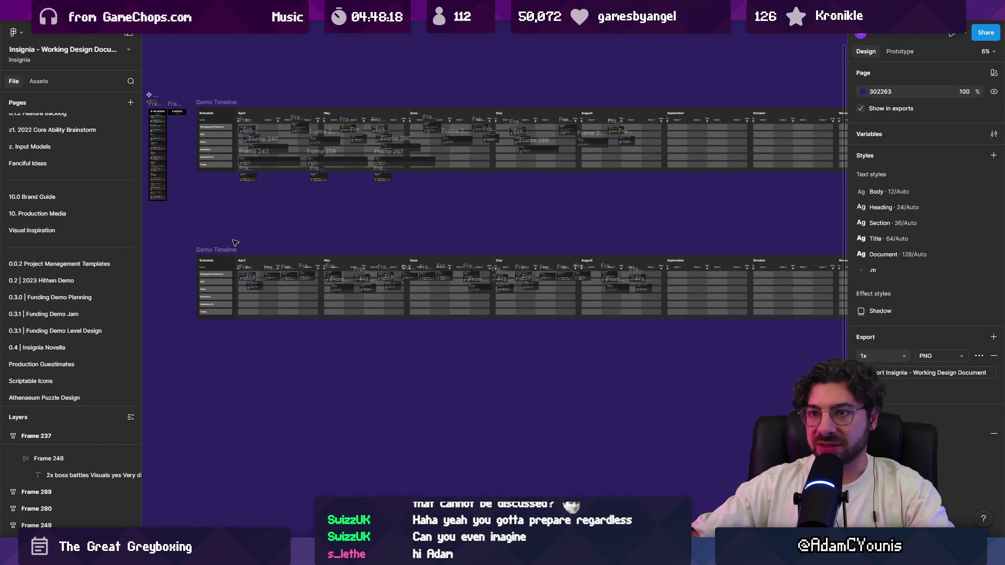
scroll(235, 243, "up", 4)
scroll(297, 163, "down", 4)
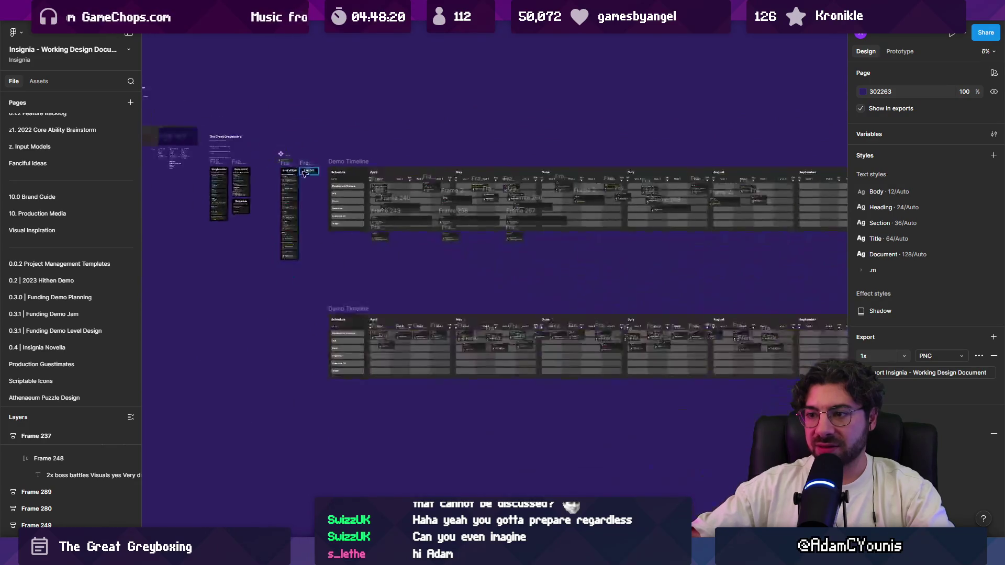
left_click_drag(327, 250, 673, 358)
scroll(394, 289, "up", 2)
left_click(348, 265)
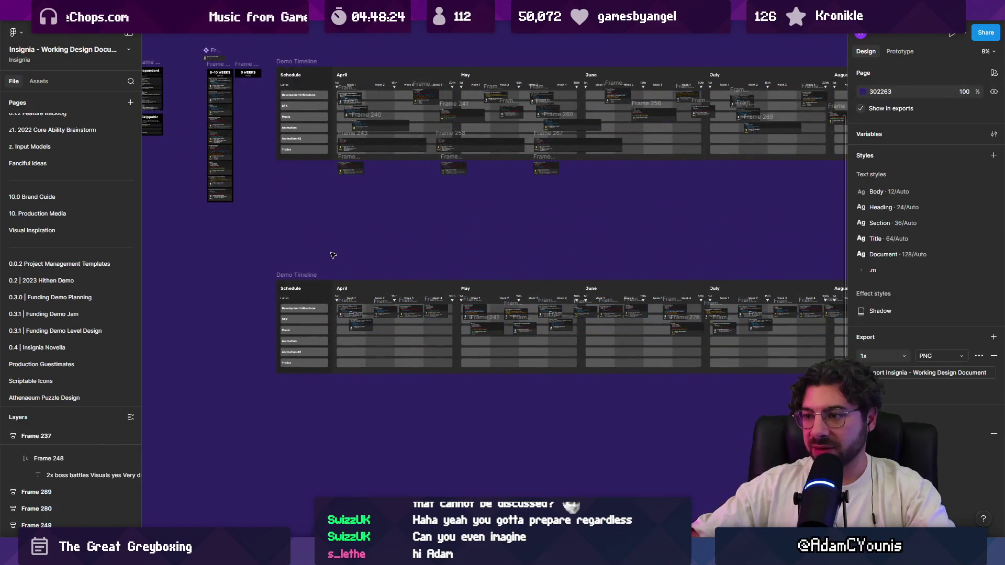
Marquee-select the lower timeline's first group of cards and move them above it
mouse_move(329, 260)
left_mouse_down()
mouse_move(398, 306)
mouse_move(536, 363)
left_mouse_up()
mouse_move(362, 313)
left_mouse_down()
mouse_move(312, 227)
mouse_move(260, 215)
left_mouse_up()
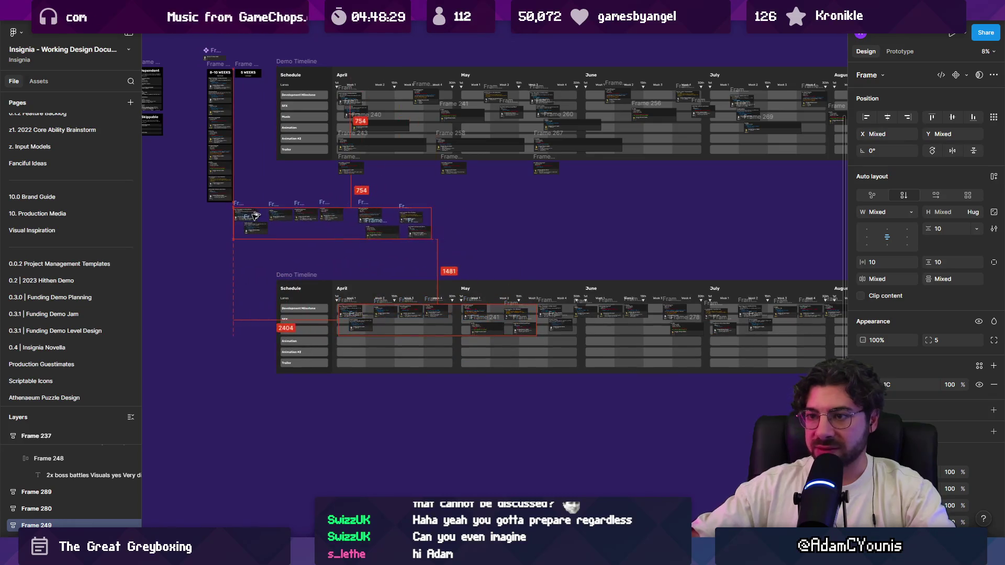
scroll(260, 215, "up", 5)
Move Frames 290–295 and the 10+ NPCs card into the 5 WEEKS column
left_click(421, 340)
left_click_drag(421, 339, 428, 53)
left_click_drag(433, 370, 428, 97)
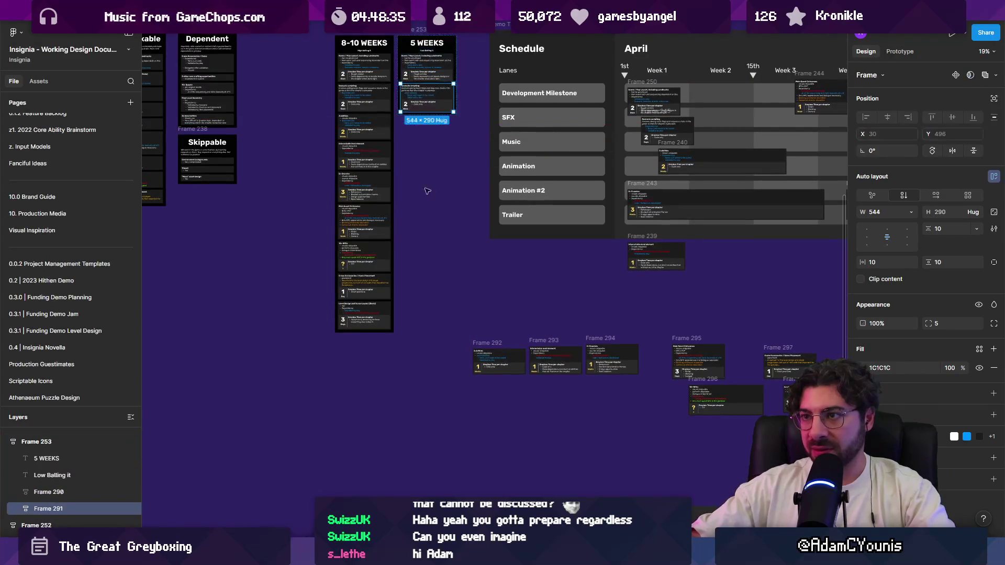
scroll(419, 199, "down", 2)
left_click_drag(479, 335, 428, 149)
left_click_drag(528, 320, 426, 152)
mouse_move(571, 319)
left_mouse_down()
mouse_move(416, 197)
mouse_move(415, 209)
left_mouse_up()
left_click_drag(645, 319, 418, 206)
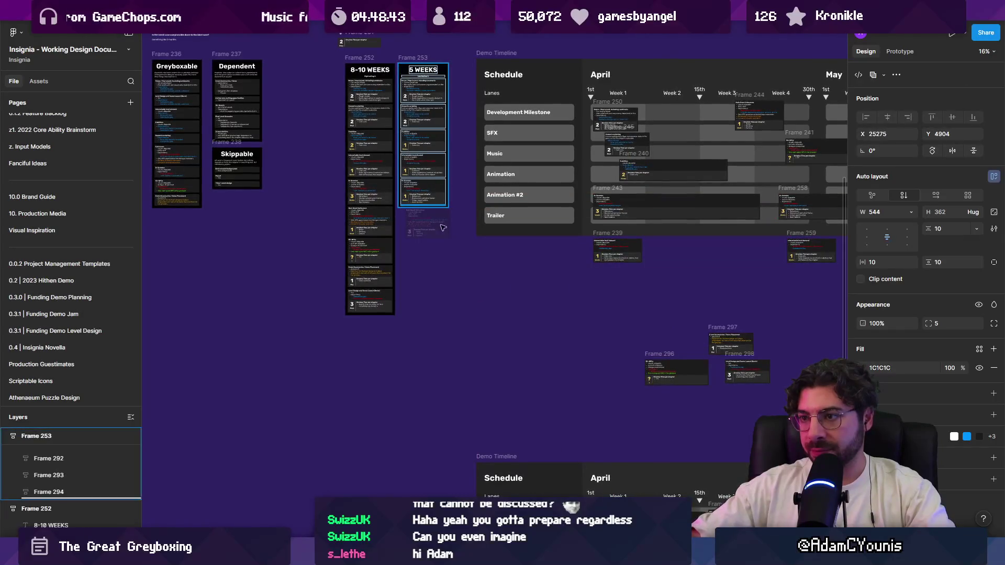
mouse_move(659, 354)
left_mouse_down()
mouse_move(460, 235)
mouse_move(419, 232)
mouse_move(420, 291)
mouse_move(398, 256)
left_mouse_up()
left_click(422, 287)
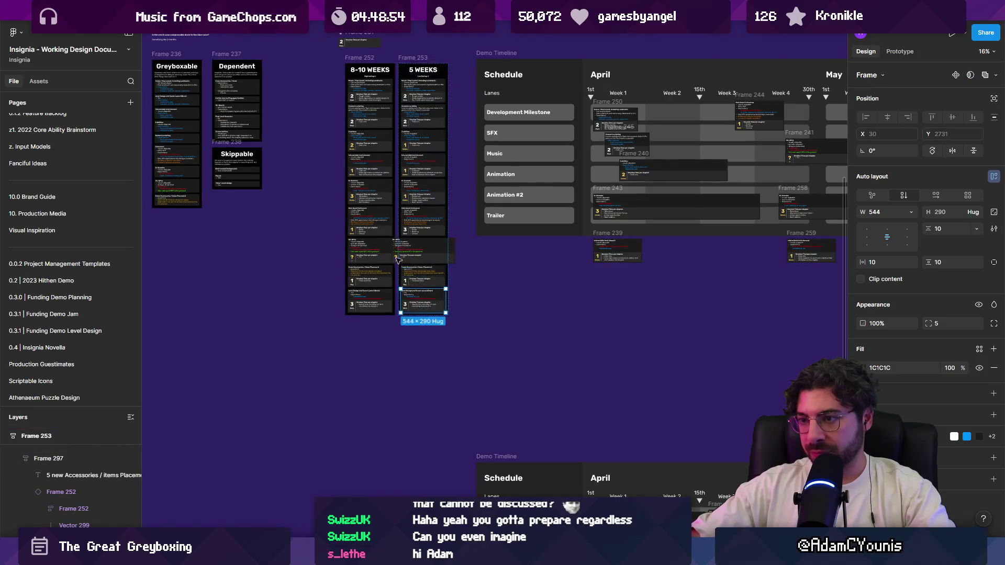
Make the NPCs card's time box fill its width and narrow the card to 524
scroll(397, 256, "up", 5)
left_click(541, 254)
double_click(546, 255)
double_click(542, 256)
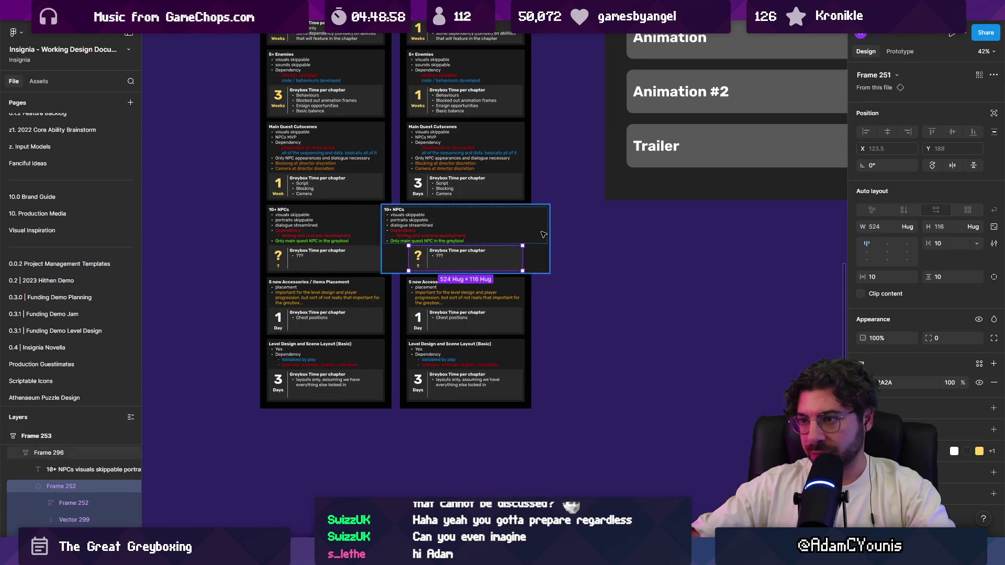
left_click(548, 223)
left_click_drag(550, 222, 523, 222)
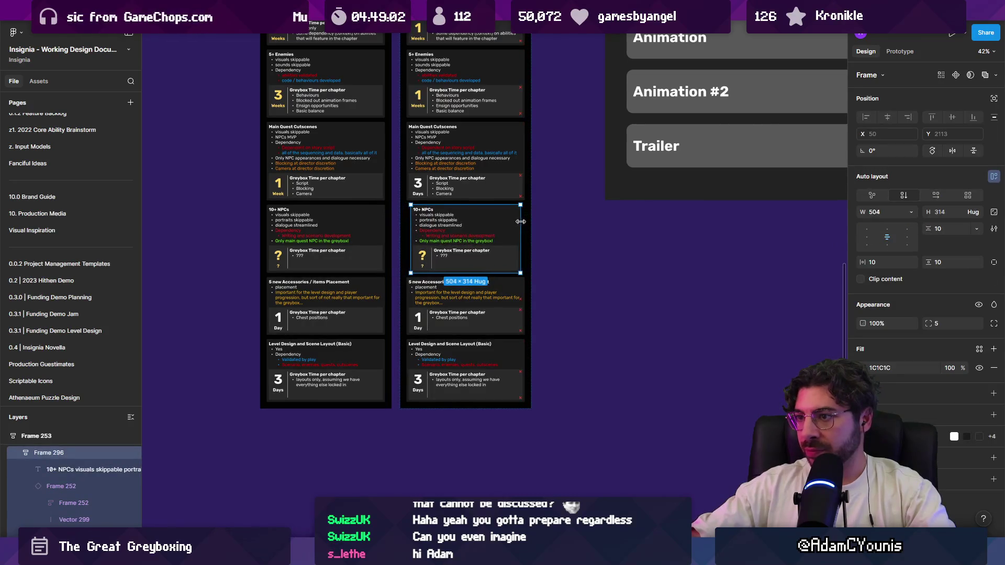
left_click(906, 212)
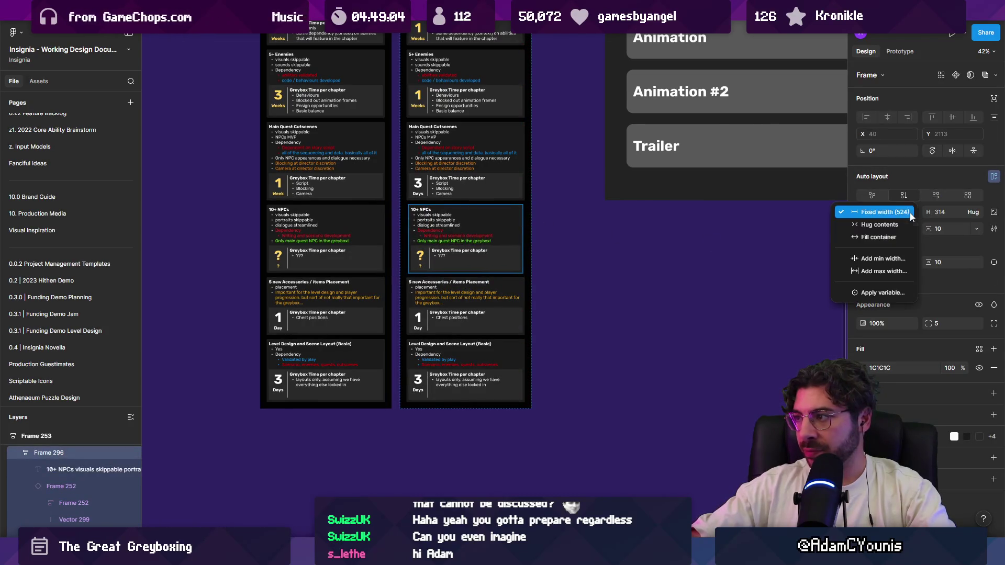
left_click(545, 278)
scroll(545, 279, "down", 10)
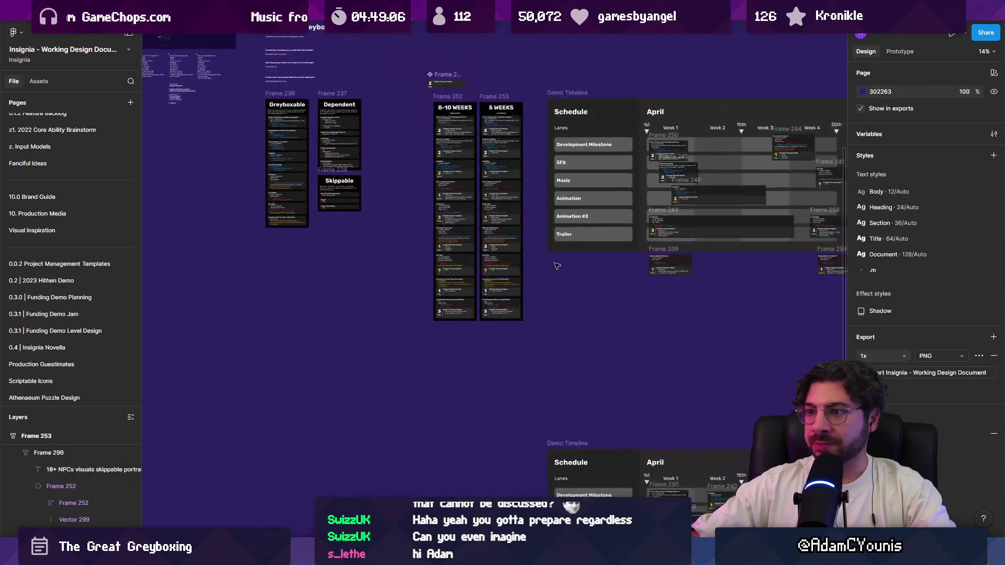
scroll(450, 229, "right", 5)
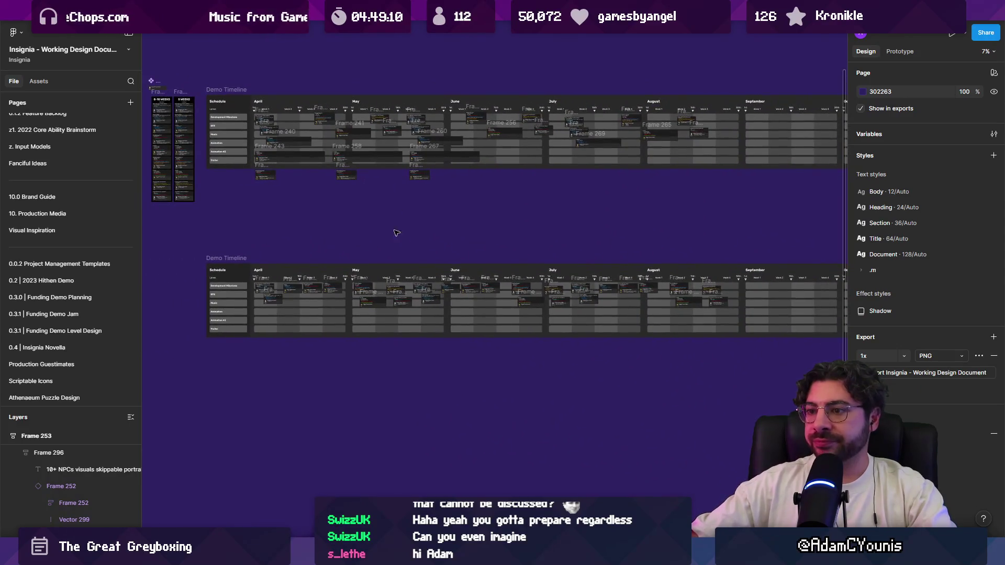
scroll(333, 267, "up", 2)
scroll(262, 246, "up", 2)
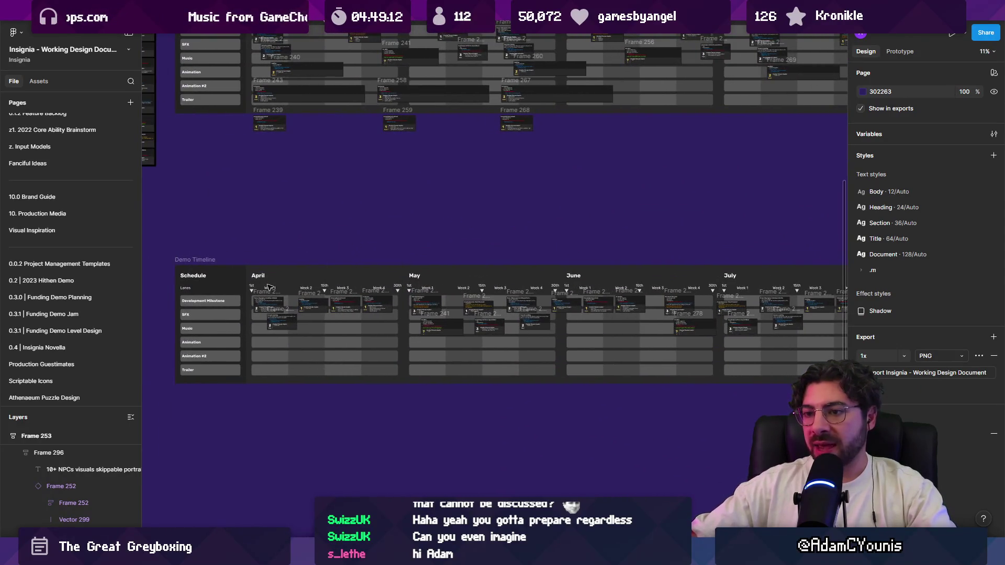
scroll(270, 288, "down", 3)
mouse_move(253, 263)
left_mouse_down()
mouse_move(317, 285)
mouse_move(649, 343)
left_mouse_up()
scroll(271, 289, "up", 4)
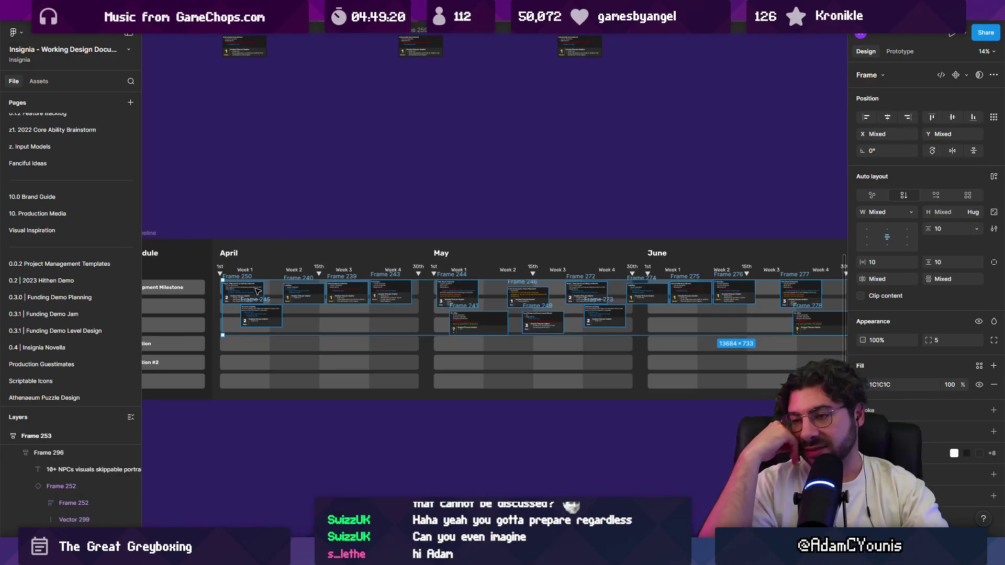
left_click(318, 218)
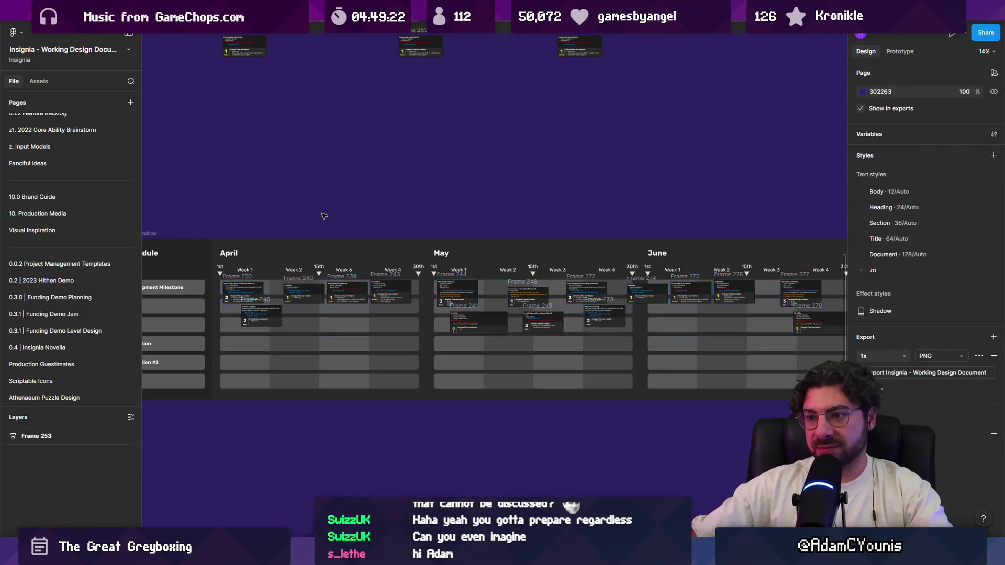
scroll(308, 214, "down", 2)
scroll(308, 214, "down", 3)
left_click_drag(281, 206, 700, 276)
left_click(674, 304)
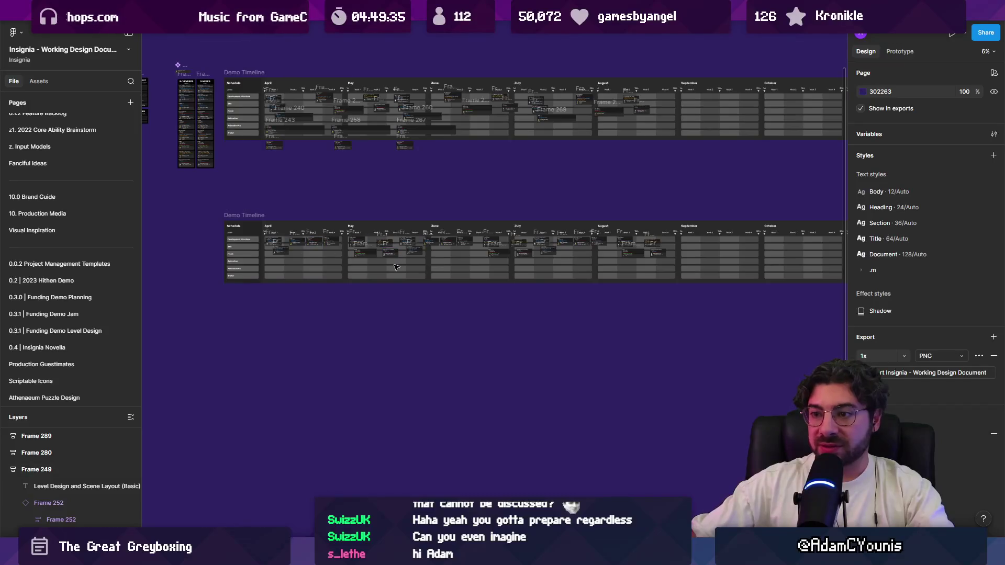
scroll(428, 245, "up", 3)
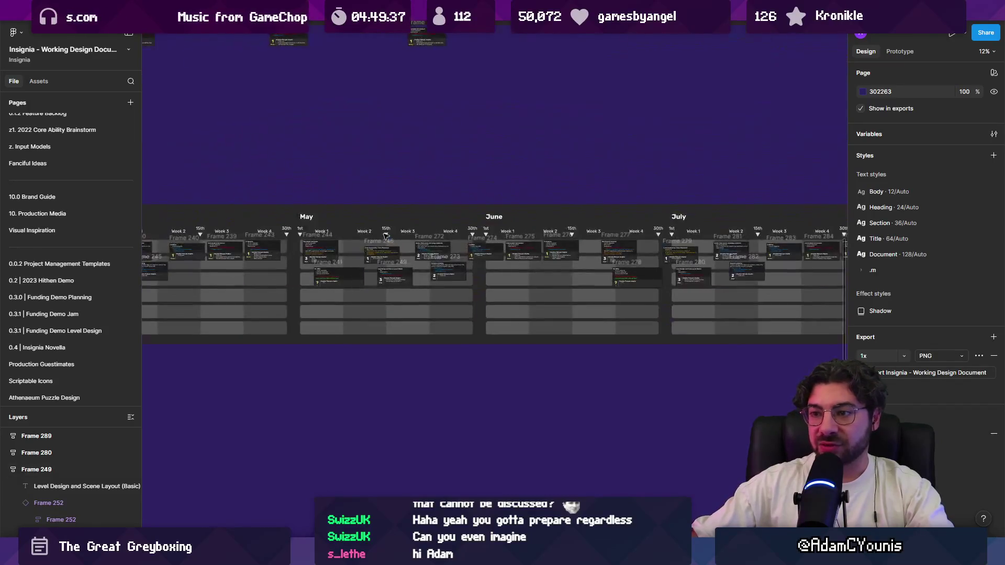
scroll(454, 220, "down", 3)
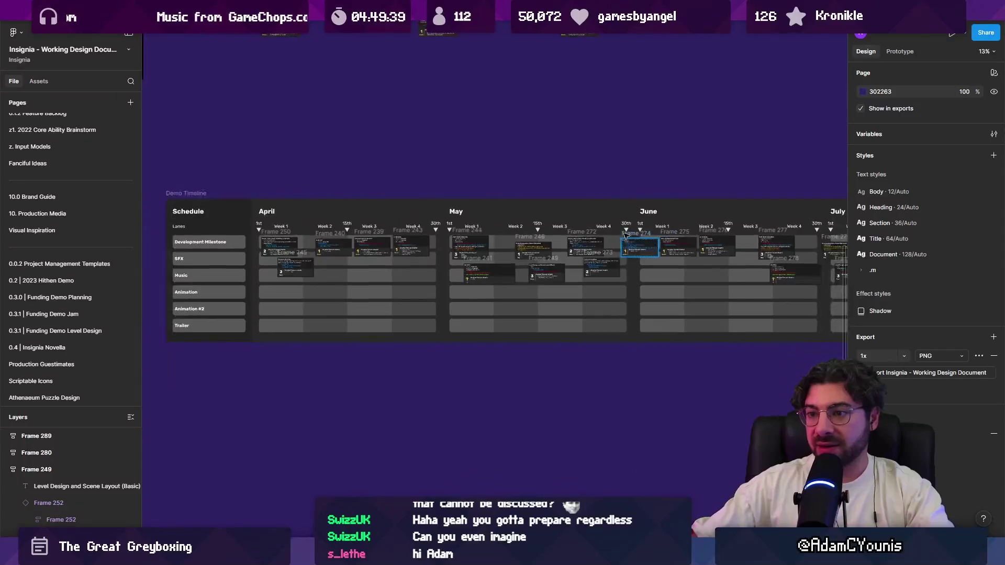
scroll(614, 371, "up", 5)
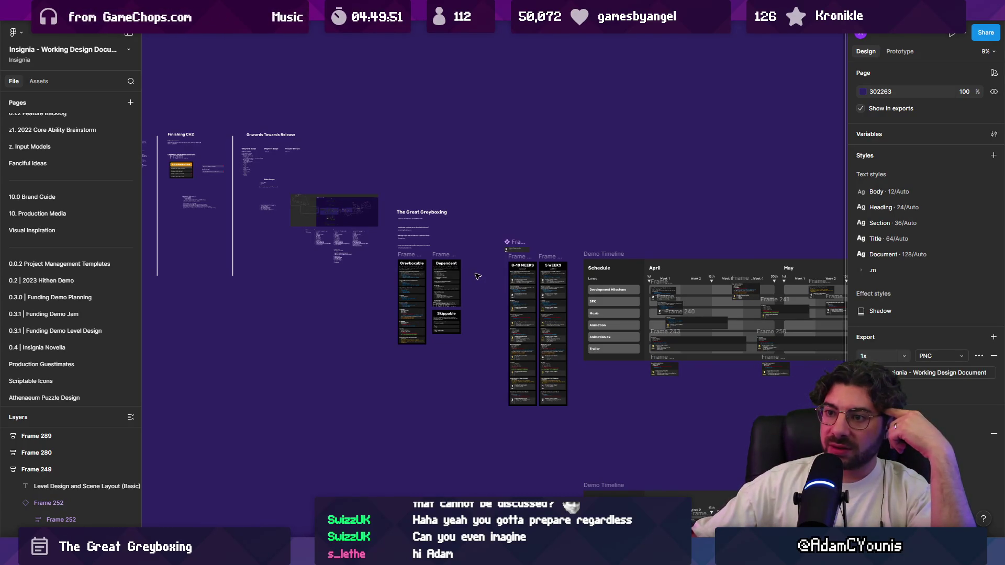
scroll(477, 269, "down", 5)
scroll(445, 256, "right", 5)
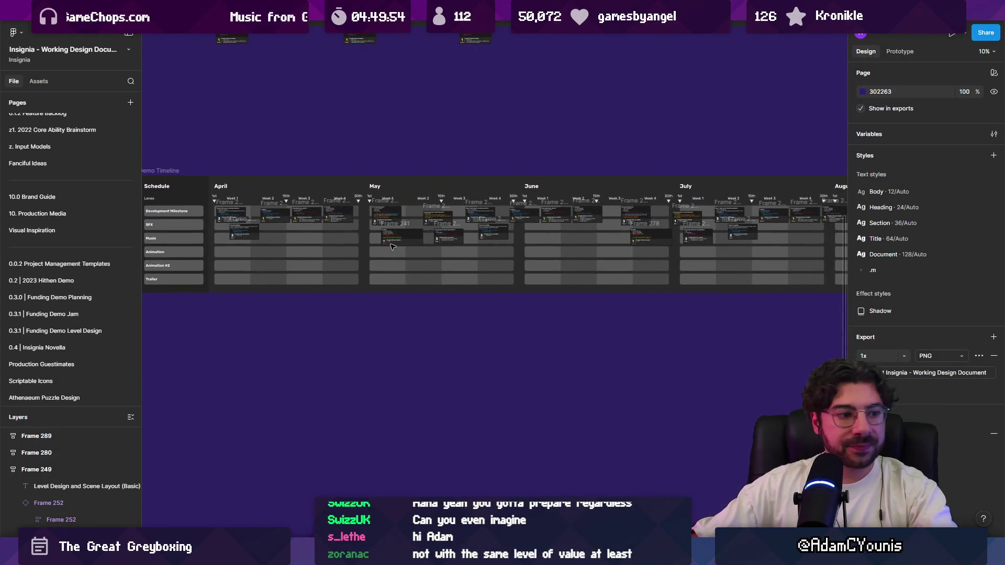
scroll(392, 246, "right", 5)
scroll(393, 246, "left", 8)
scroll(370, 234, "up", 5)
scroll(370, 234, "up", 3)
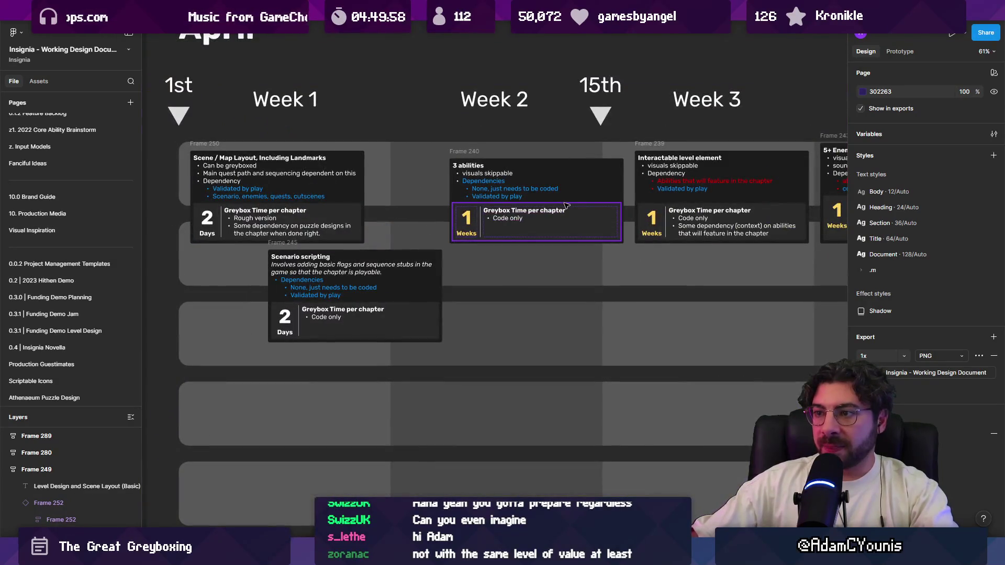
scroll(288, 203, "up", 1)
scroll(288, 203, "down", 10)
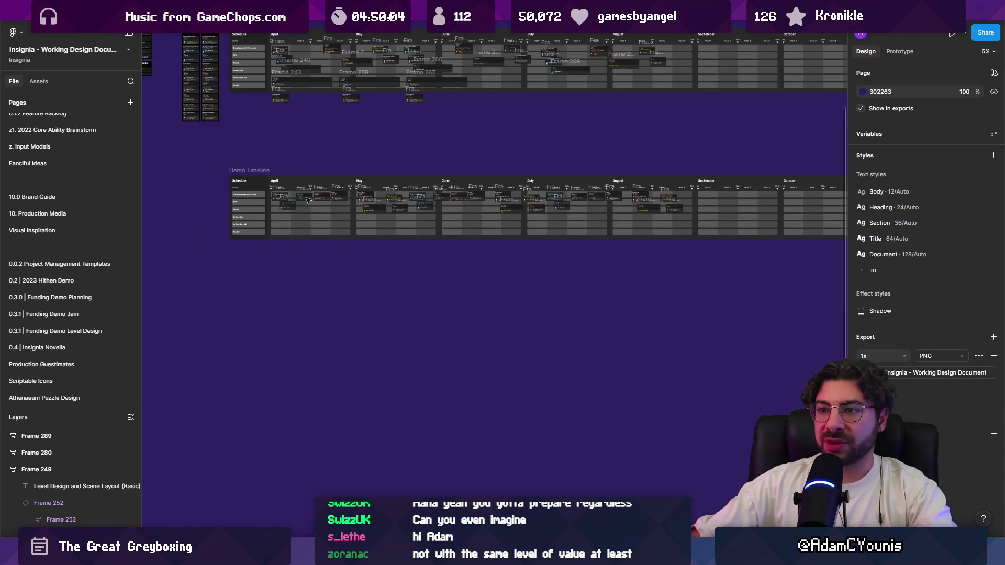
scroll(442, 254, "up", 5)
Duplicate the 5 WEEKS column downward, then undo the unwanted copy
left_click(413, 152)
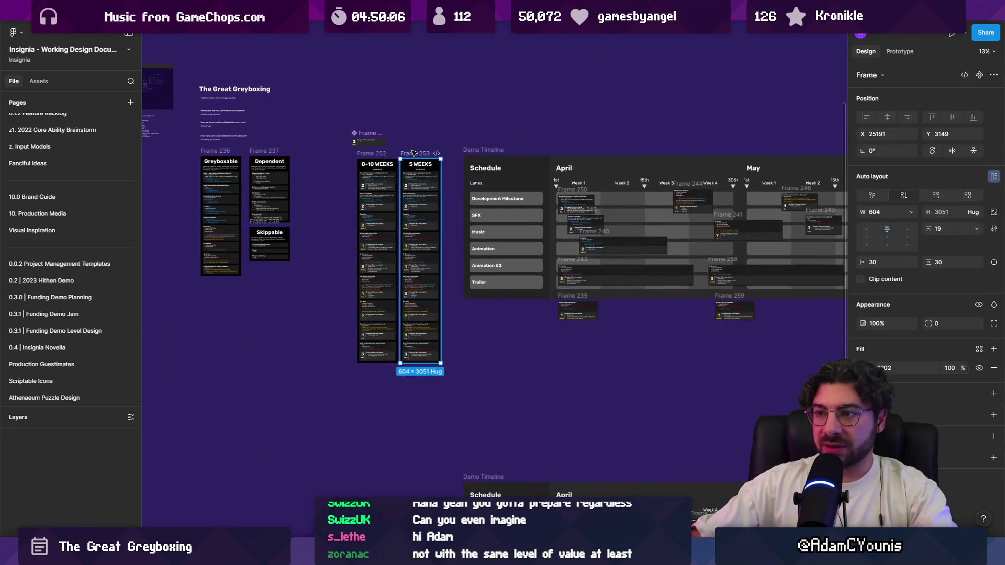
left_click_drag(413, 153, 419, 313, "alt")
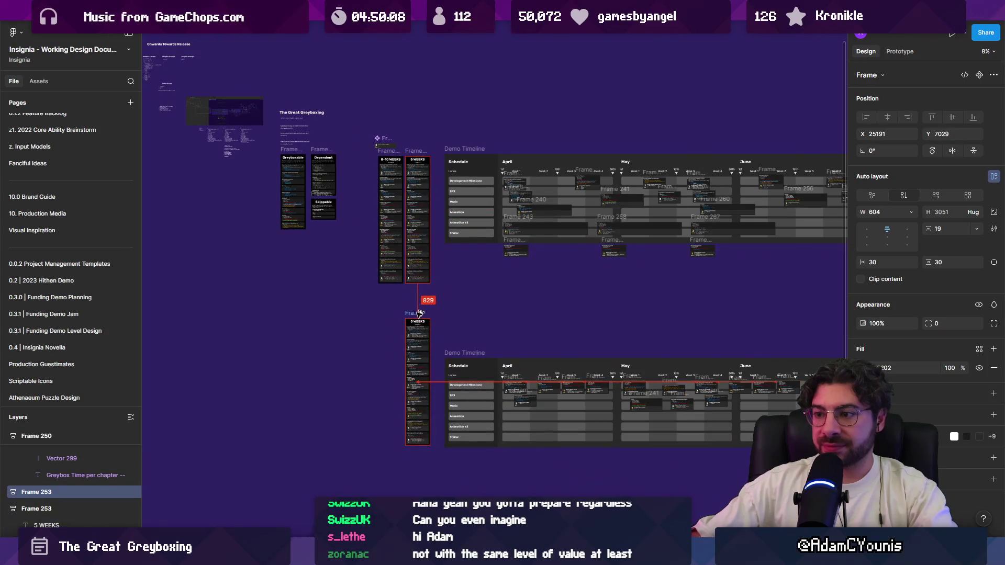
key("ctrl+z")
mouse_move(521, 308)
left_mouse_down()
mouse_move(334, 257)
mouse_move(206, 238)
mouse_move(439, 278)
left_mouse_up()
scroll(312, 100, "up", 3)
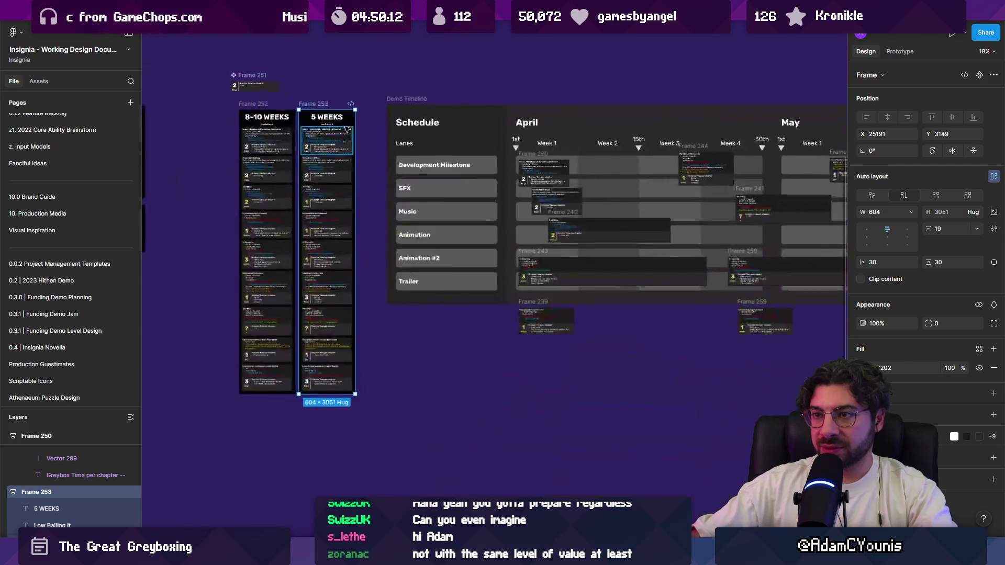
scroll(312, 99, "down", 3)
scroll(312, 99, "down", 3)
Duplicate the 5 WEEKS column beside the lower timeline and select its title
left_click_drag(314, 96, 317, 269)
scroll(317, 272, "up", 5)
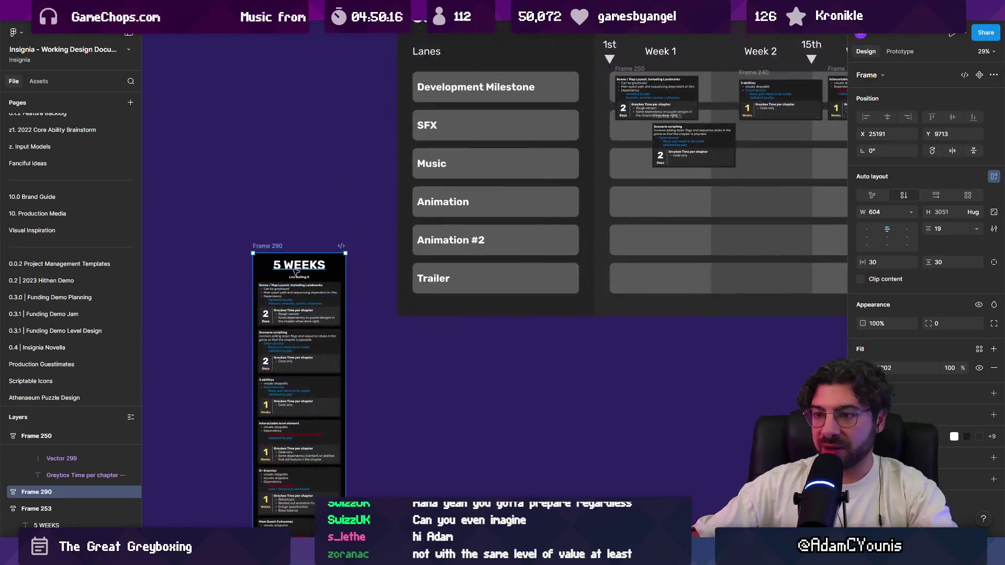
left_click(282, 267)
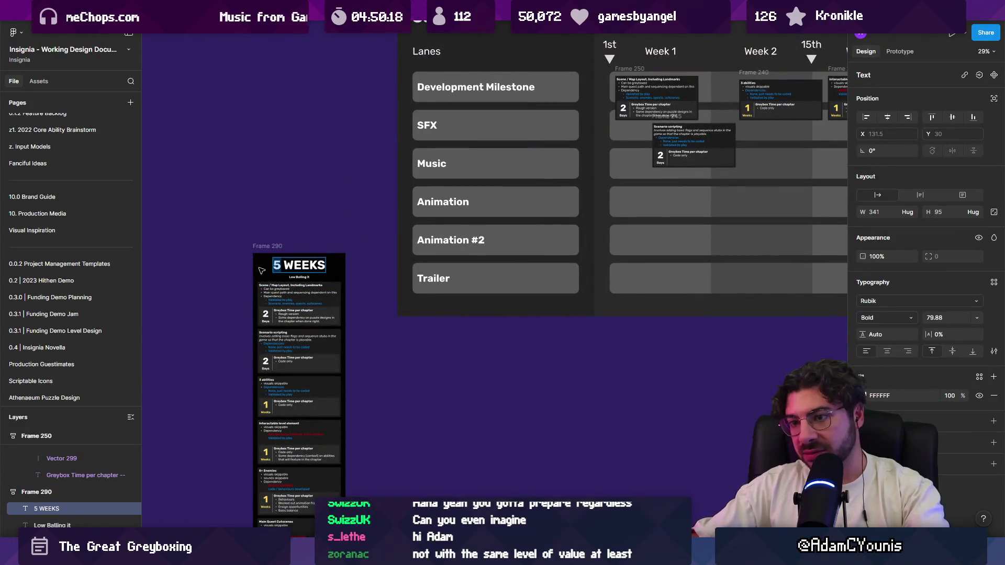
scroll(328, 246, "down", 5)
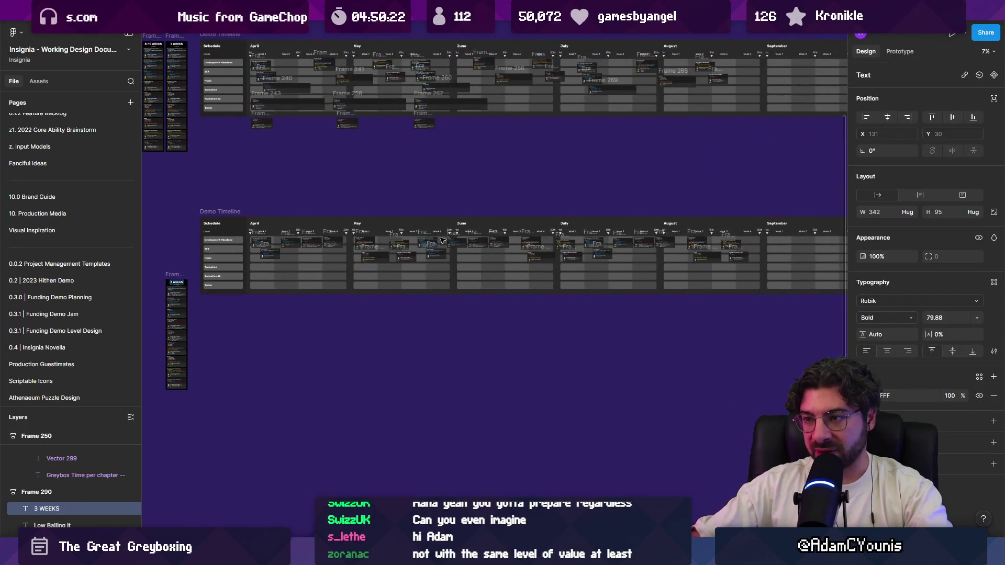
scroll(472, 238, "down", 2)
scroll(253, 156, "up", 10)
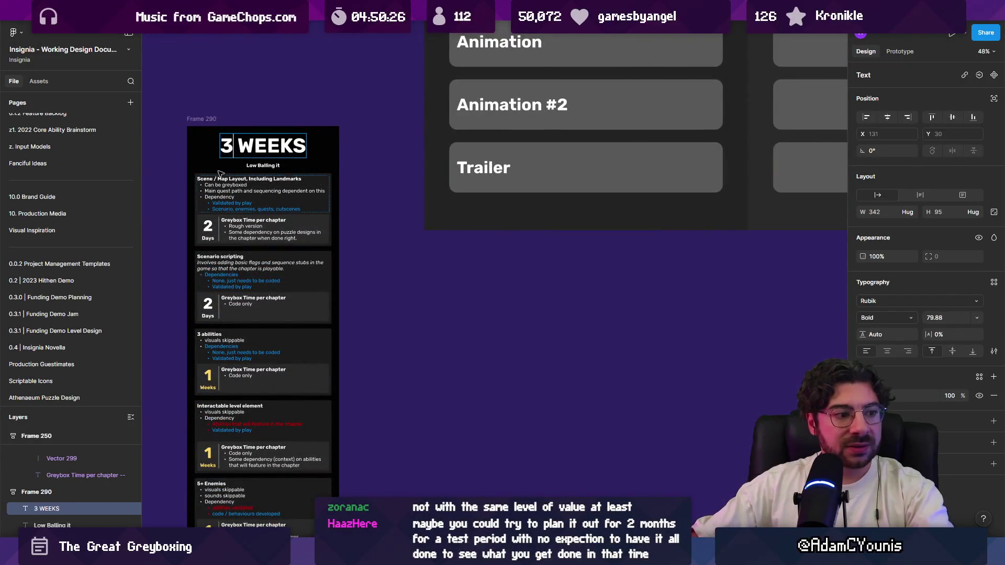
scroll(364, 169, "up", 5)
Set the first card's greybox count to 1 and edit the abilities and interactable estimates
double_click(364, 169)
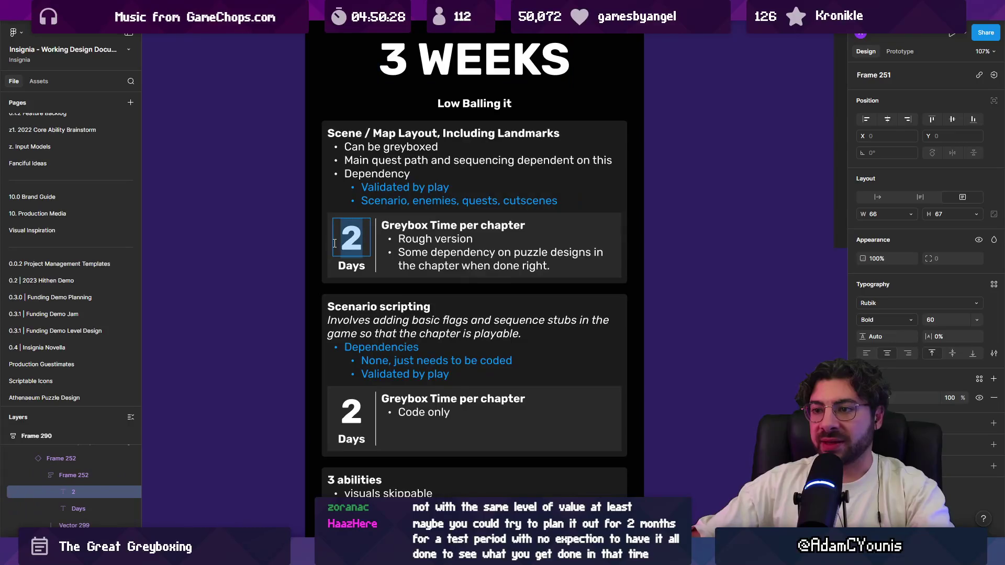
type("1")
scroll(369, 289, "down", 3)
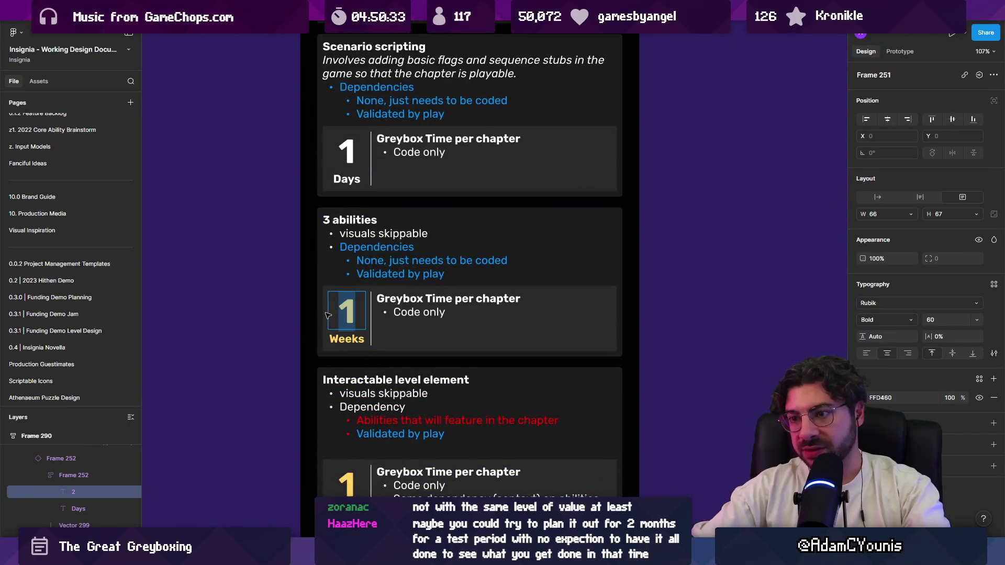
left_click(348, 335)
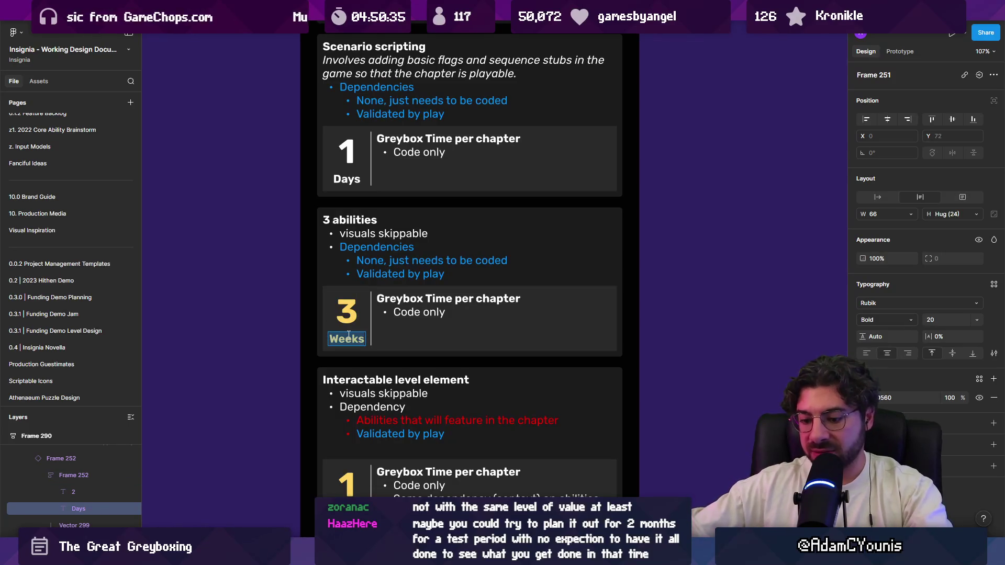
type("days")
scroll(339, 341, "down", 3)
left_click(359, 323)
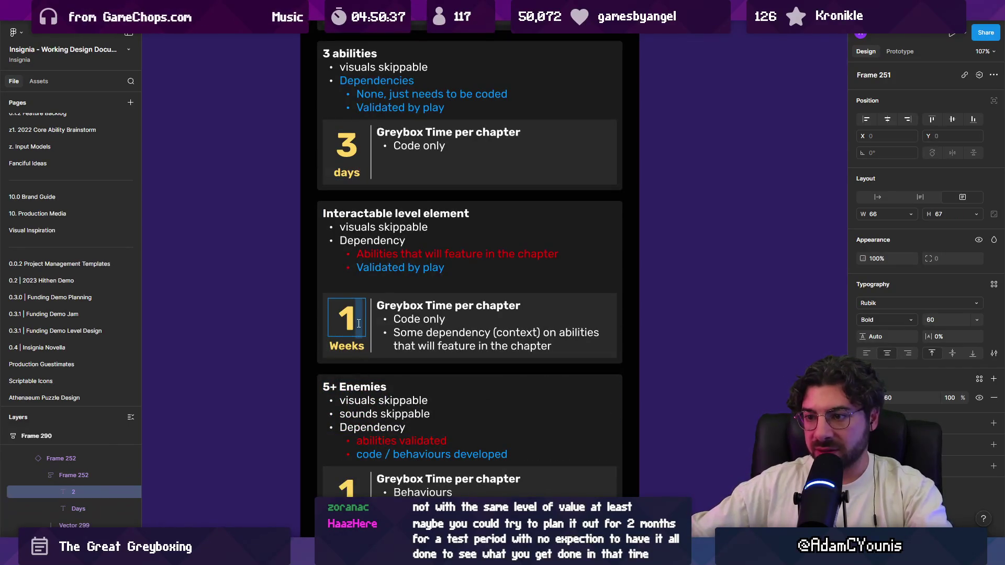
type("3")
left_click(353, 341)
type("days")
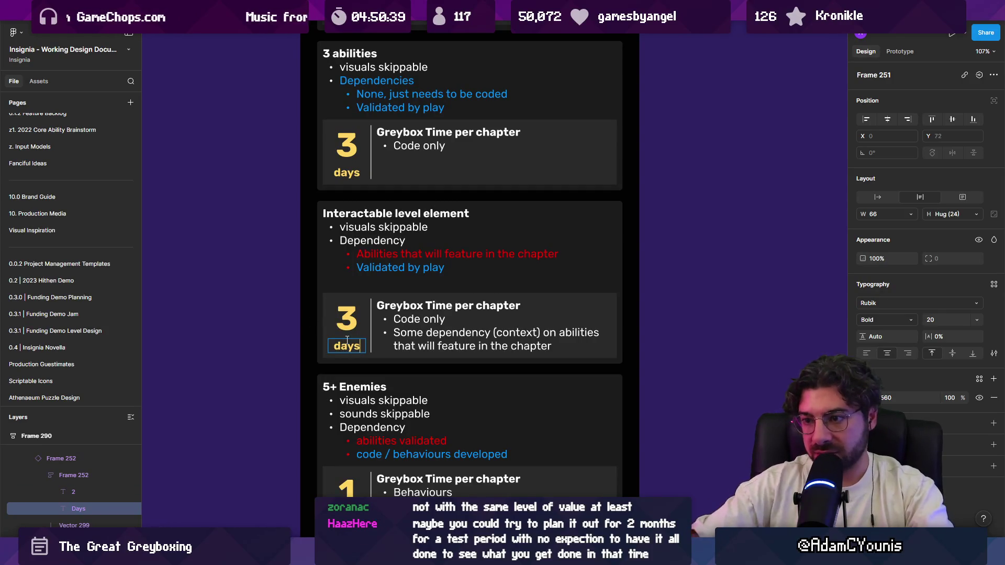
Edit the 5+ Enemies, cutscenes and level design cards' greybox estimates
scroll(347, 340, "down", 3)
left_click(354, 354)
scroll(356, 353, "down", 5)
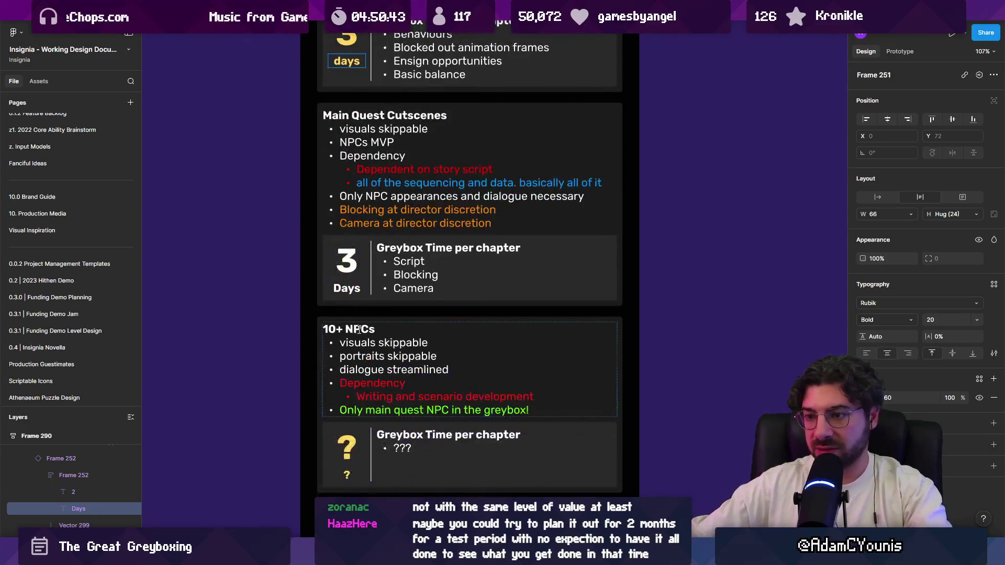
left_click(348, 264)
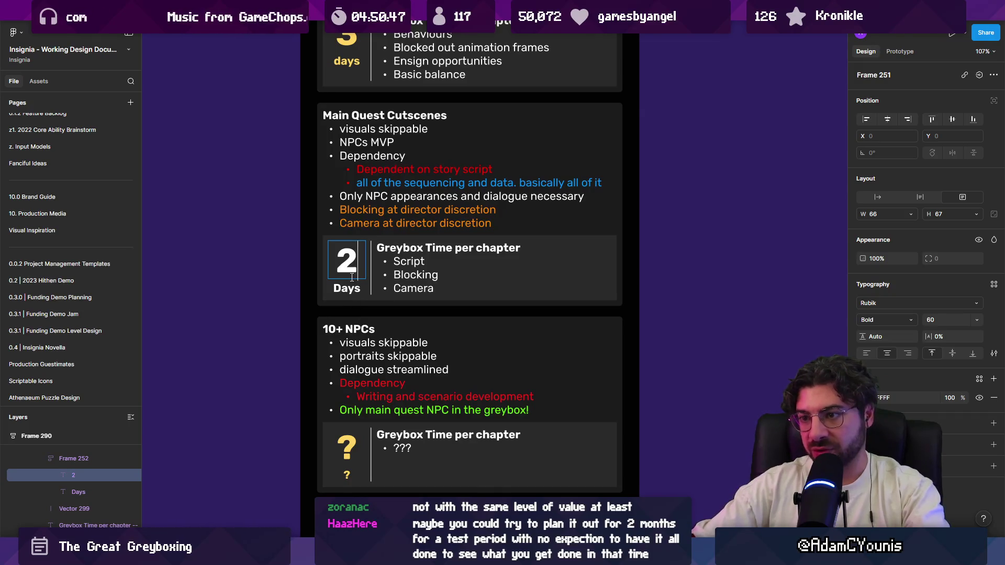
scroll(338, 411, "down", 8)
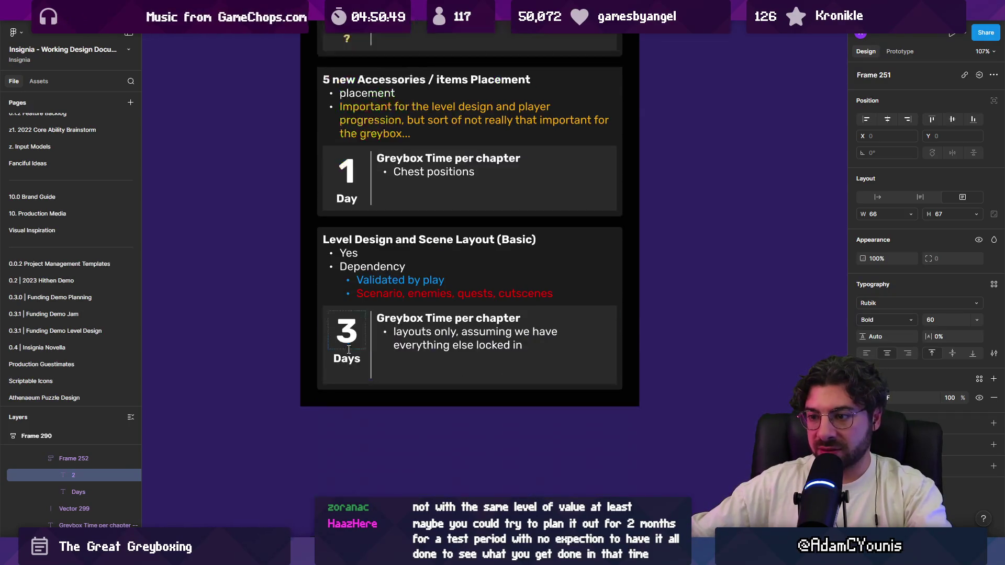
double_click(349, 335)
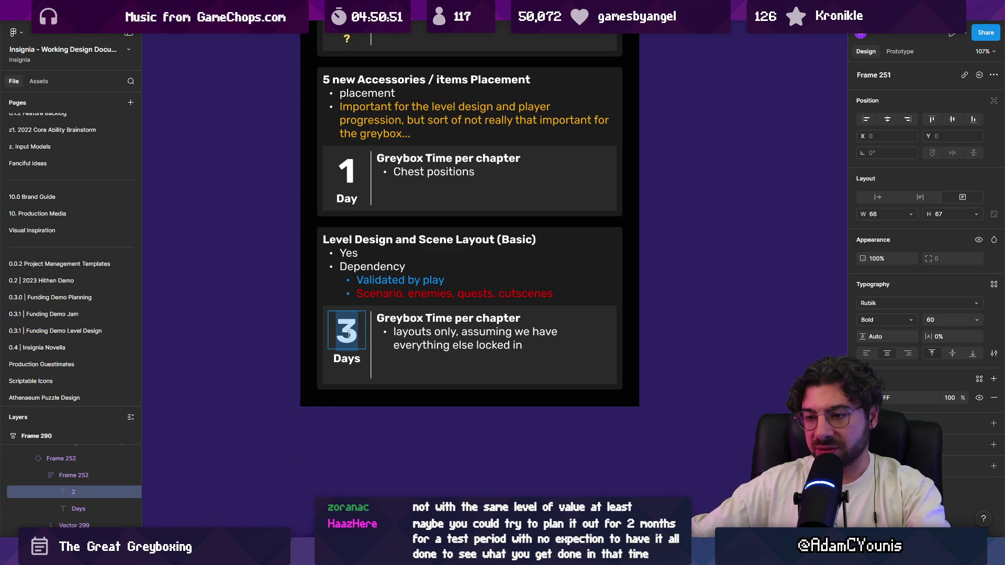
type("2")
scroll(349, 335, "down", 10, "ctrl")
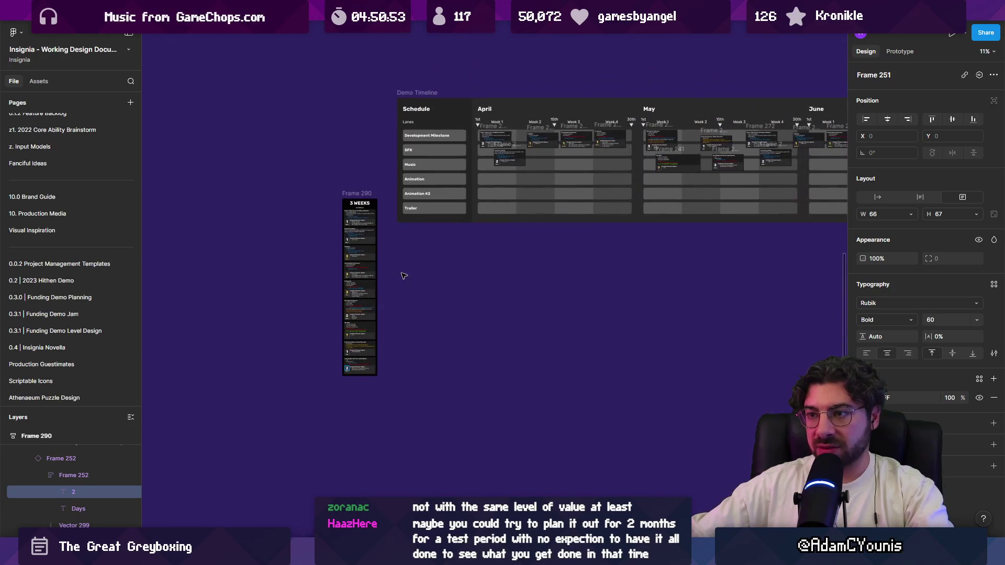
Place a Demo Timeline copy at the lower left and lock it
scroll(356, 251, "down", 2)
left_click(356, 252)
scroll(87, 485, "down", 10)
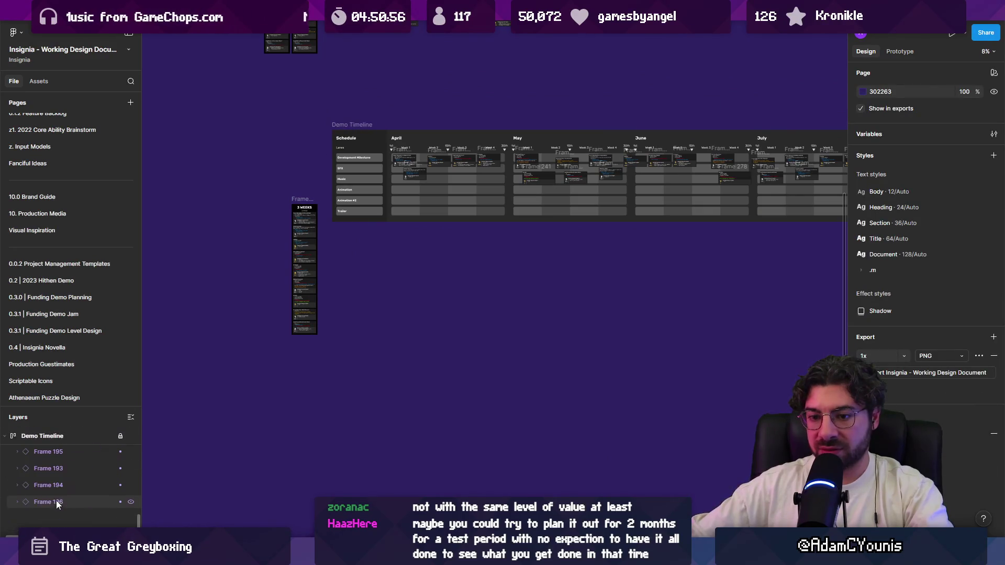
scroll(58, 493, "down", 3)
scroll(58, 491, "up", 15)
left_click(92, 486)
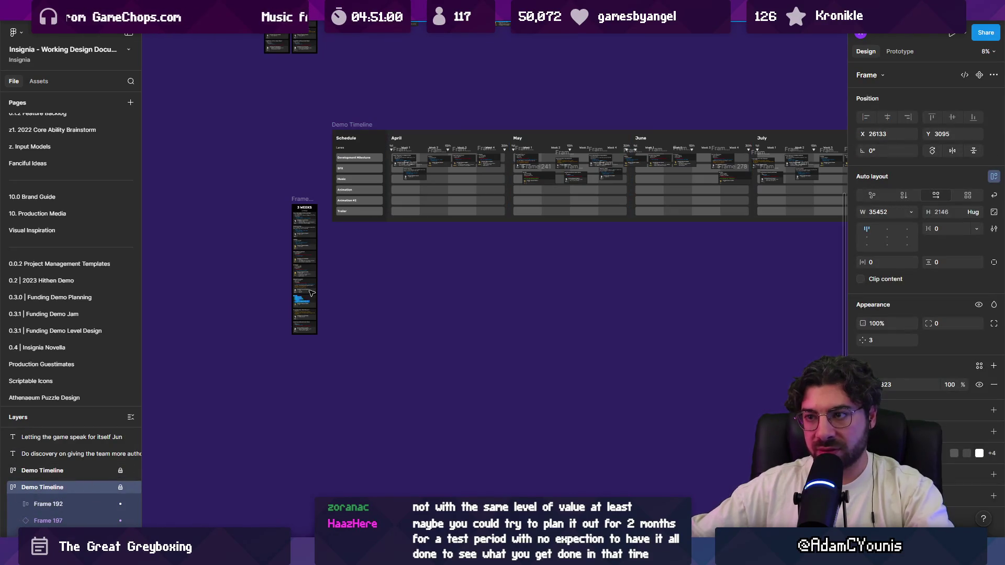
scroll(351, 138, "down", 5)
left_click_drag(350, 139, 247, 247)
key("ctrl+shift+l")
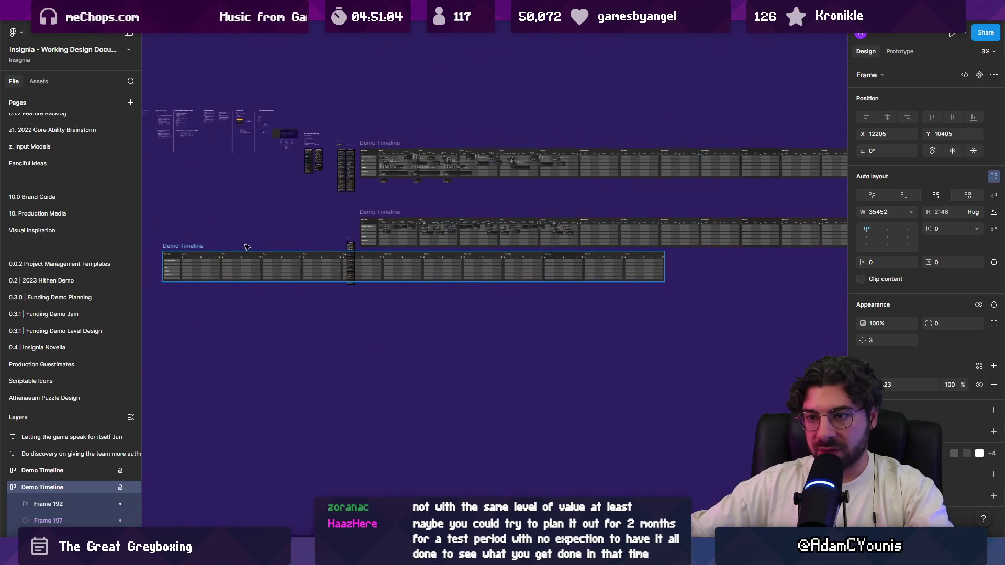
left_click(249, 251)
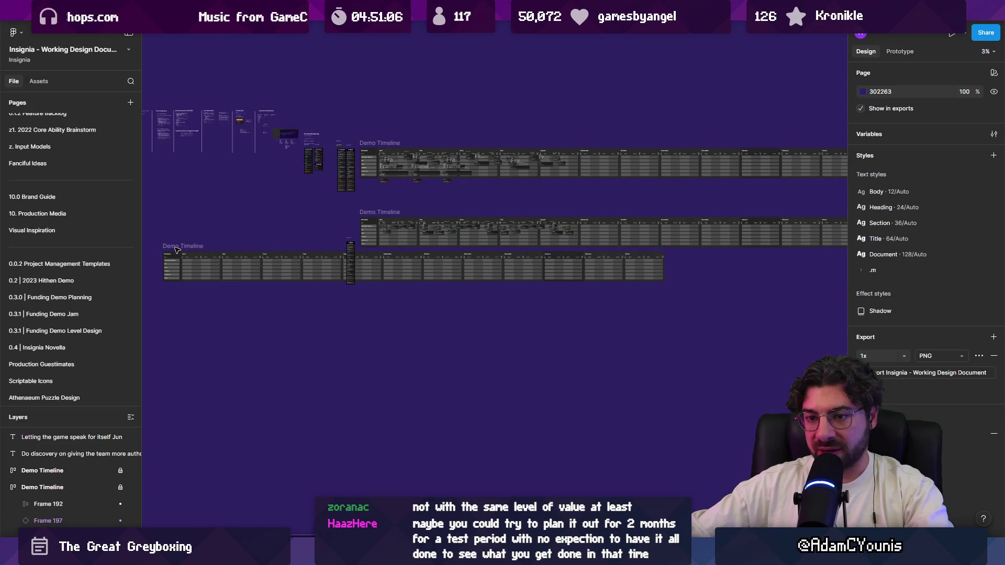
Remove the stray lower-left Demo Timeline
left_click(6, 487)
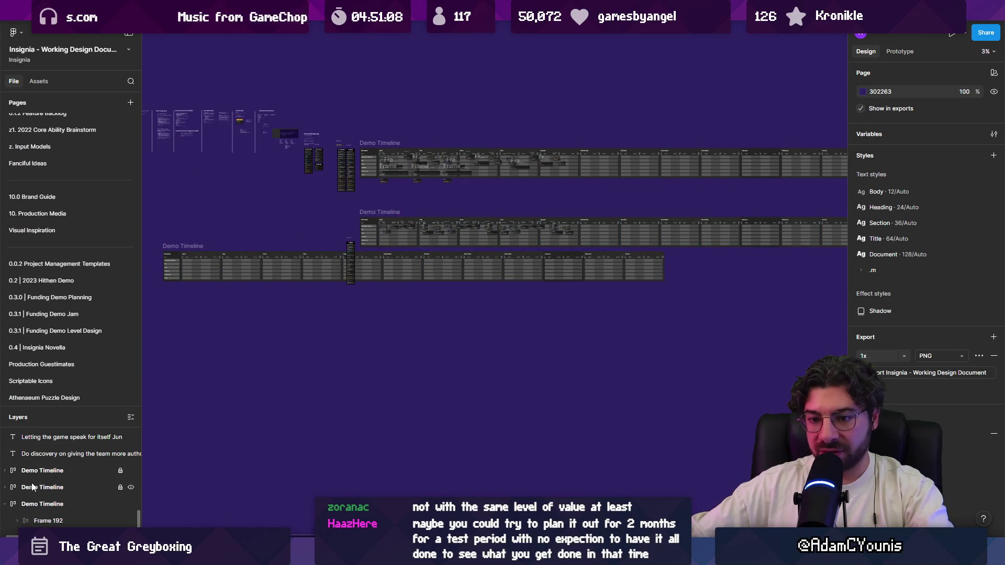
left_click(34, 504)
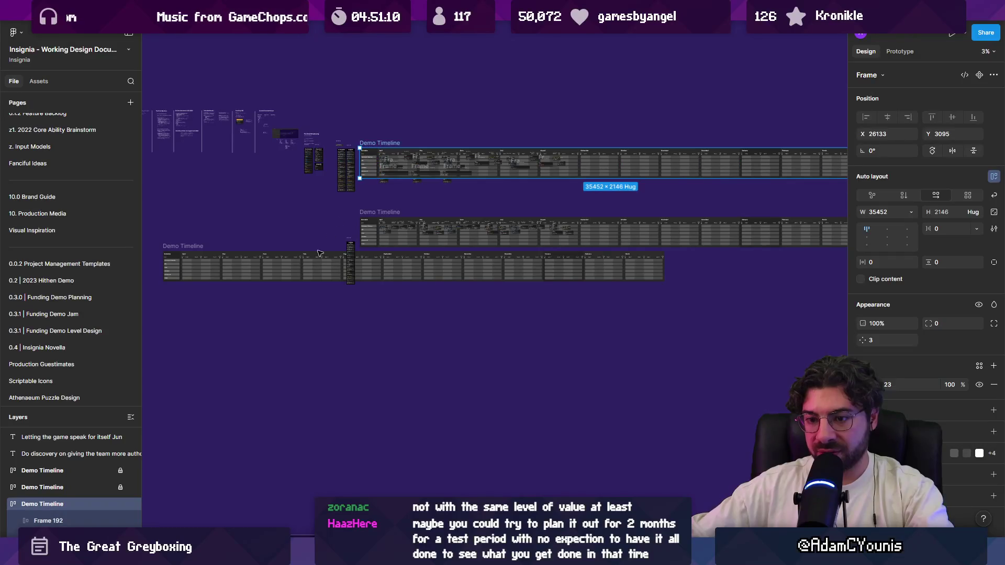
key("ctrl+z")
key("ctrl+z")
key("ctrl+z")
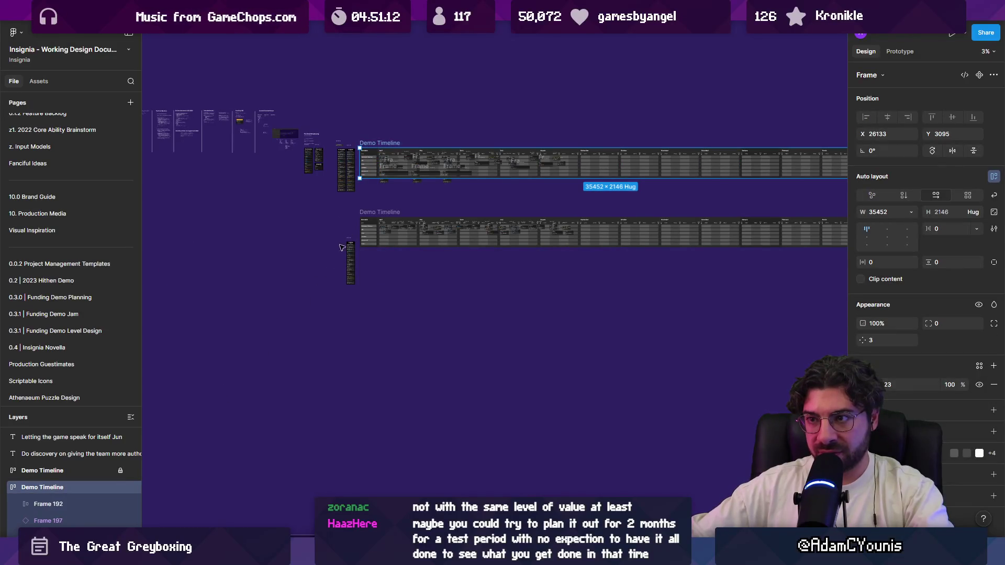
Place a Demo Timeline below the second and move the 3 WEEKS column beside it
mouse_move(390, 147)
left_mouse_down()
mouse_move(389, 253)
mouse_move(390, 151)
mouse_move(381, 259)
left_mouse_up()
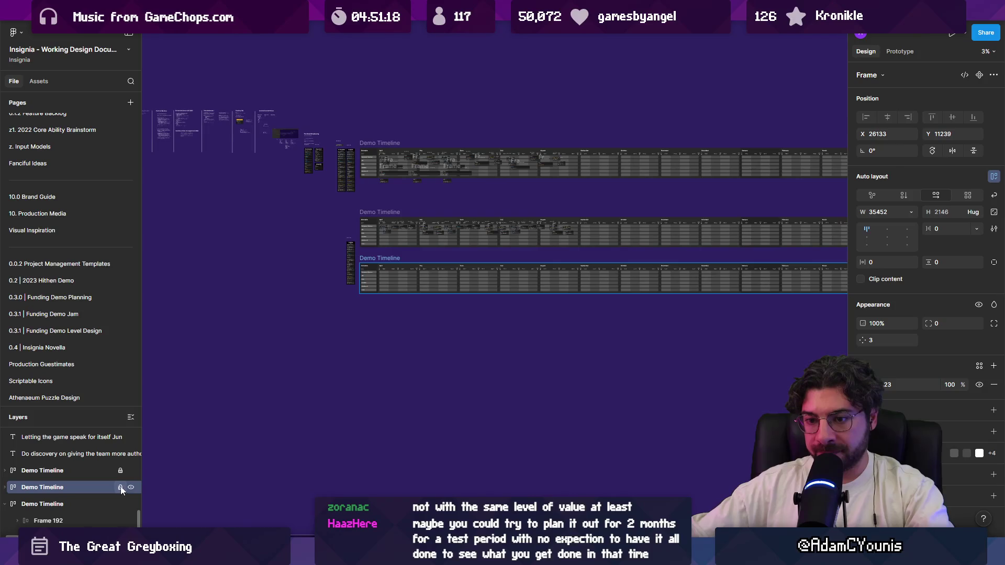
scroll(304, 260, "up", 5)
mouse_move(456, 188)
left_mouse_down()
mouse_move(427, 204)
mouse_move(451, 281)
left_mouse_up()
scroll(451, 281, "down", 2)
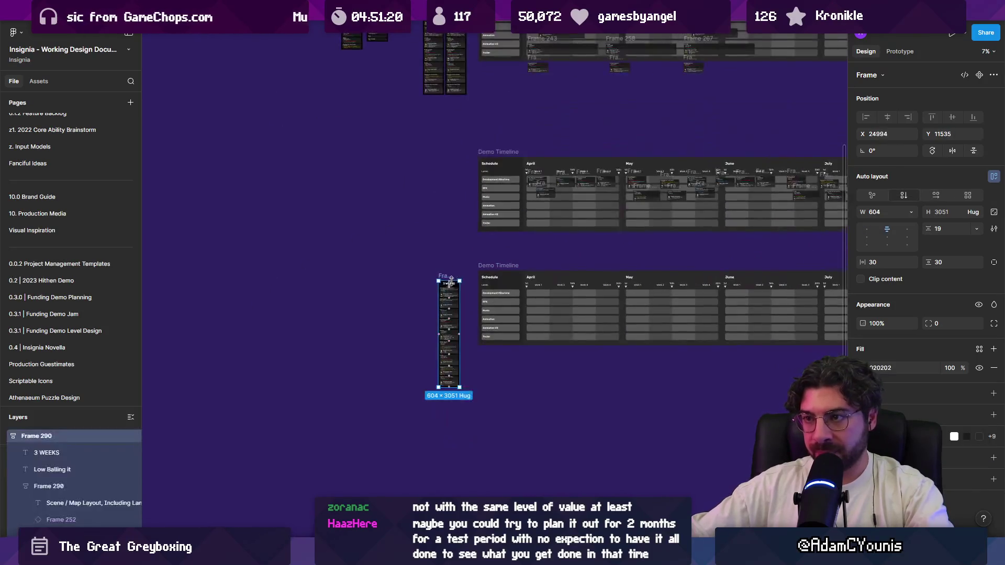
Move the 3 WEEKS column onto the Schedule timeline
scroll(451, 281, "up", 5)
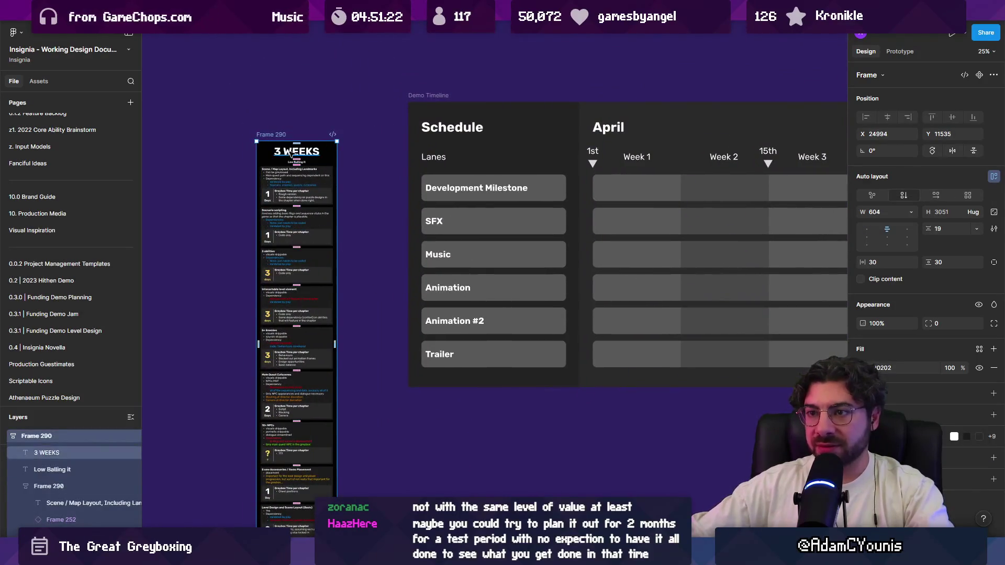
left_click_drag(292, 155, 340, 165)
key("Escape")
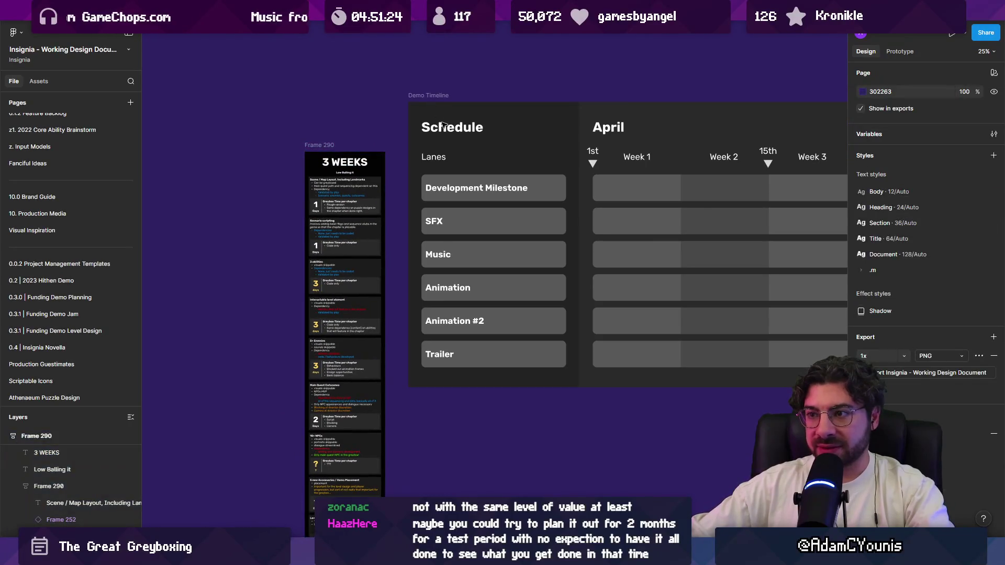
scroll(442, 124, "right", 3)
left_click(244, 164)
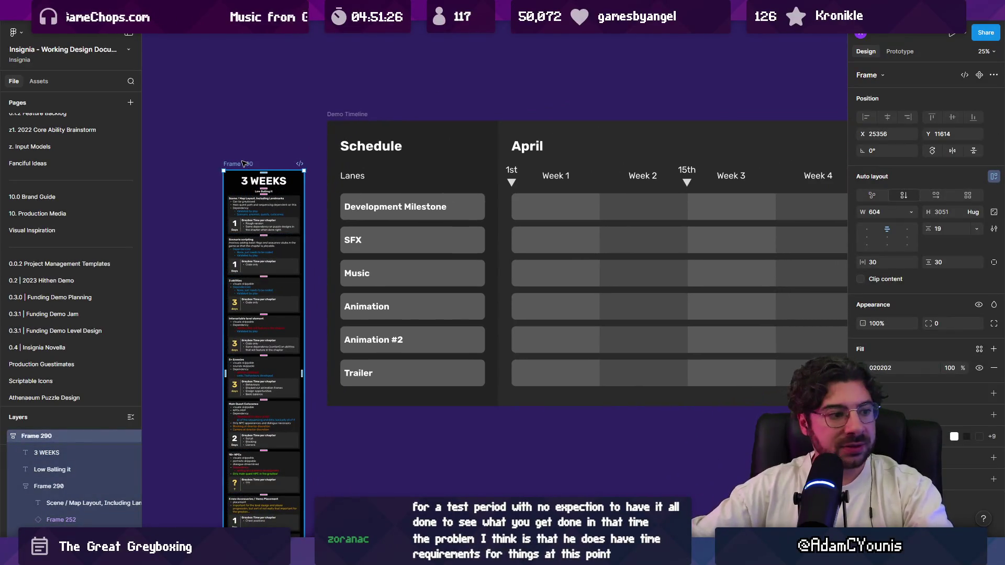
scroll(319, 302, "up", 1)
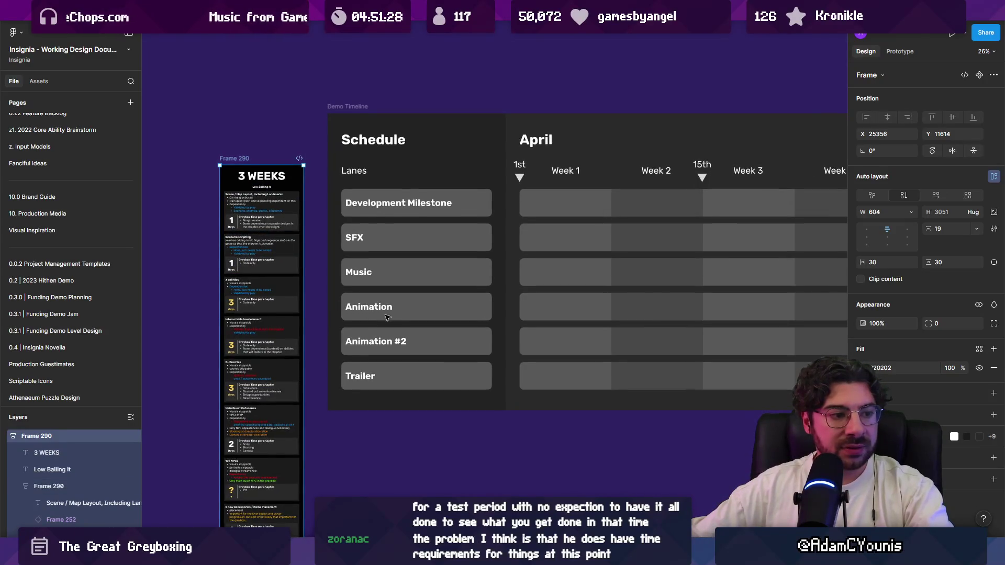
scroll(448, 322, "right", 2)
scroll(448, 322, "up", 2)
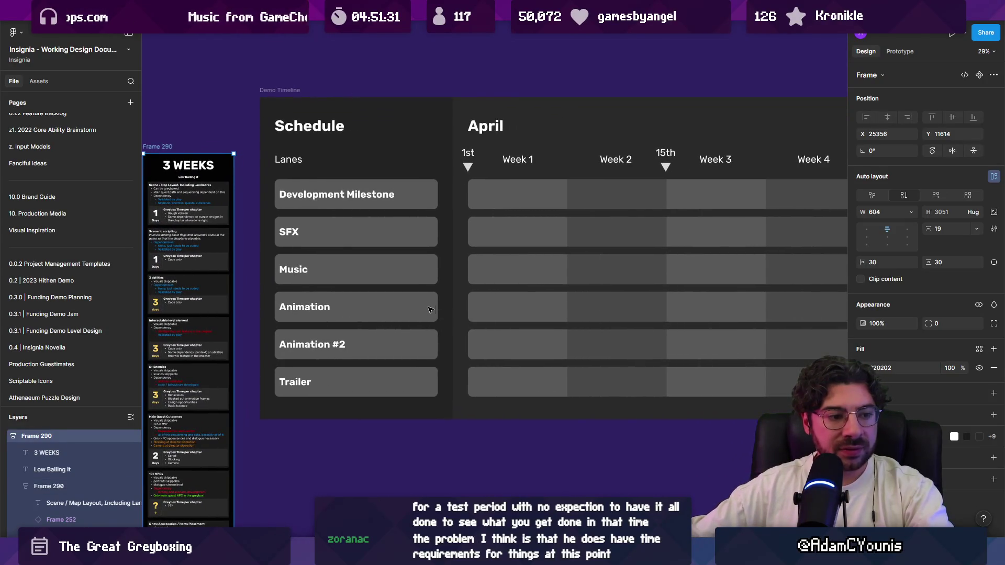
mouse_move(200, 207)
left_mouse_down()
mouse_move(468, 208)
mouse_move(405, 199)
left_mouse_up()
Place the Scene / Map Layout, Scenario scripting, Interactable element and 5+ Enemies cards in weeks 1–3
scroll(427, 201, "up", 5)
scroll(429, 202, "right", 1)
mouse_move(314, 186)
left_mouse_down()
mouse_move(453, 225)
mouse_move(515, 204)
left_mouse_up()
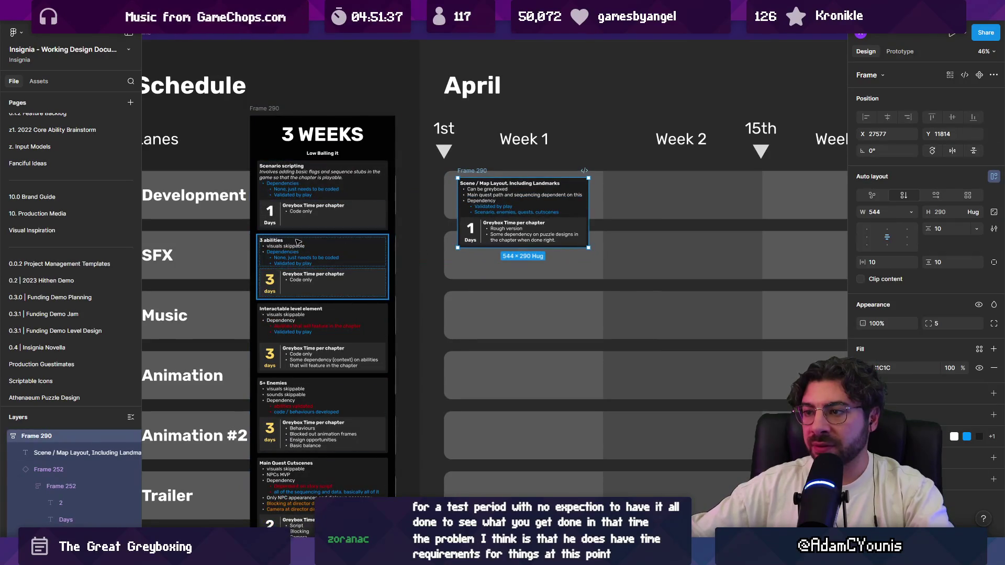
mouse_move(328, 215)
left_mouse_down()
mouse_move(544, 311)
mouse_move(390, 269)
mouse_move(548, 363)
left_mouse_up()
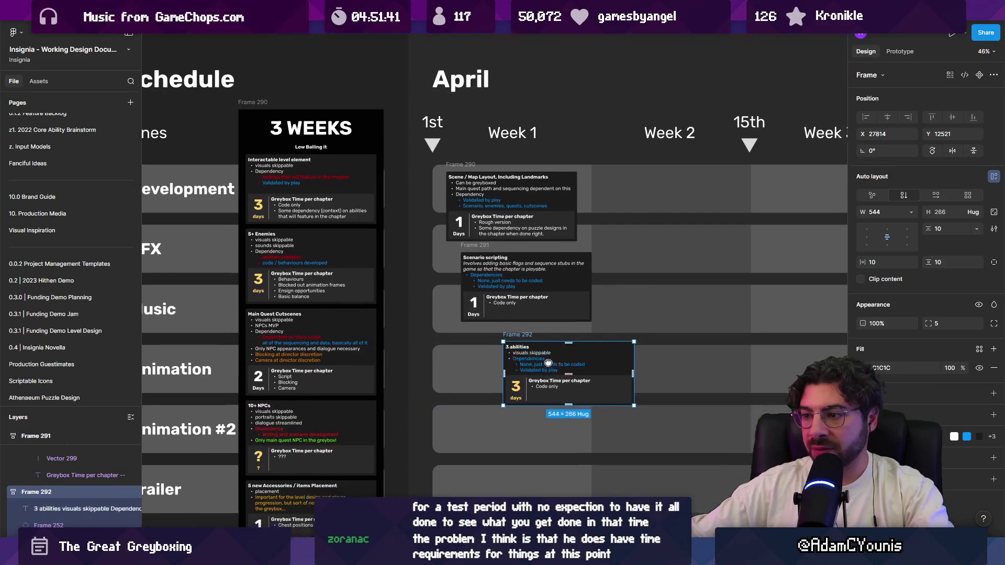
scroll(548, 362, "right", 2)
mouse_move(259, 180)
left_mouse_down()
mouse_move(326, 199)
mouse_move(460, 193)
mouse_move(651, 213)
mouse_move(652, 195)
left_mouse_up()
scroll(651, 195, "right", 2)
left_click_drag(234, 191, 762, 206)
scroll(612, 205, "down", 2)
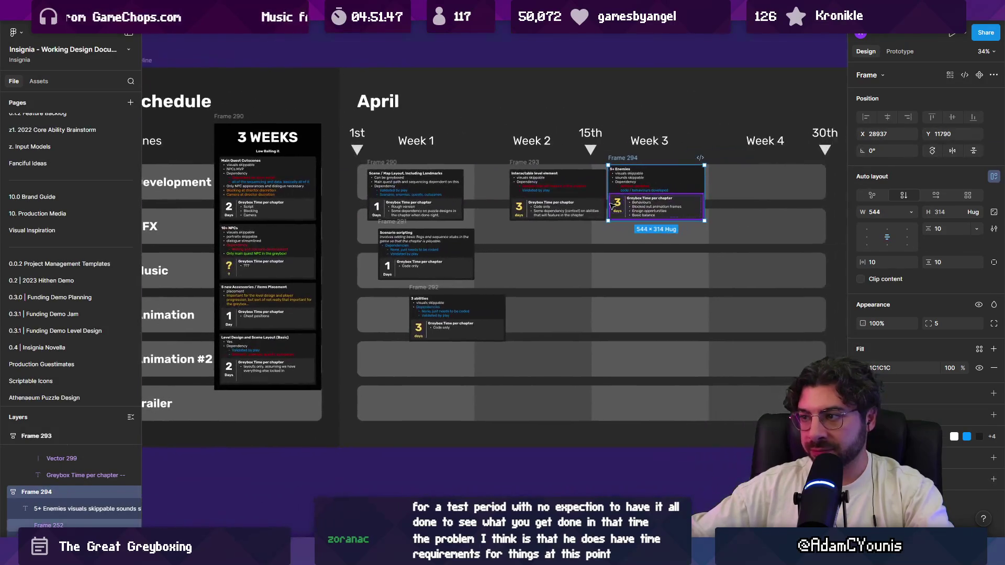
scroll(612, 205, "down", 1)
left_click_drag(633, 199, 599, 264)
Place the Cutscenes, 10+ NPCs, 5 new Accessories and Level Design cards through May Week 1
scroll(599, 264, "down", 1)
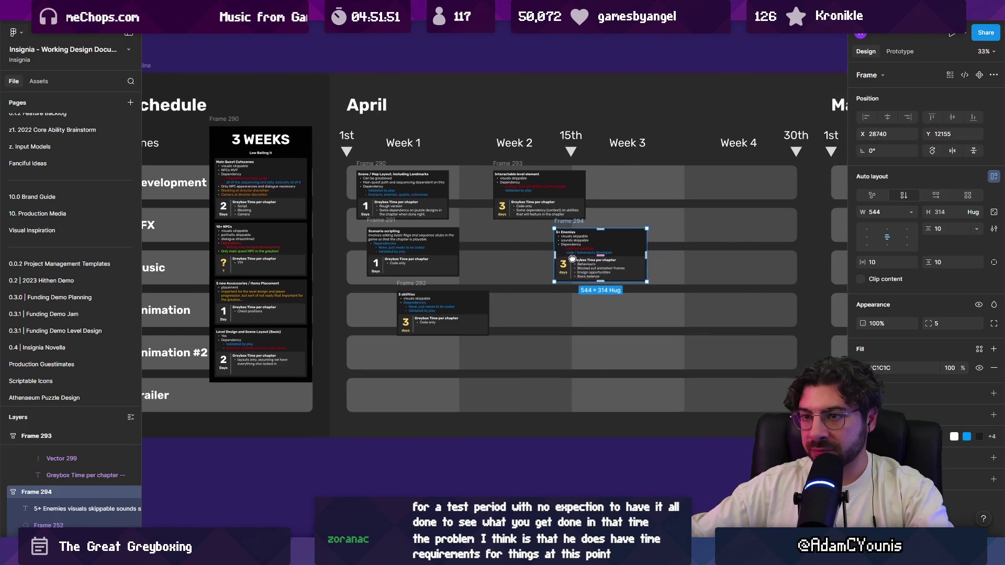
left_click_drag(236, 194, 677, 197)
mouse_move(263, 188)
left_mouse_down()
mouse_move(666, 262)
mouse_move(706, 257)
left_mouse_up()
scroll(382, 249, "right", 3)
mouse_move(178, 191)
left_mouse_down()
mouse_move(618, 320)
mouse_move(711, 309)
mouse_move(710, 192)
left_mouse_up()
scroll(448, 217, "left", 3)
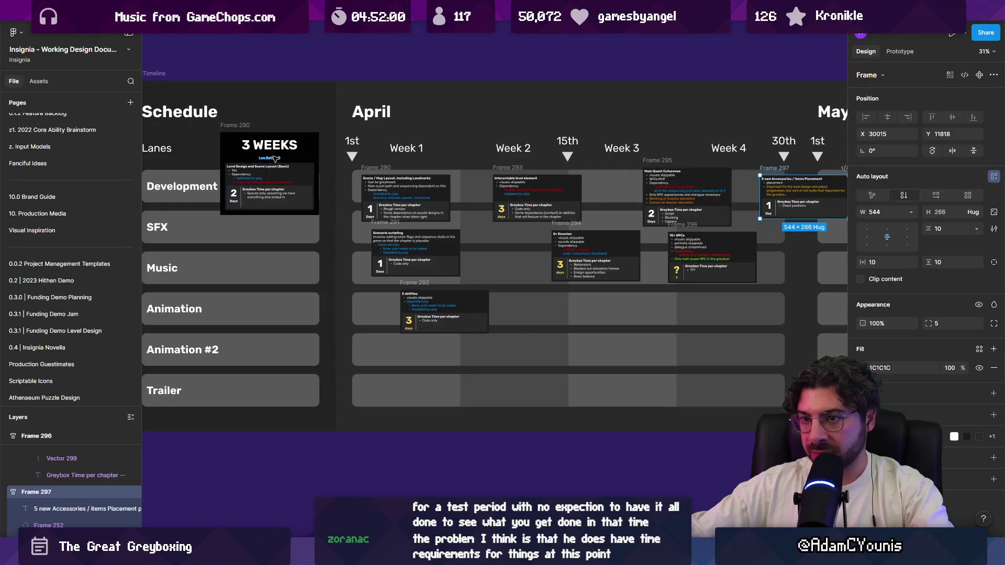
mouse_move(316, 210)
left_mouse_down()
mouse_move(838, 319)
mouse_move(832, 282)
left_mouse_up()
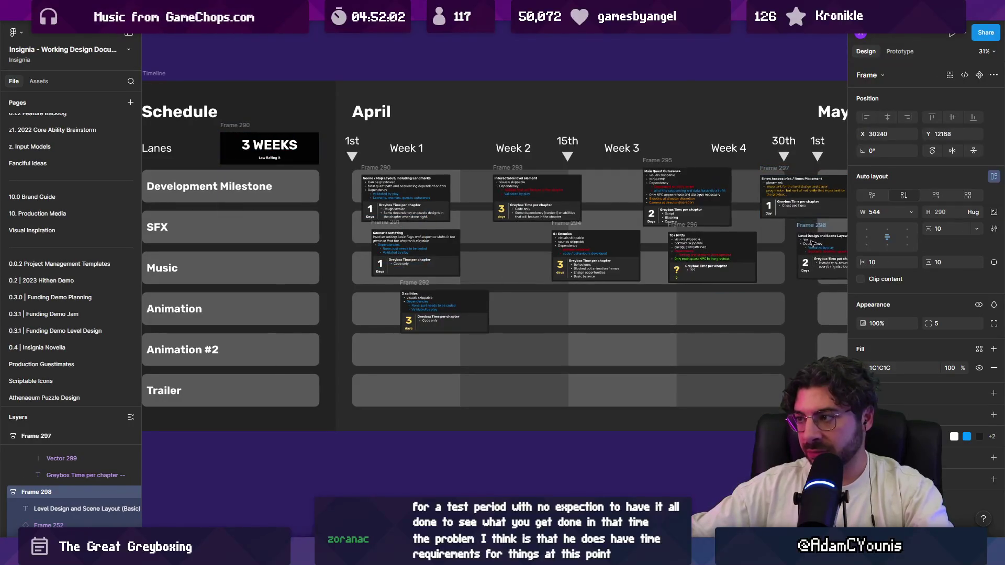
scroll(654, 262, "right", 3)
scroll(588, 251, "down", 2)
scroll(588, 252, "down", 5)
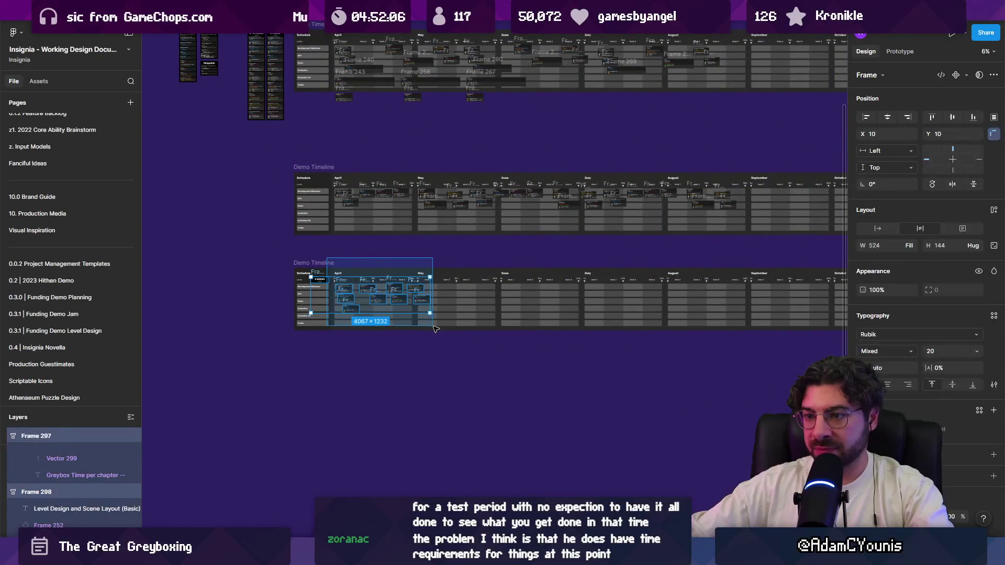
Select the placed task cards and Alt-drag a test copy into July
left_click(315, 277)
key("Escape")
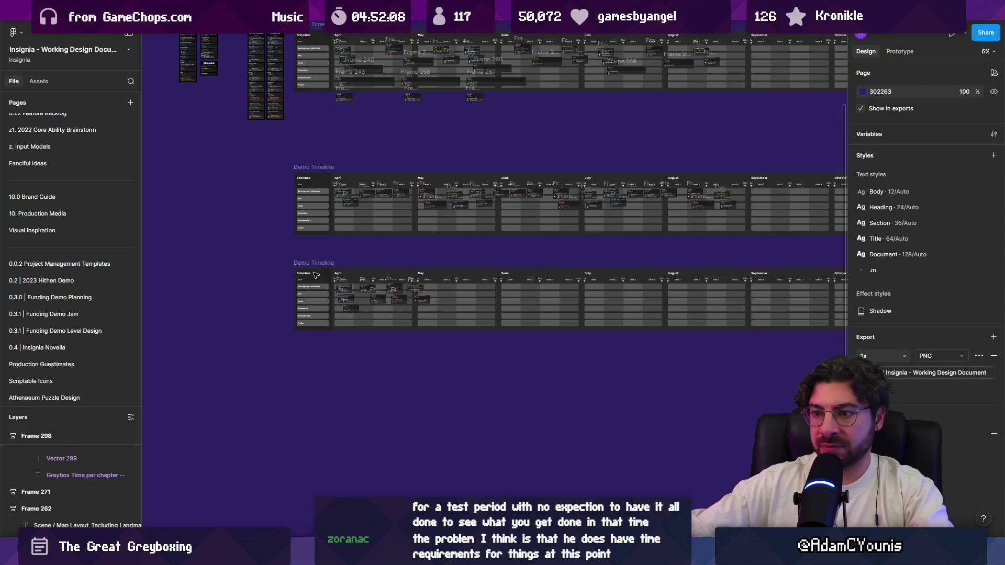
left_click_drag(430, 328, 428, 326)
left_click_drag(346, 301, 542, 302)
scroll(541, 302, "up", 3)
scroll(259, 290, "down", 2)
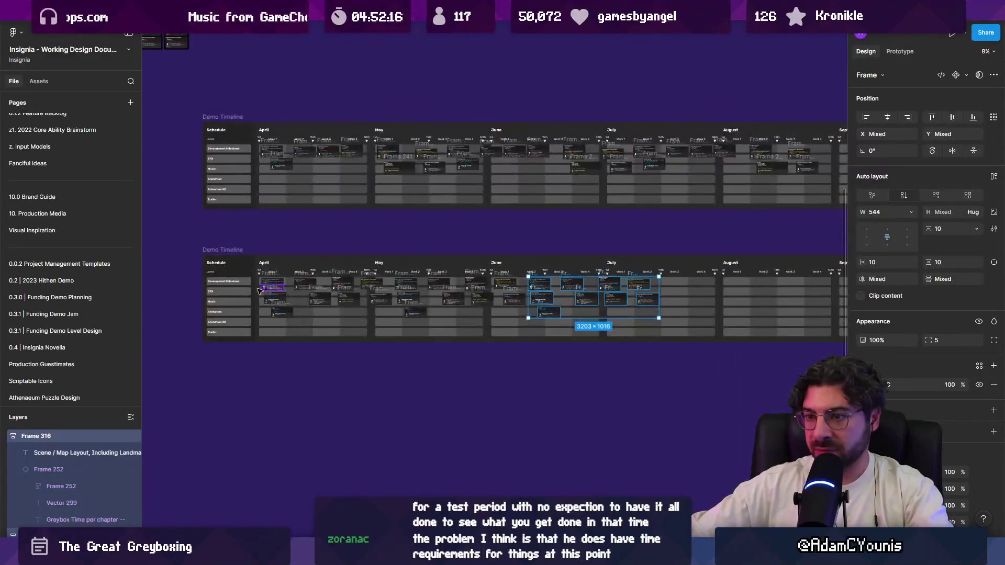
scroll(259, 290, "up", 5)
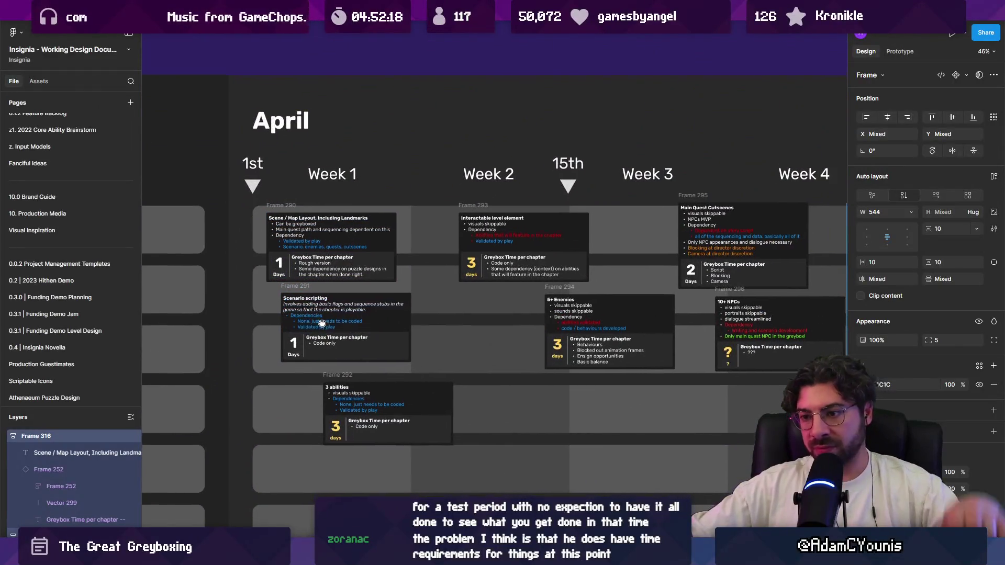
Nudge the abilities, Interactable, Enemies, Cutscenes, Accessories and Level Design cards to align with their weeks
left_click(389, 381)
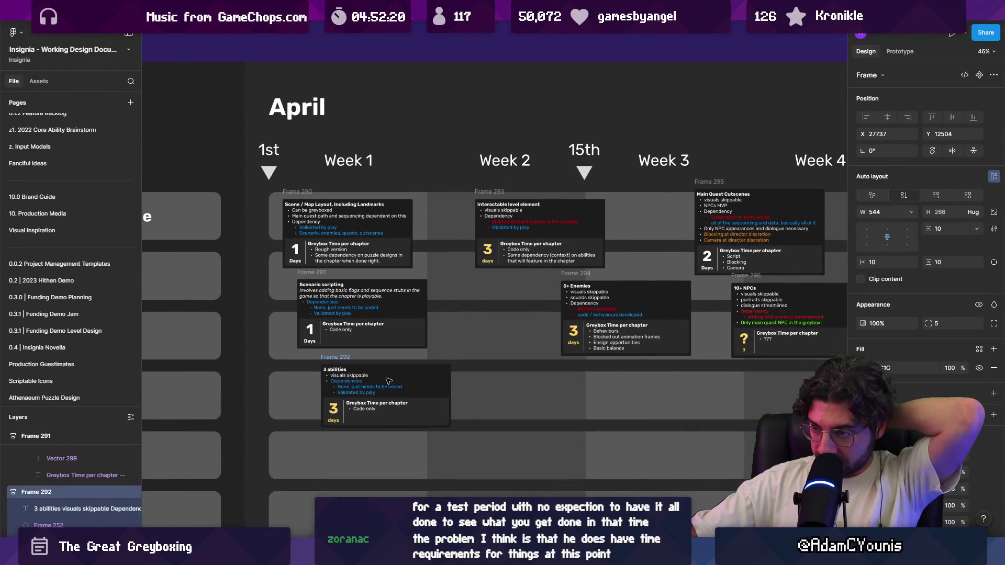
left_click_drag(388, 381, 392, 381)
left_click_drag(495, 195, 461, 194)
scroll(461, 235, "right", 3)
left_click_drag(484, 268, 445, 269)
scroll(445, 269, "right", 3)
mouse_move(474, 171)
left_mouse_down()
mouse_move(379, 172)
mouse_move(395, 172)
left_mouse_up()
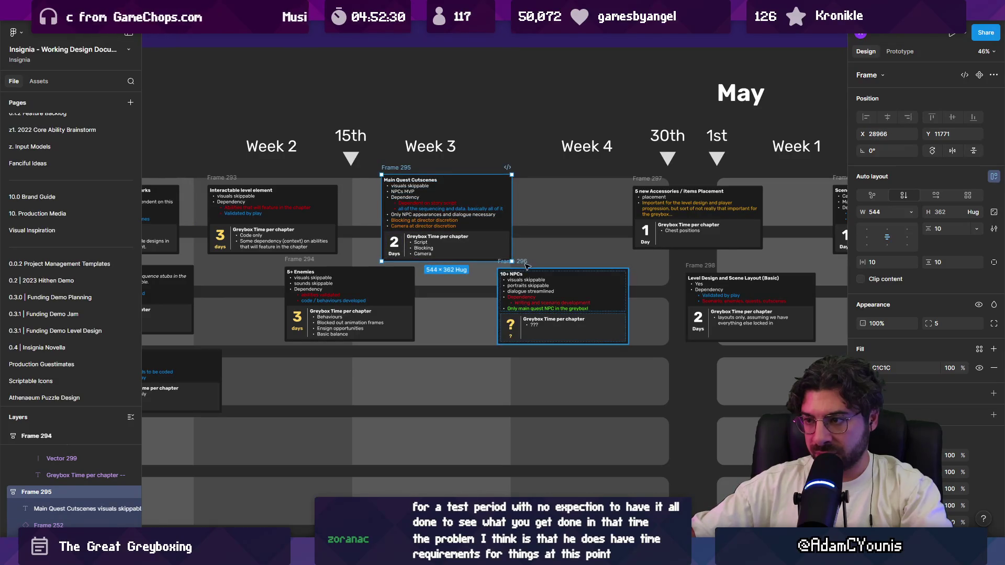
key("Tab")
scroll(445, 266, "right", 5)
mouse_move(503, 204)
left_mouse_down()
mouse_move(442, 204)
mouse_move(468, 204)
left_mouse_up()
mouse_move(540, 255)
left_mouse_down()
mouse_move(466, 255)
mouse_move(499, 255)
left_mouse_up()
Delete the stray copied cards in May–July
scroll(466, 301, "down", 6)
mouse_move(463, 312)
left_mouse_down()
mouse_move(521, 264)
mouse_move(835, 208)
mouse_move(753, 190)
left_mouse_up()
key("Delete")
scroll(366, 267, "up", 3)
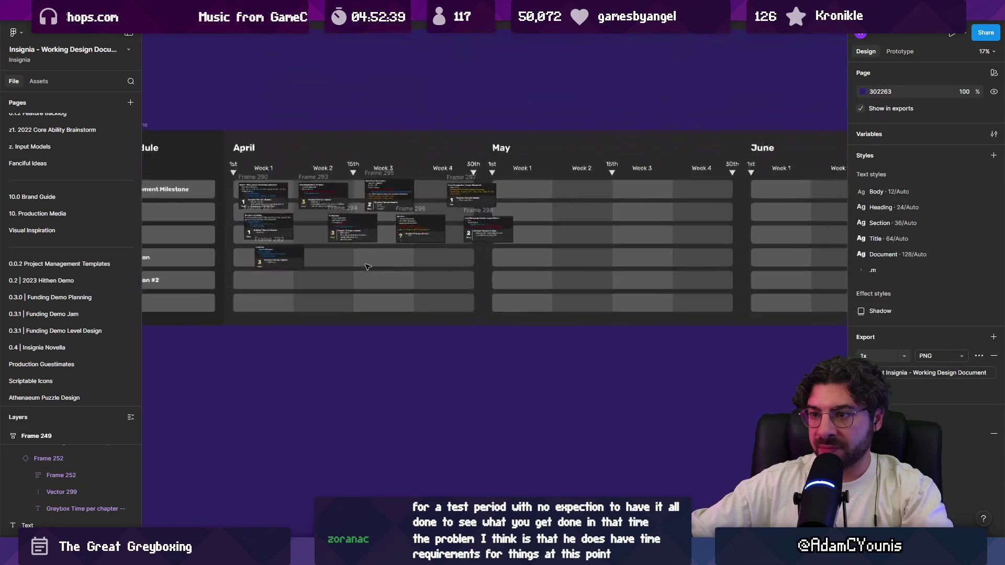
Marquee-select the April task cards (Frames 290–298) and Alt-drag a copy into May
left_click_drag(544, 341, 231, 163)
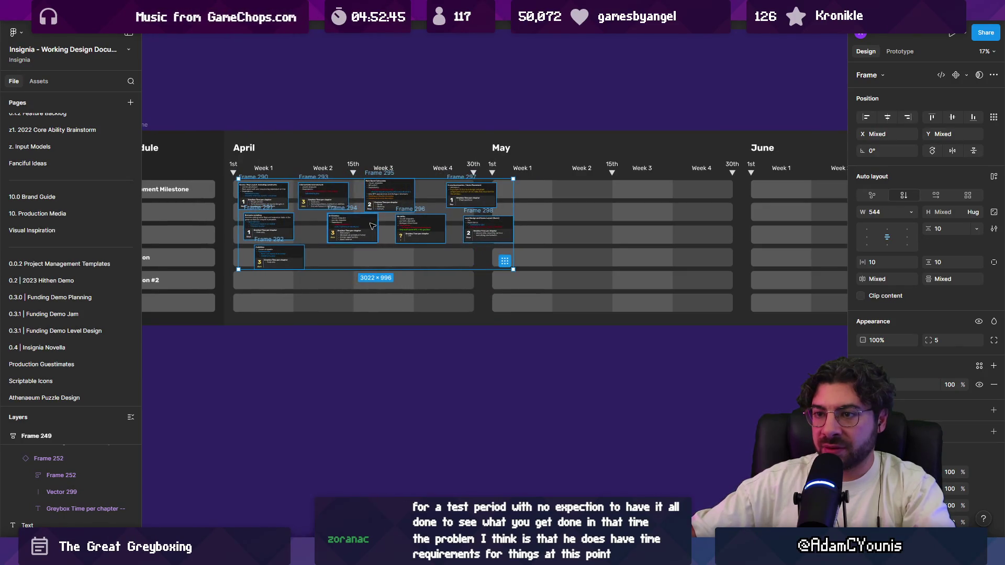
mouse_move(267, 207)
left_mouse_down()
mouse_move(567, 207)
mouse_move(539, 205)
left_mouse_up()
scroll(539, 205, "right", 5)
scroll(293, 157, "down", 2)
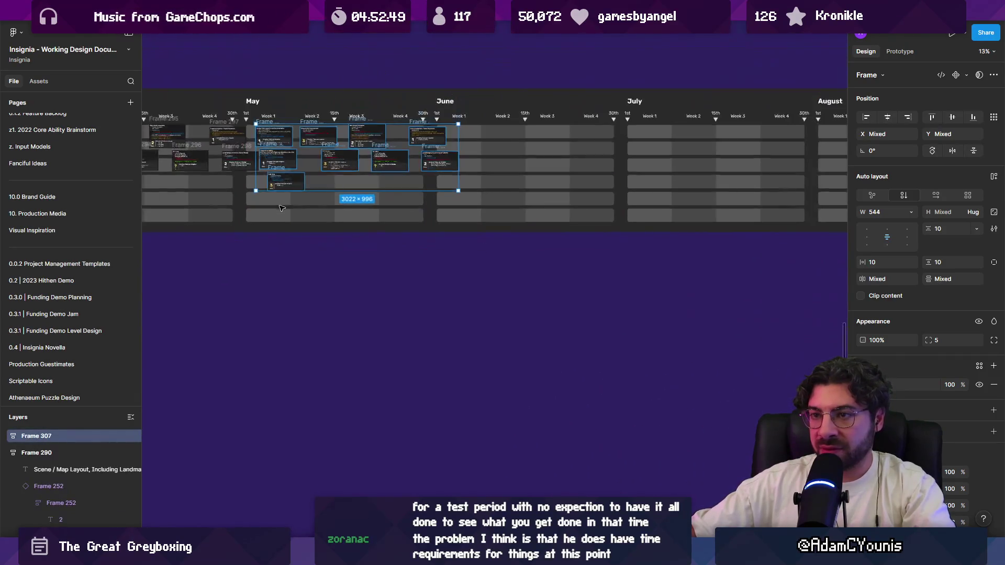
Alt-drag another copy of the card group to June Week 1, then clear the selection
left_click_drag(279, 148, 475, 148)
scroll(394, 327, "down", 6)
key("Escape")
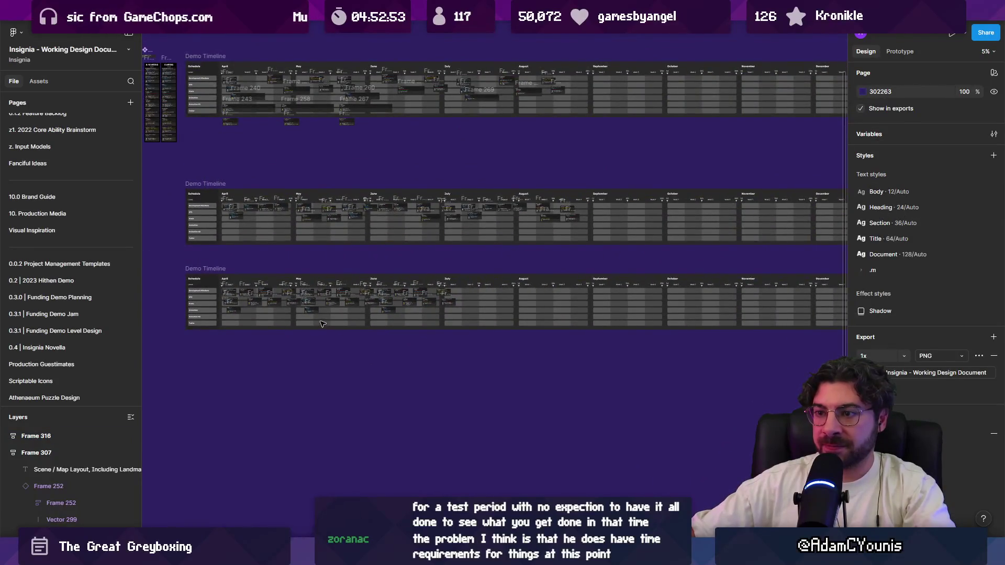
scroll(330, 308, "left", 2)
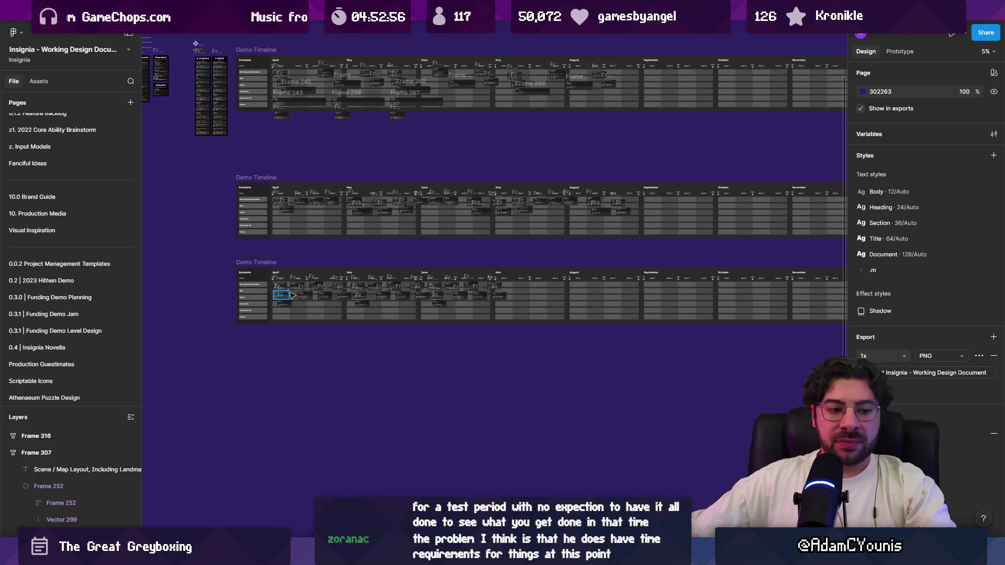
scroll(361, 268, "up", 5)
scroll(314, 280, "down", 5)
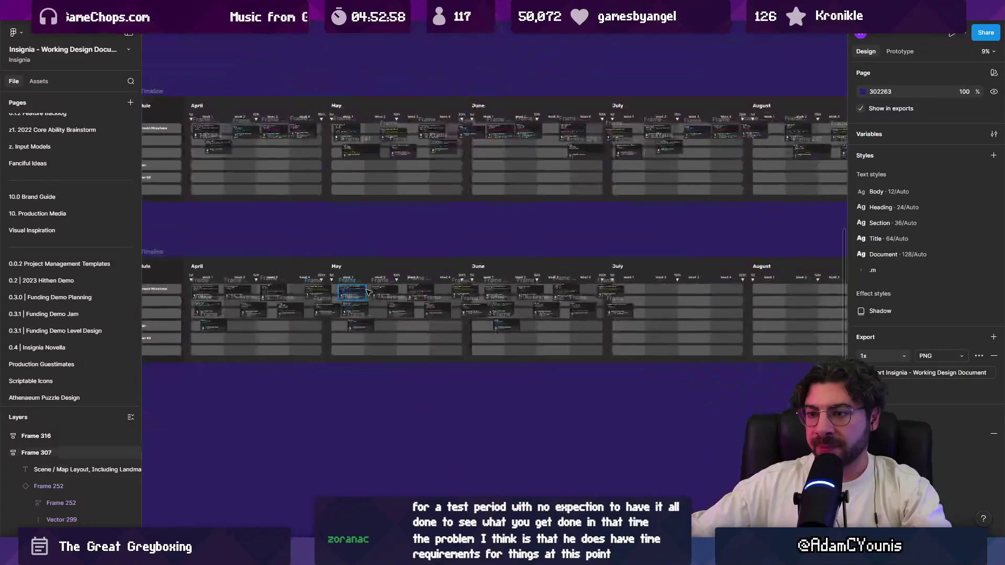
scroll(272, 288, "up", 3)
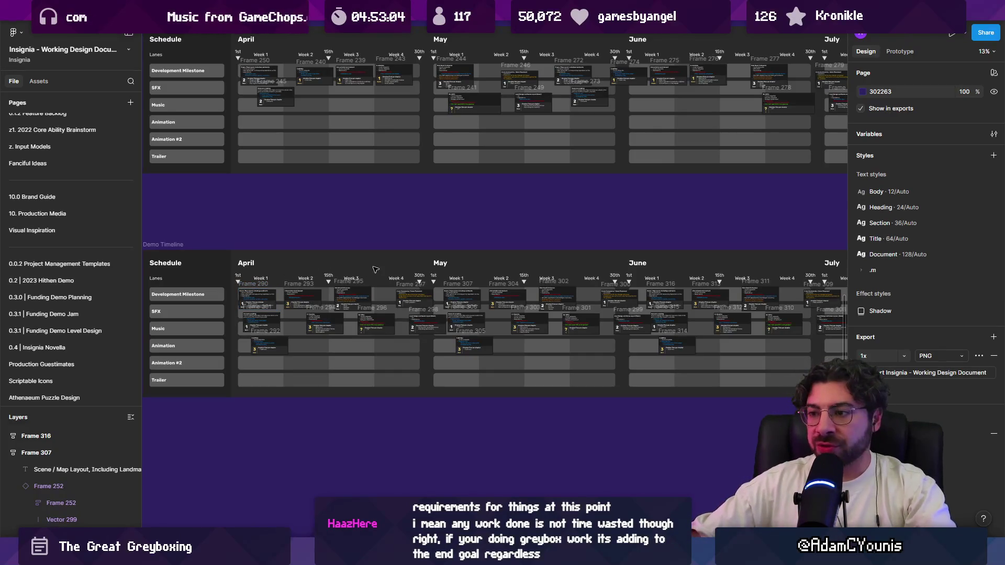
scroll(377, 268, "down", 2)
scroll(422, 256, "down", 2)
scroll(398, 293, "down", 3)
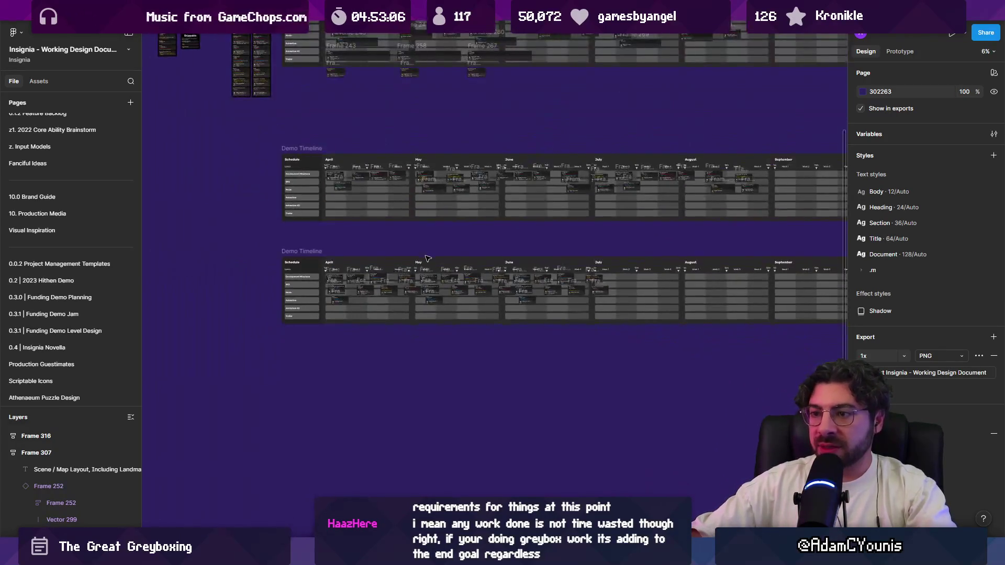
scroll(394, 324, "up", 3)
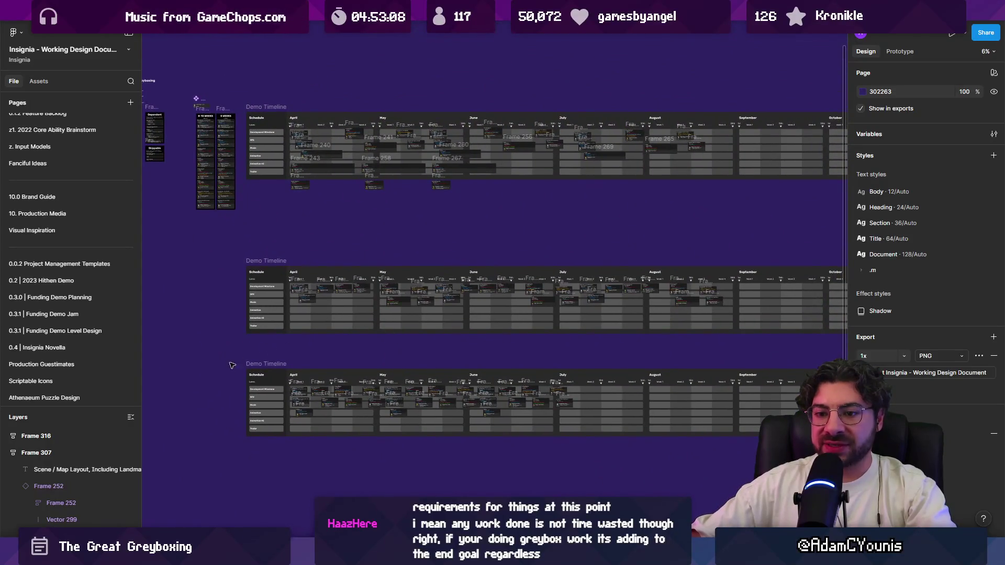
scroll(81, 449, "down", 10)
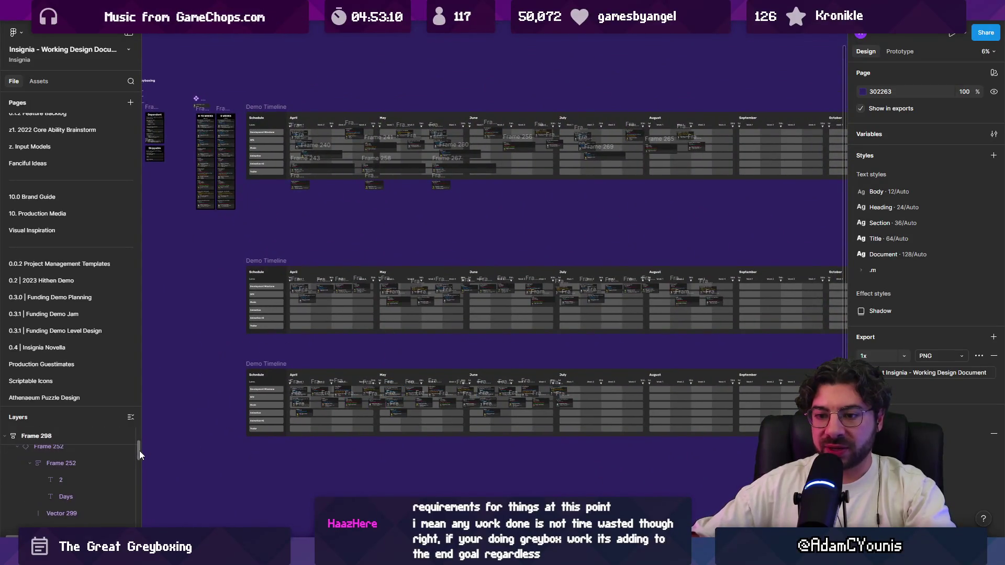
scroll(84, 459, "down", 5)
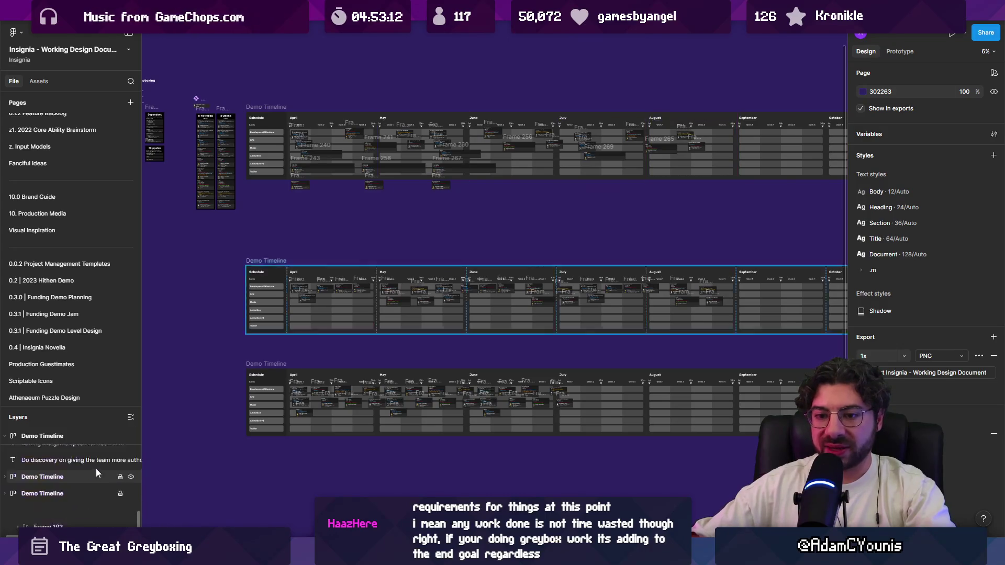
scroll(119, 473, "down", 2)
left_click(120, 471)
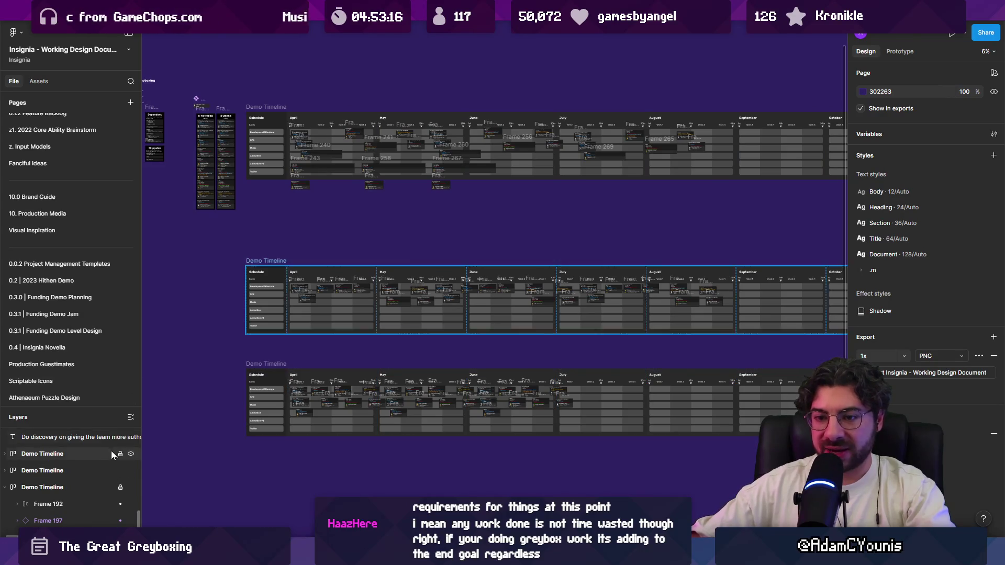
scroll(267, 262, "down", 2)
mouse_move(210, 247)
left_mouse_down()
mouse_move(567, 301)
mouse_move(801, 315)
left_mouse_up()
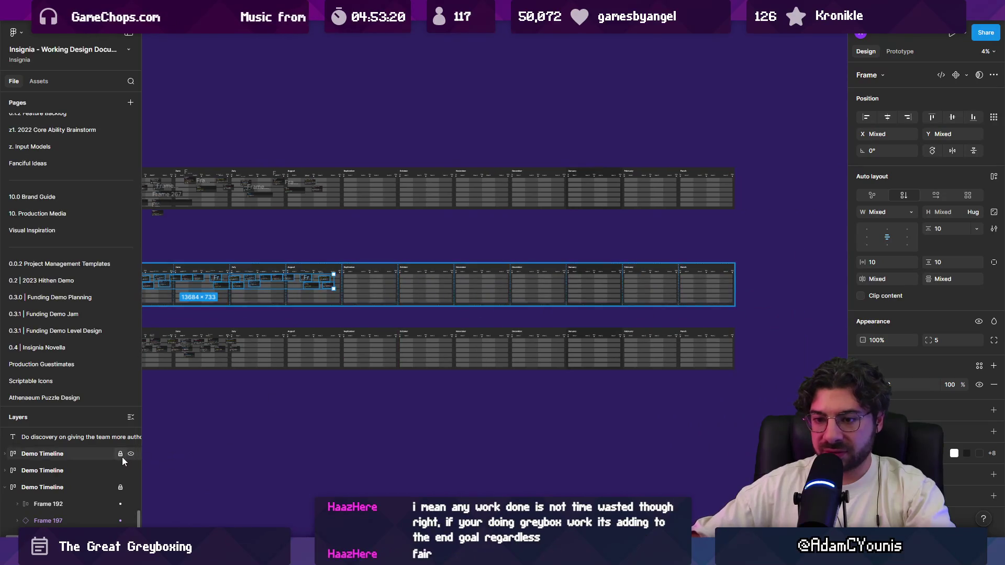
scroll(121, 456, "down", 3)
scroll(120, 452, "up", 2)
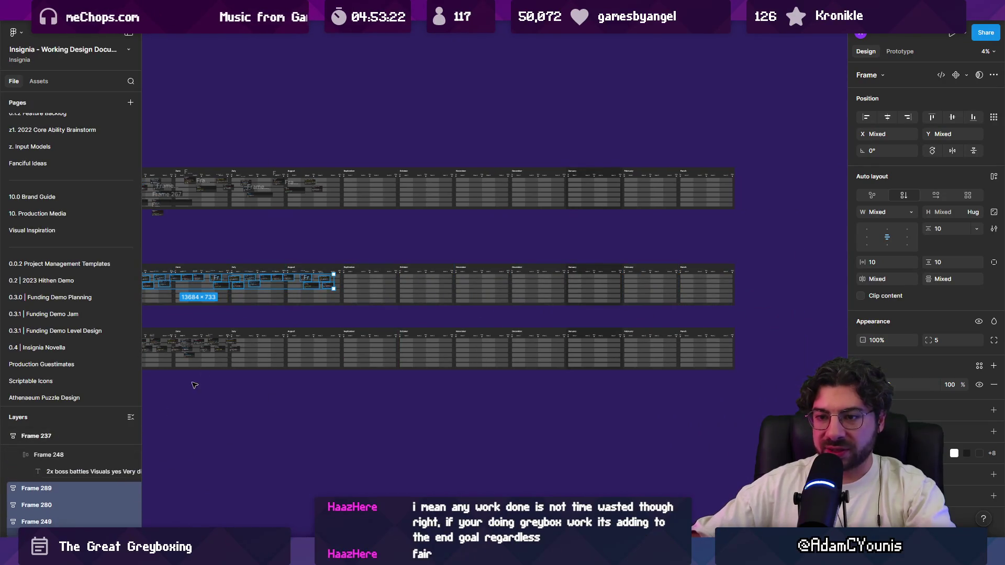
left_click(228, 306)
scroll(92, 460, "up", 3)
scroll(63, 469, "down", 3)
scroll(30, 480, "up", 3)
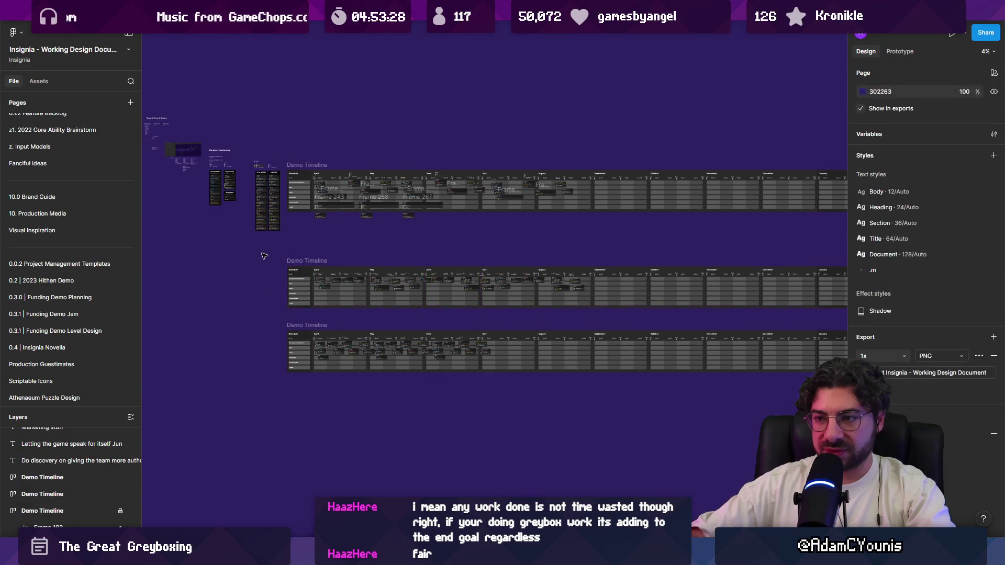
scroll(295, 261, "down", 2)
mouse_move(186, 256)
left_mouse_down()
mouse_move(539, 304)
mouse_move(832, 309)
left_mouse_up()
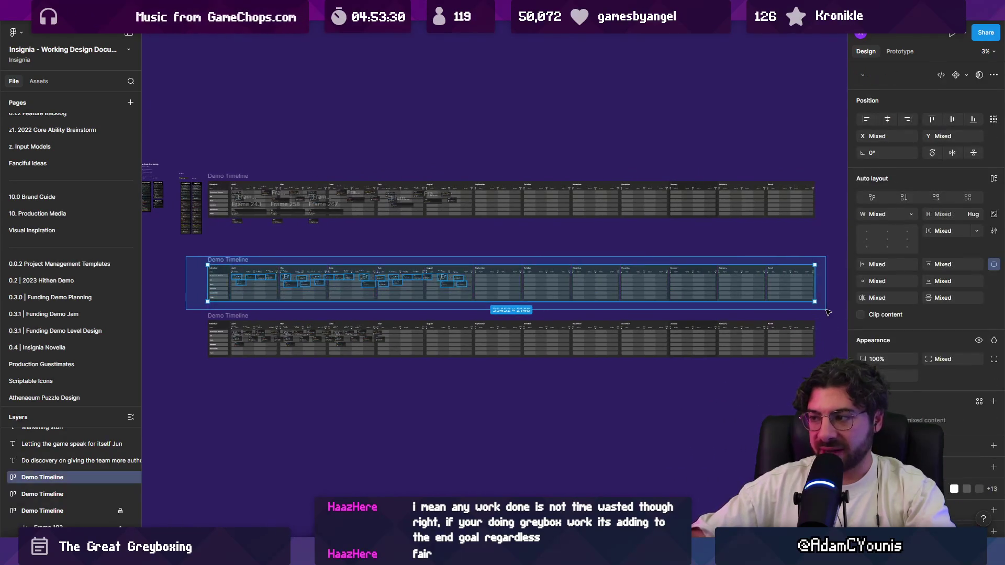
left_click_drag(364, 294, 364, 284)
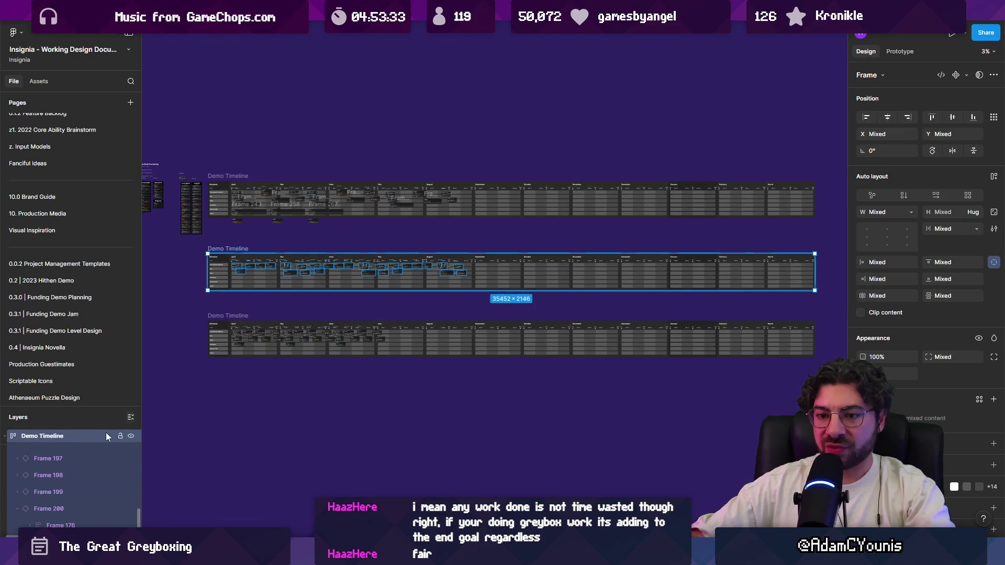
key("Escape")
left_click(232, 250)
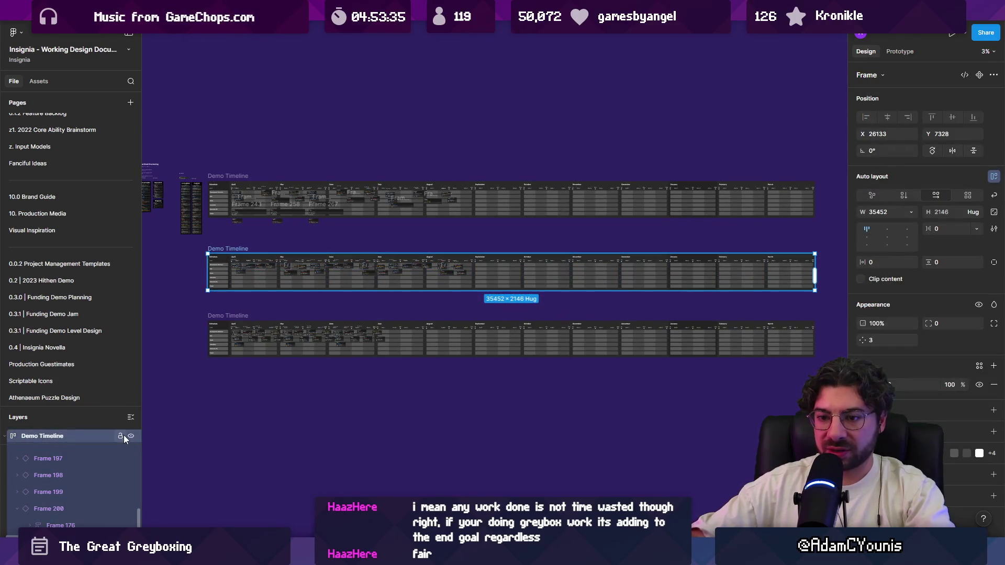
left_click(119, 435)
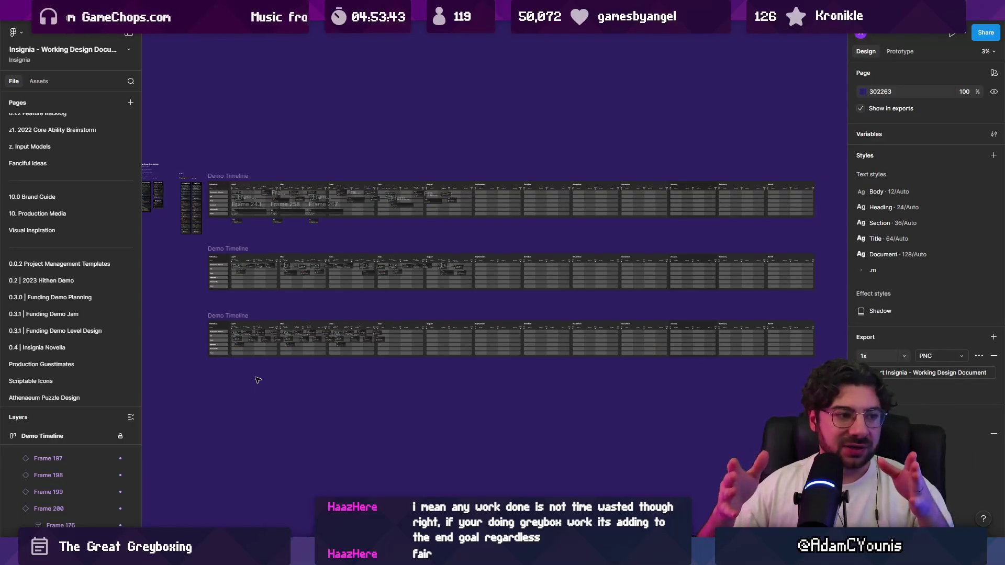
Unlock the Demo Timelines in the Layers panel so their month frames can be edited
left_click(489, 341)
scroll(116, 488, "down", 5)
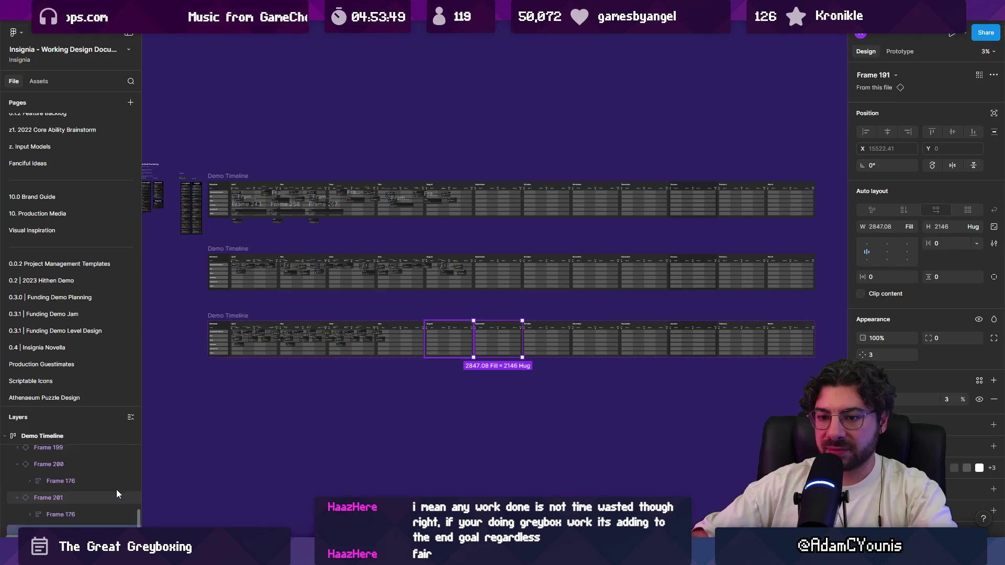
scroll(118, 492, "down", 3)
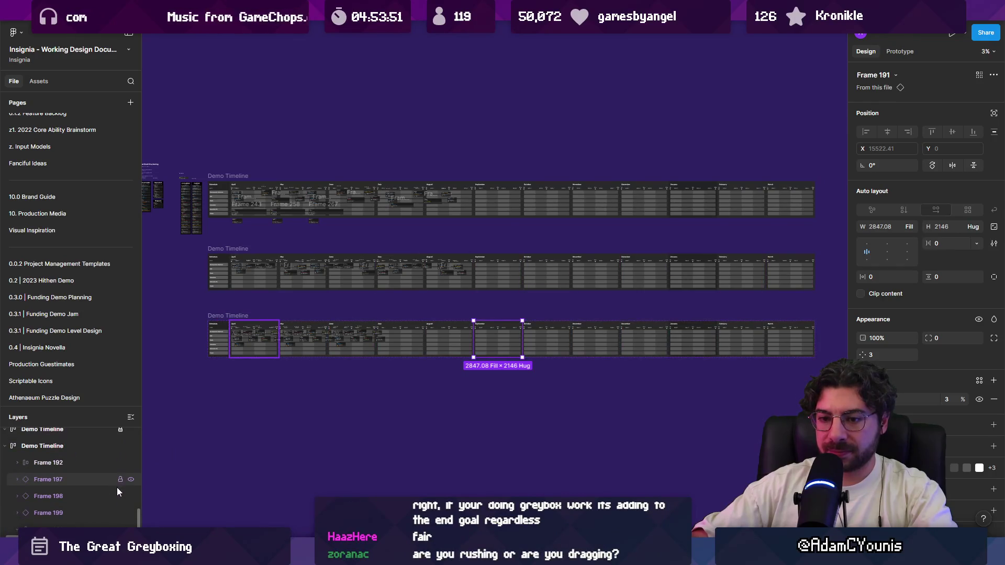
left_click(120, 498)
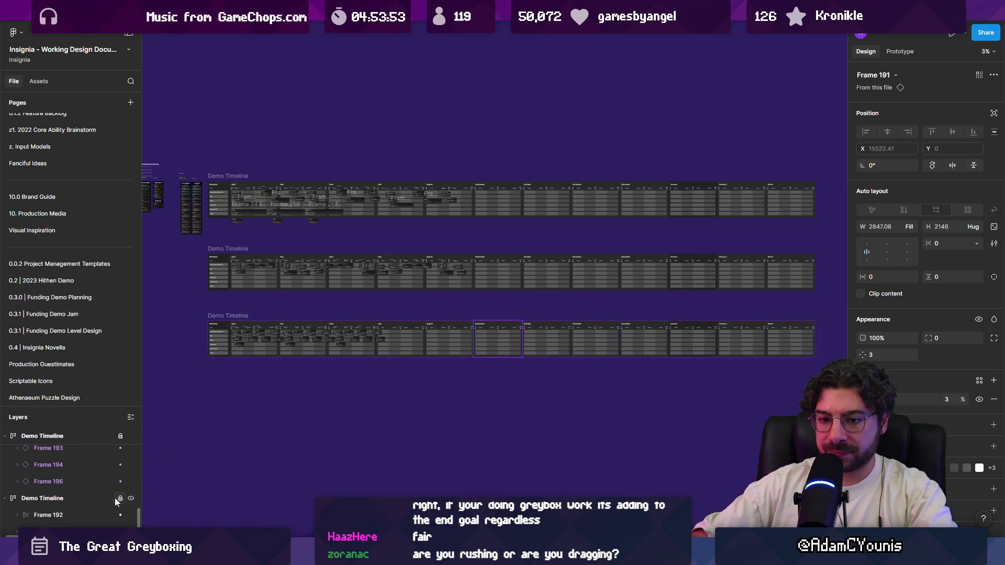
left_click(5, 499)
scroll(13, 474, "down", 4)
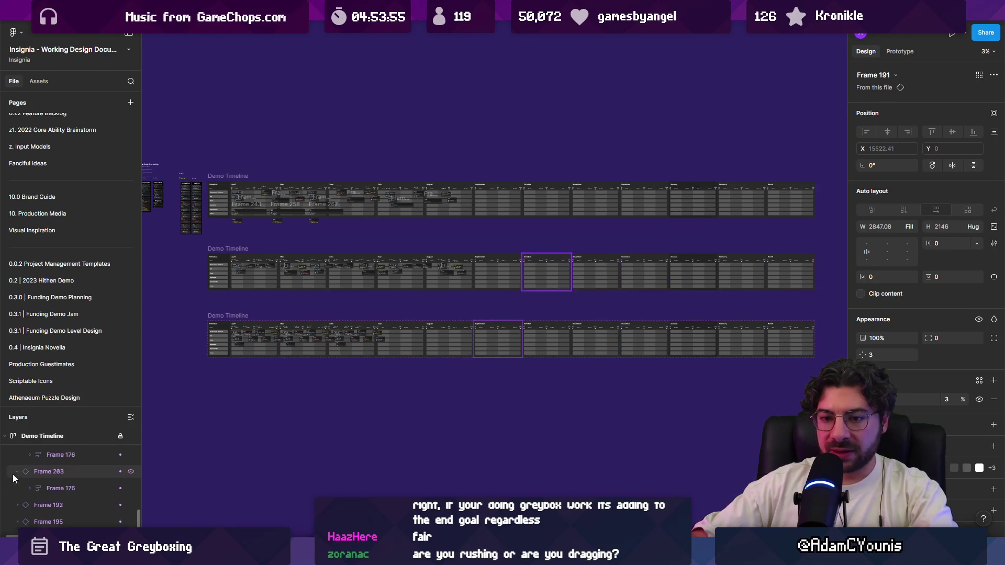
left_click(5, 458)
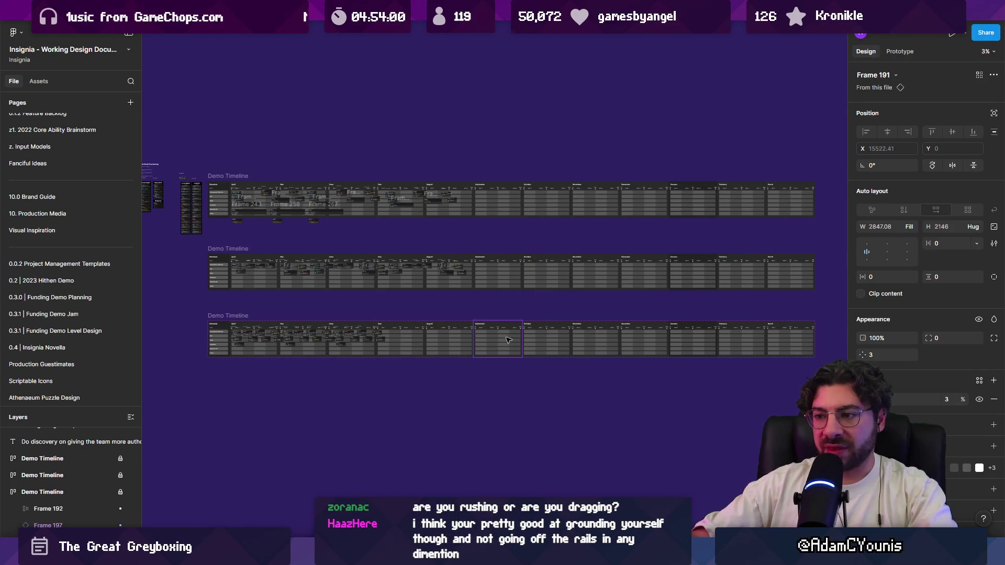
left_click(329, 410)
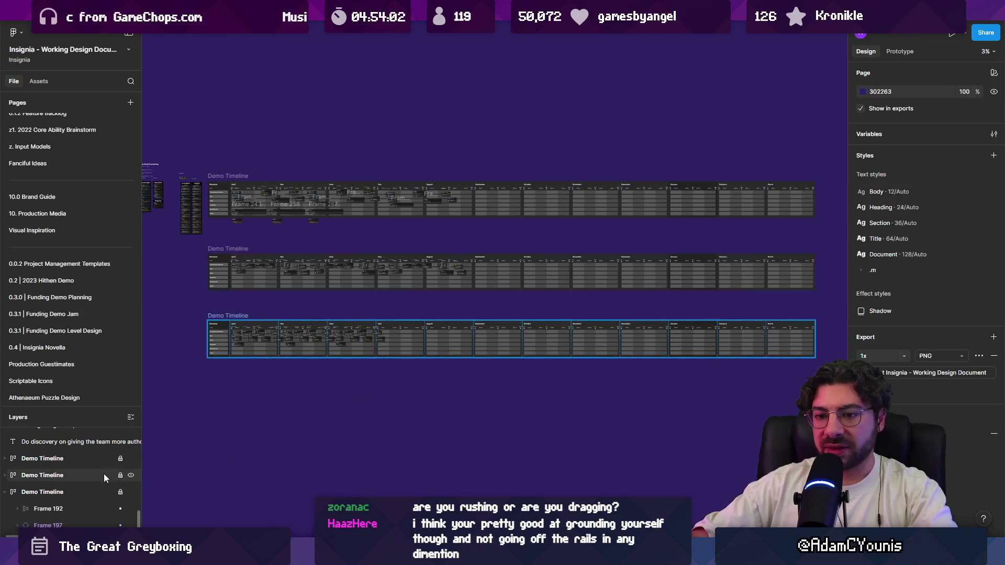
left_click(42, 459)
left_click(119, 475)
Shift-select the September–March month frames in the bottom, middle and top timelines
left_click(120, 492)
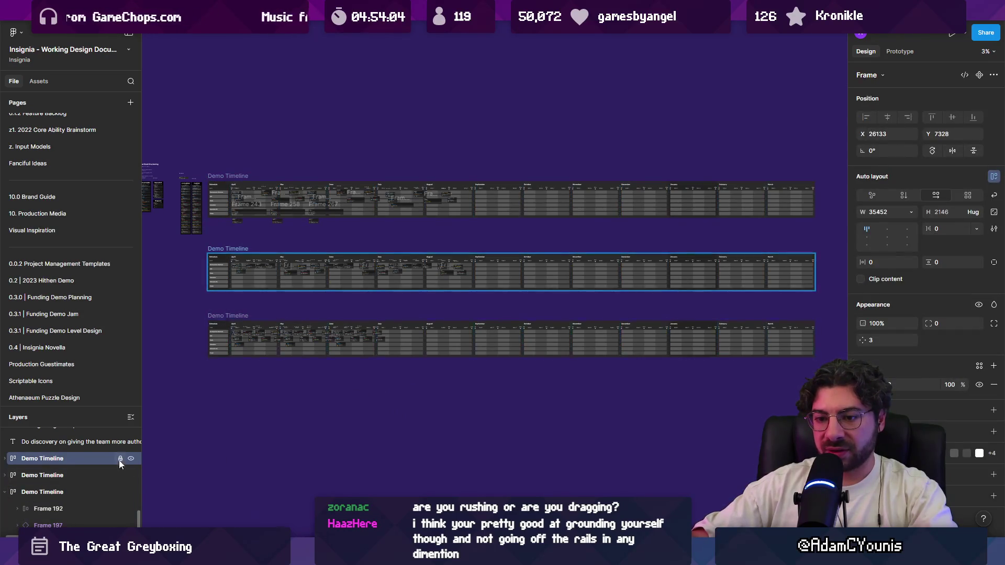
left_click(501, 340)
left_click(553, 342, "shift")
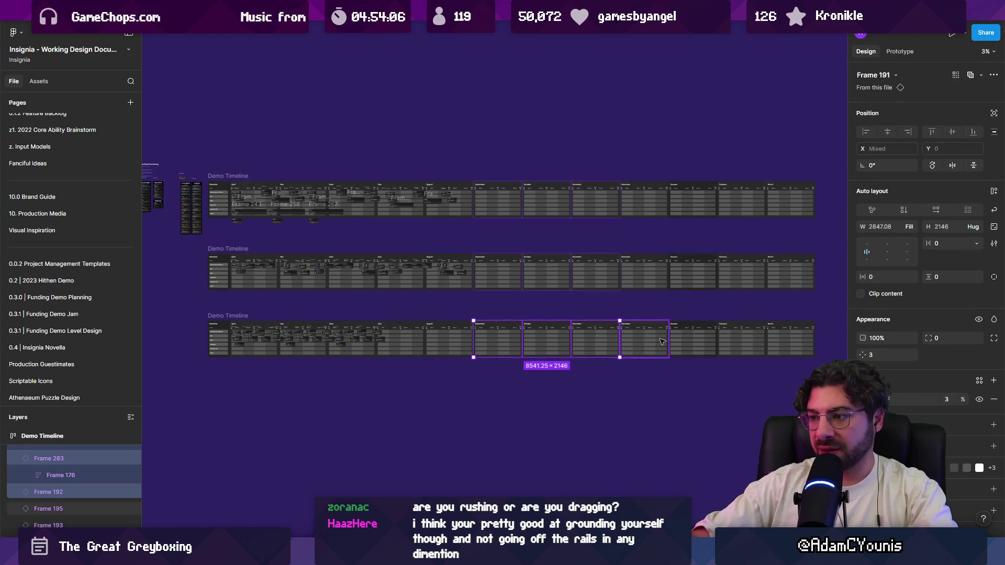
left_click(690, 340, "shift")
left_click(790, 340, "shift")
left_click(709, 280, "shift")
left_click(709, 280, "shift")
left_click(643, 272, "shift")
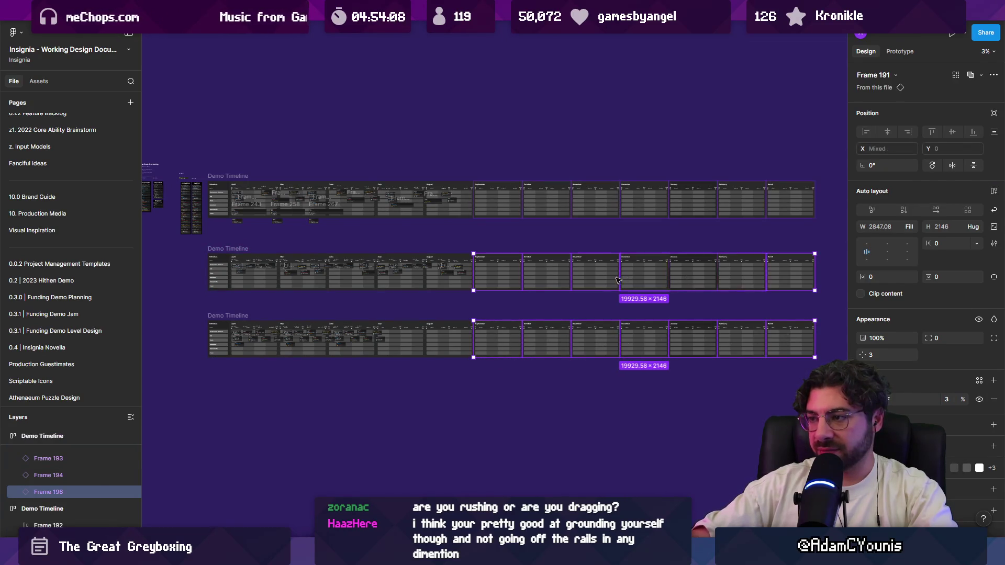
left_click(595, 272, "shift")
left_click(740, 272, "shift")
left_click(547, 273, "shift")
left_click(498, 272, "shift")
left_click(560, 200, "shift")
Rebuild the selection: September–March in the top and middle timelines plus the bottom September
left_click(546, 200, "shift")
left_click(595, 199, "shift")
left_click(644, 199, "shift")
left_click(692, 200, "shift")
left_click(740, 199, "shift")
left_click(793, 202, "shift")
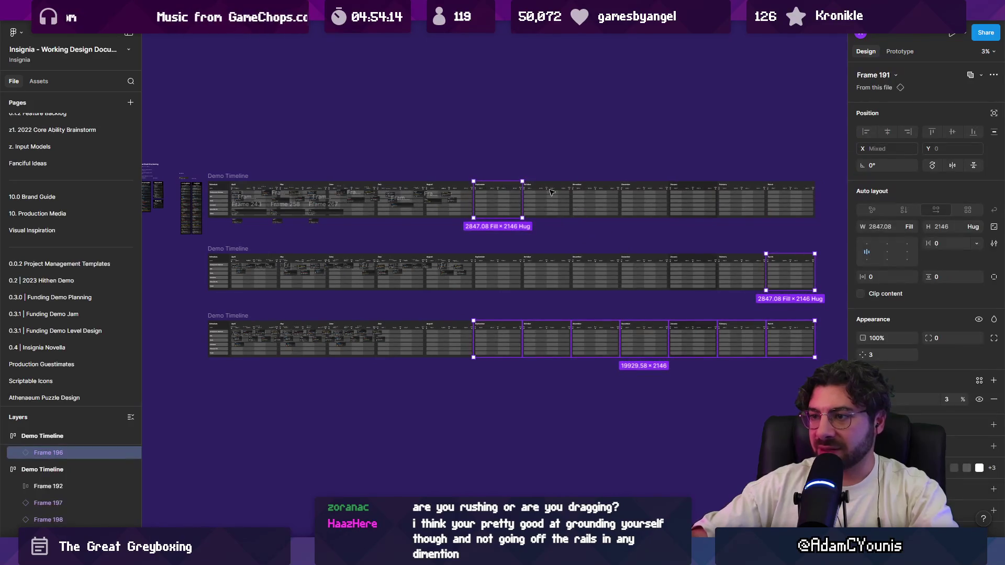
left_click(497, 199)
left_click(546, 199, "shift")
left_click(595, 200, "shift")
left_click(643, 200, "shift")
left_click(692, 199, "shift")
left_click(741, 199, "shift")
left_click(790, 199, "shift")
left_click_drag(827, 262, 653, 277)
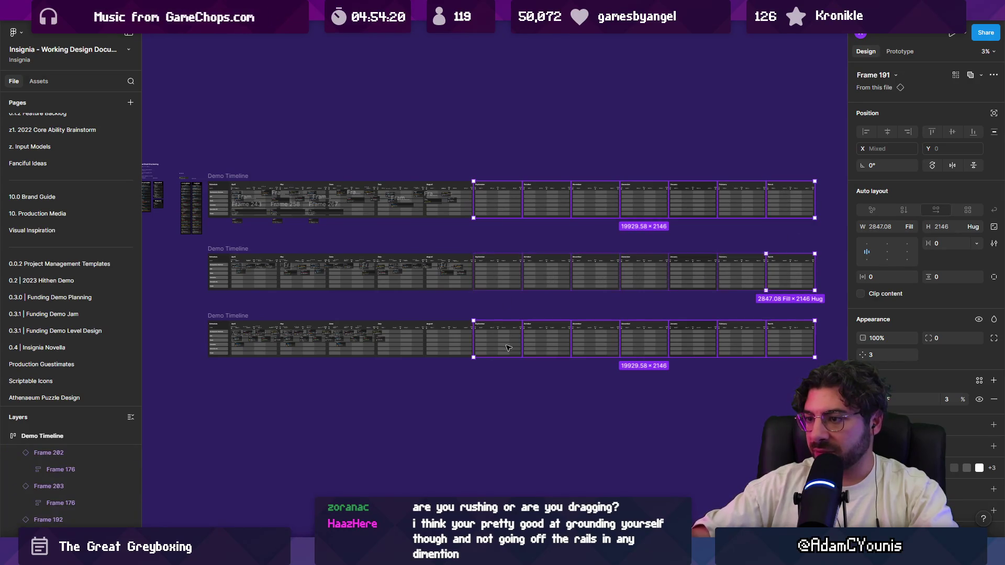
left_click(811, 336, "shift")
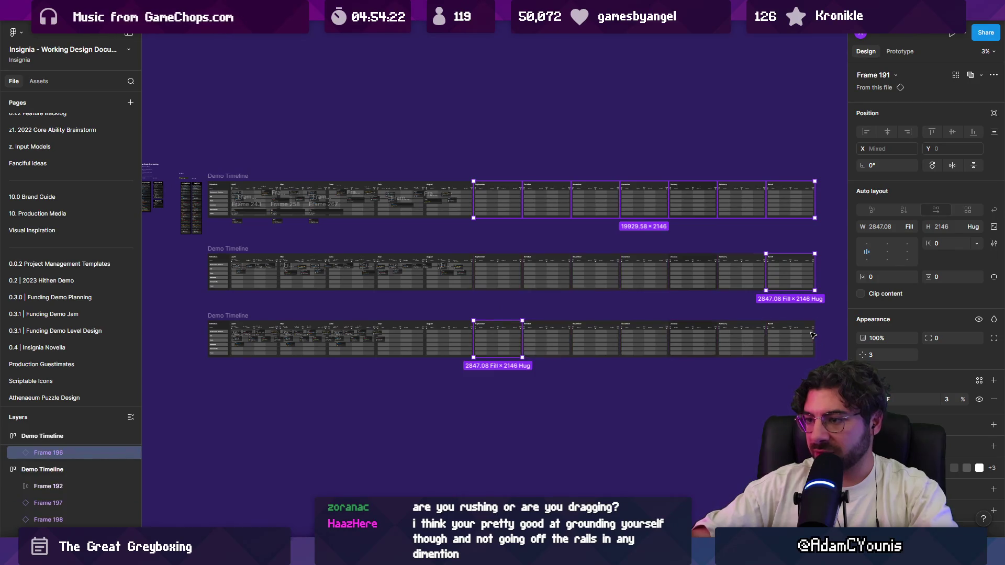
Undo a first deletion, then marquee-select September–March across all three timelines and delete them
key("Delete")
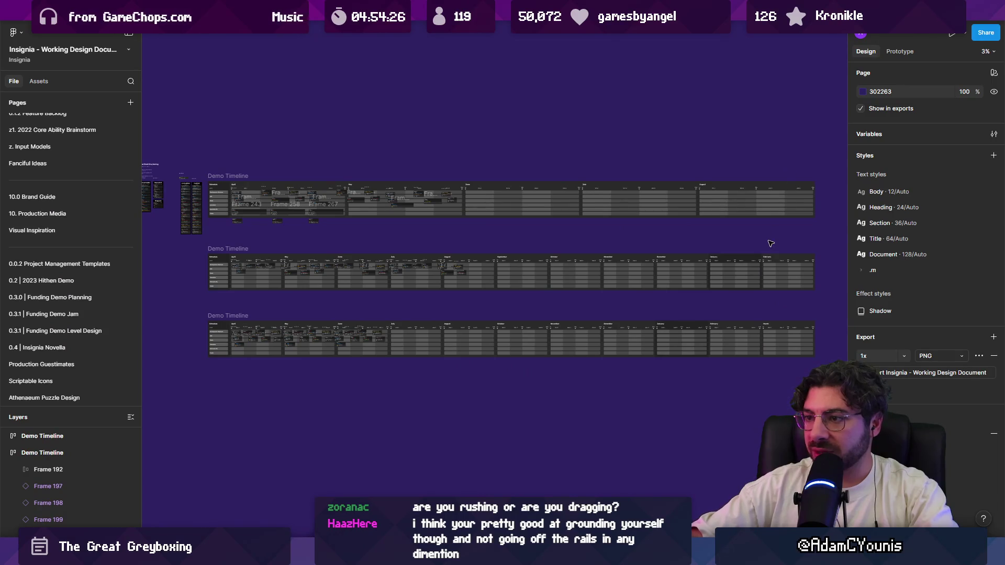
key("ctrl+z")
key("ctrl+z")
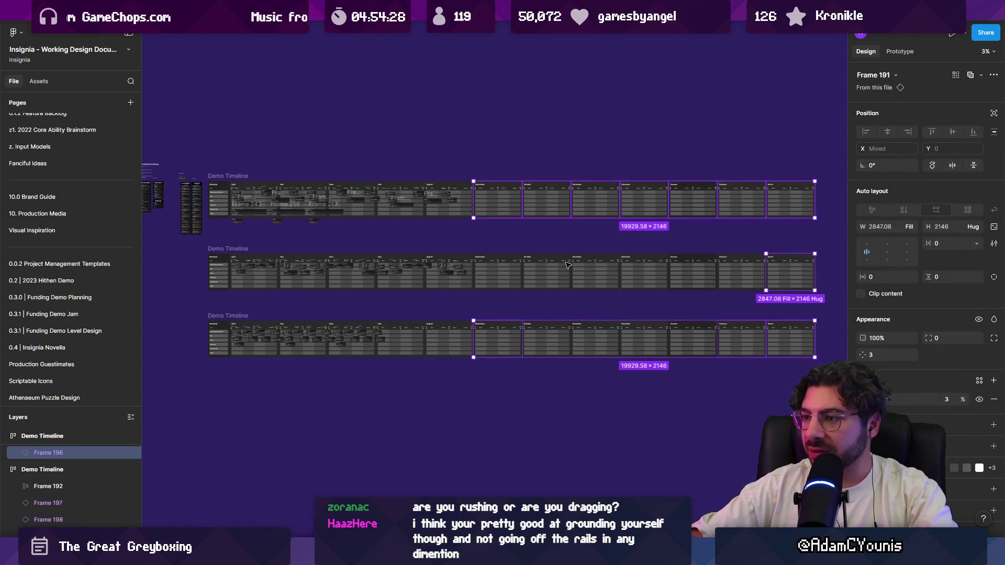
key("ctrl+z")
key("ctrl+z")
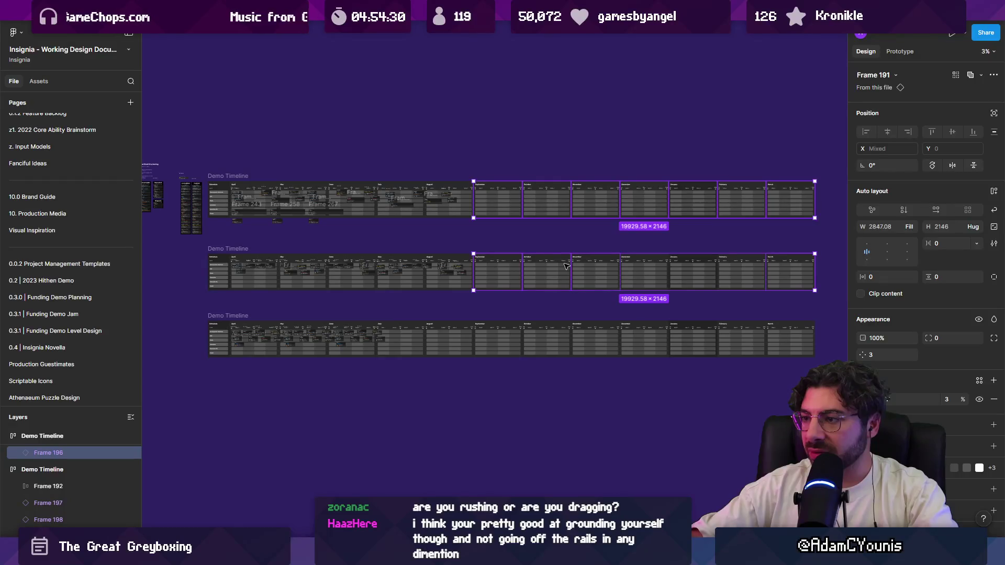
left_click(539, 150)
mouse_move(494, 141)
left_mouse_down()
mouse_move(704, 351)
mouse_move(801, 396)
left_mouse_up()
mouse_move(786, 278)
left_mouse_down()
mouse_move(702, 172)
mouse_move(532, 152)
mouse_move(475, 165)
left_mouse_up()
key("Delete")
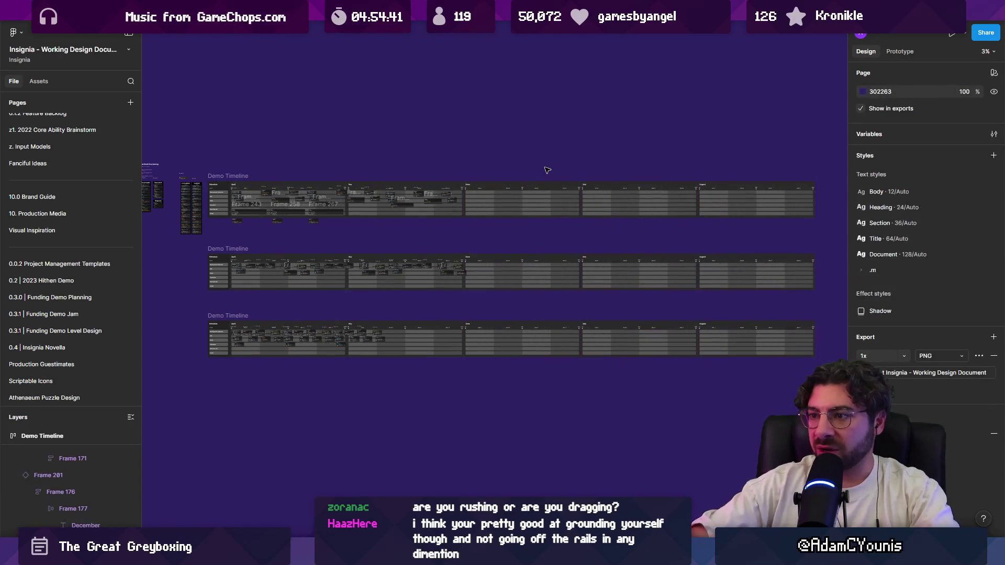
Select all three Demo Timeline frames and narrow them to width 15107 to fit April–August
left_click(227, 176)
left_click(228, 248, "shift")
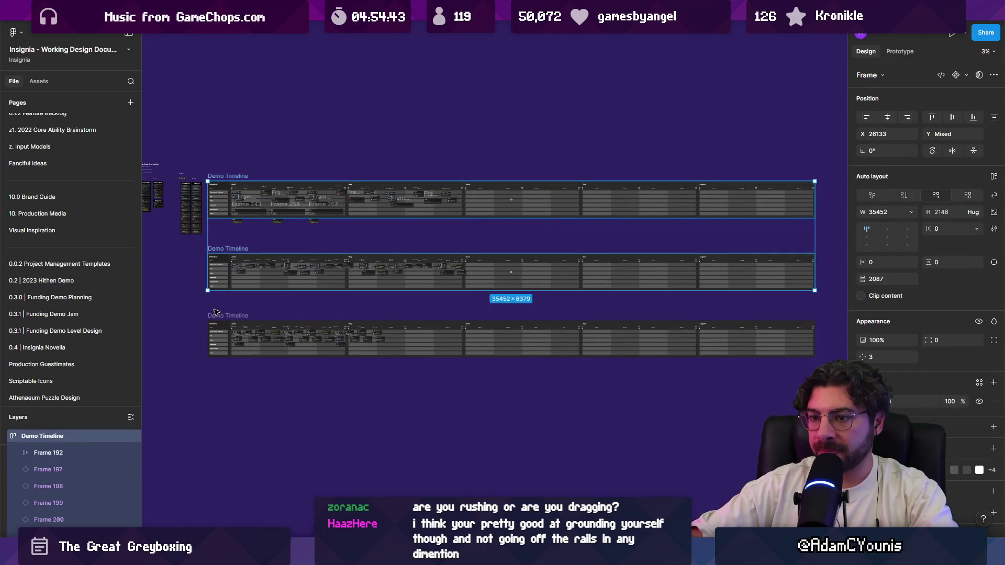
left_click(216, 315, "shift")
left_click_drag(816, 232, 464, 238)
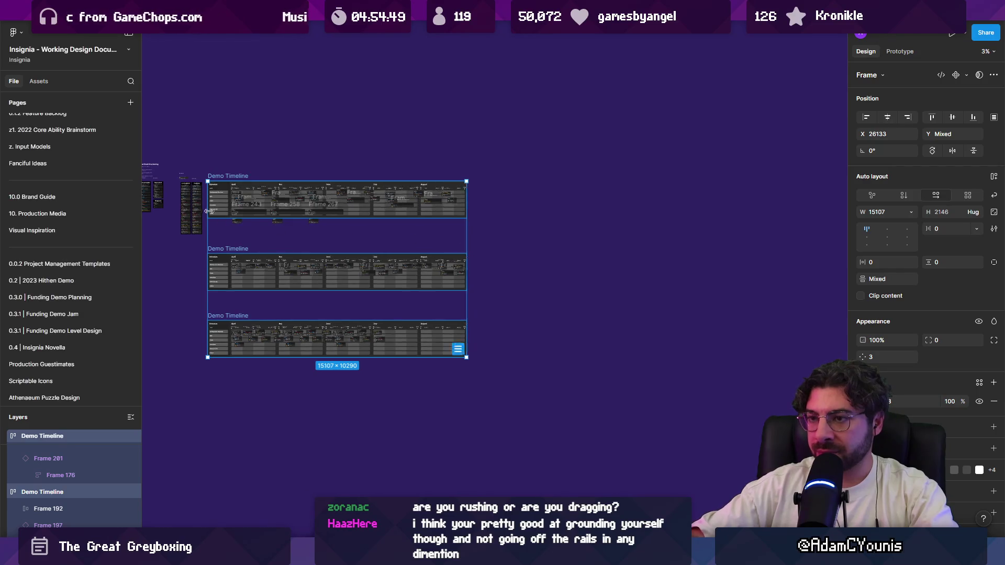
scroll(302, 190, "up", 5)
scroll(302, 190, "down", 5)
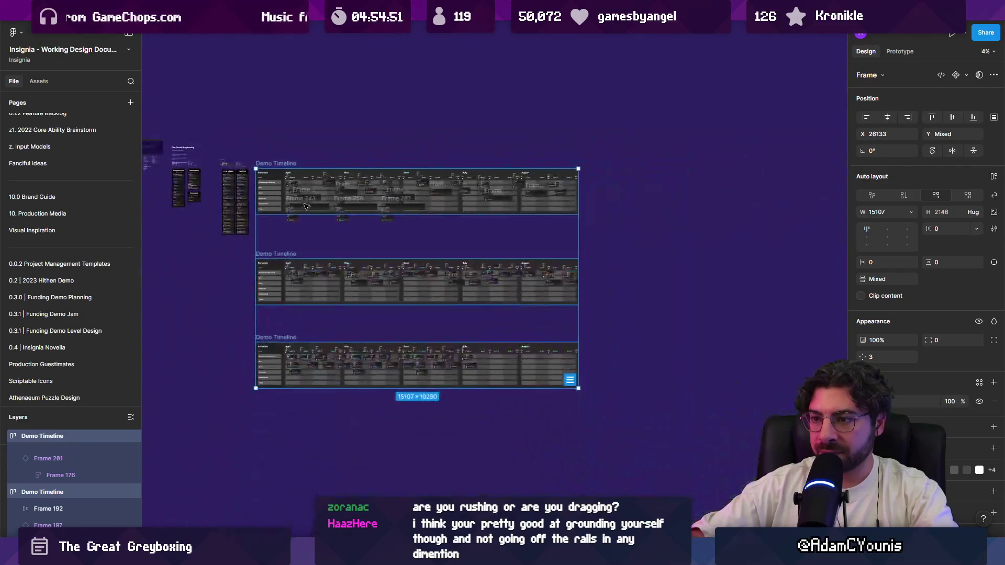
scroll(298, 332, "up", 5)
scroll(502, 282, "down", 3)
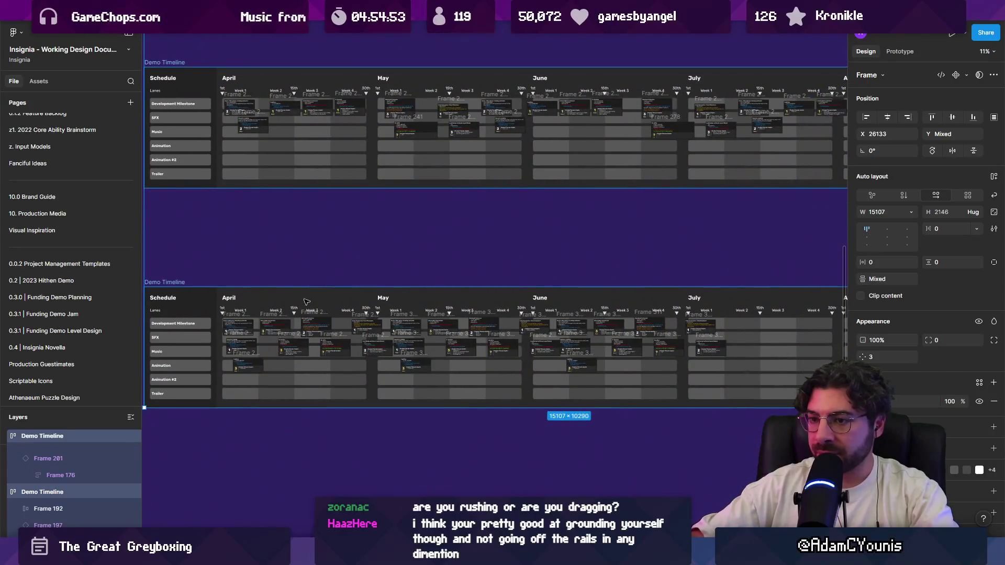
scroll(306, 302, "up", 5)
scroll(411, 263, "down", 2)
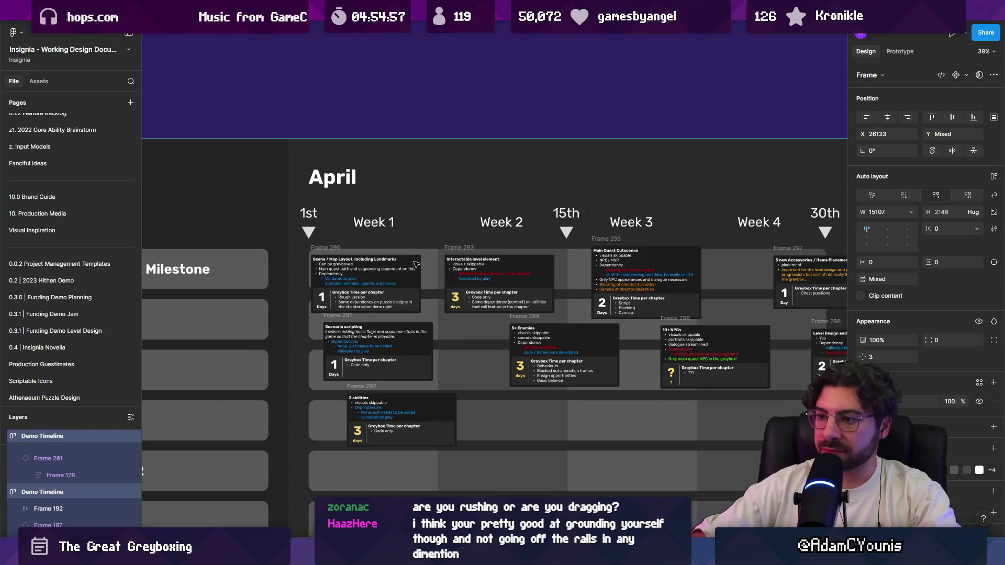
scroll(415, 257, "down", 5)
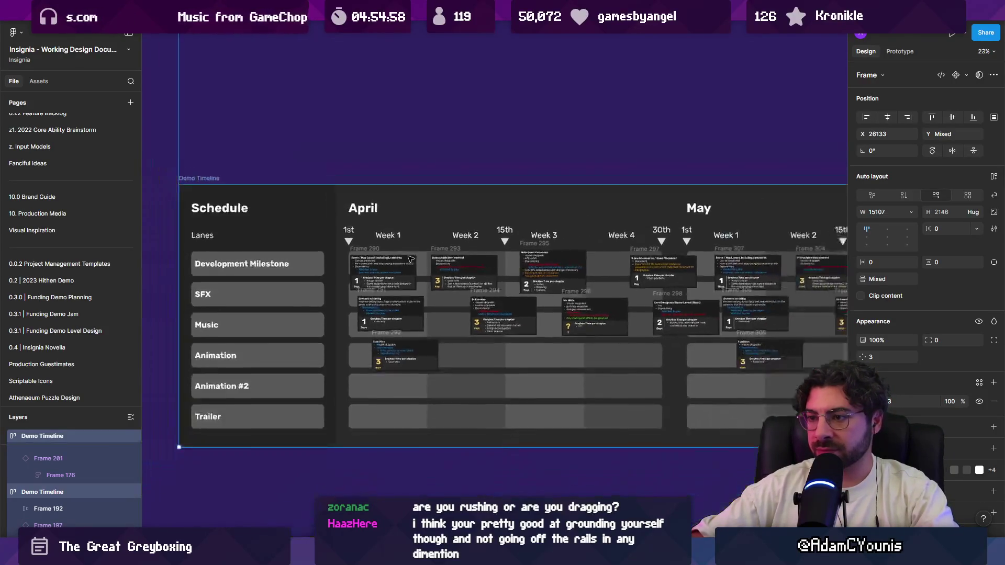
scroll(466, 340, "down", 3)
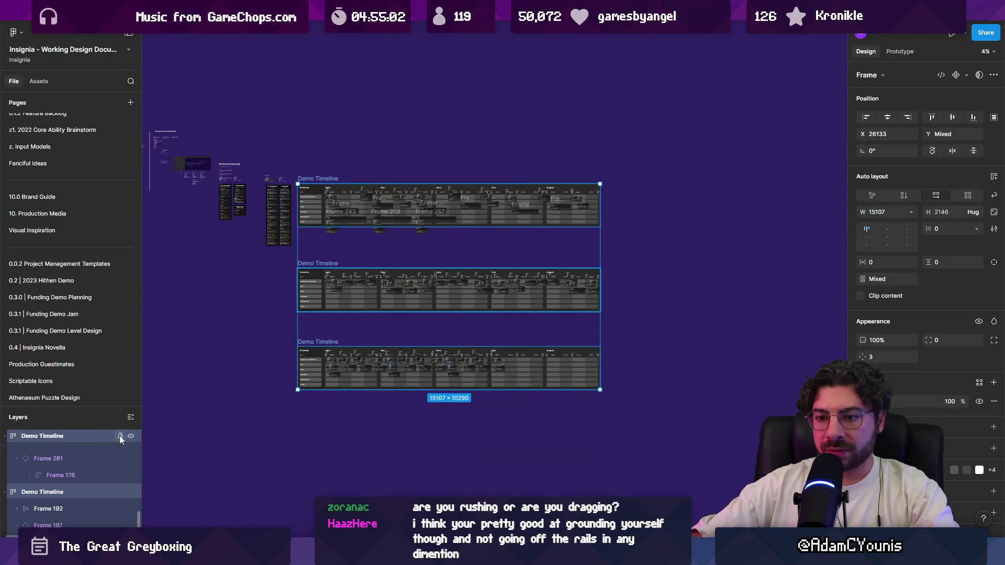
Lock the three Demo Timelines with Lock/Unlock, then deselect them
right_click(331, 290)
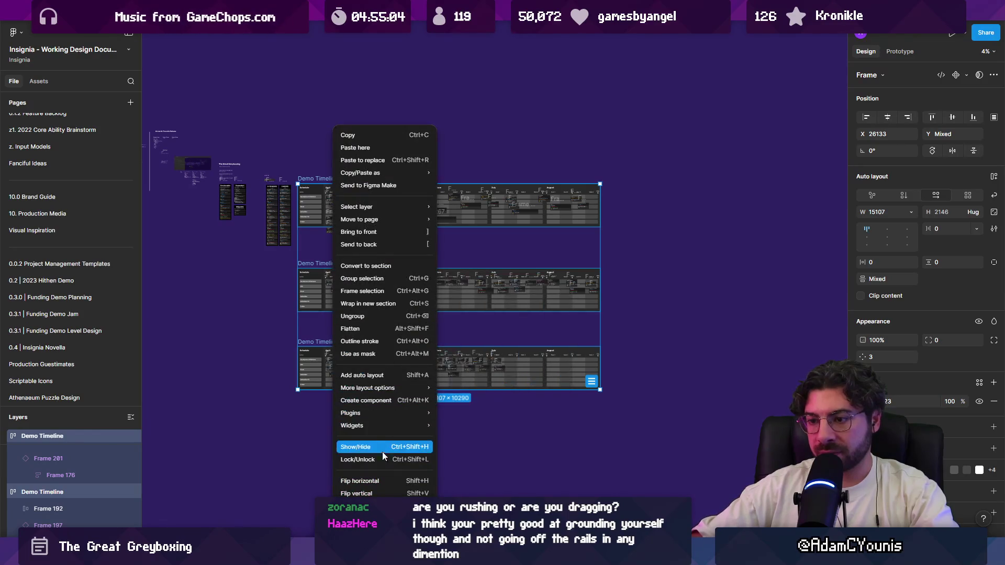
mouse_move(378, 426)
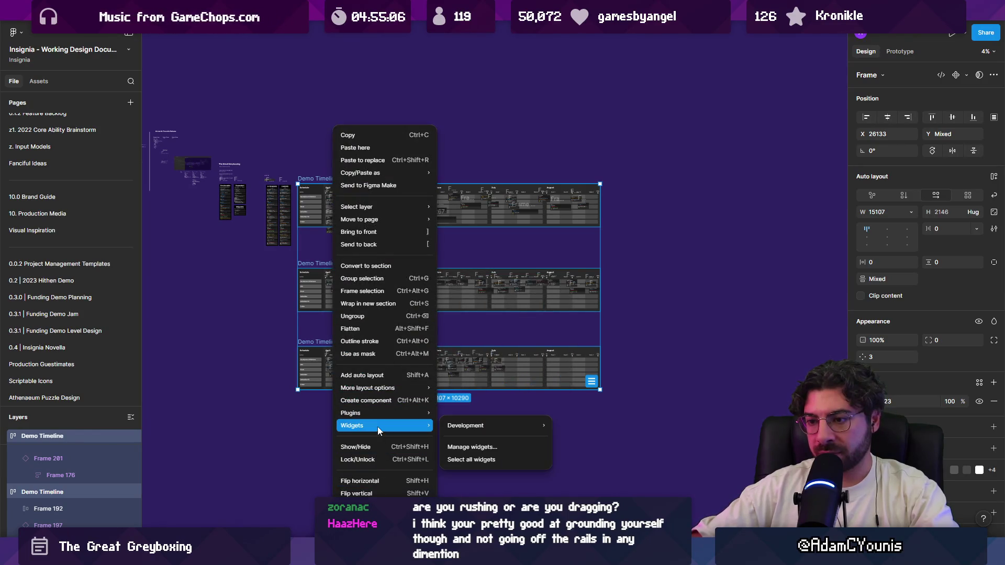
left_click(382, 459)
left_click(454, 428)
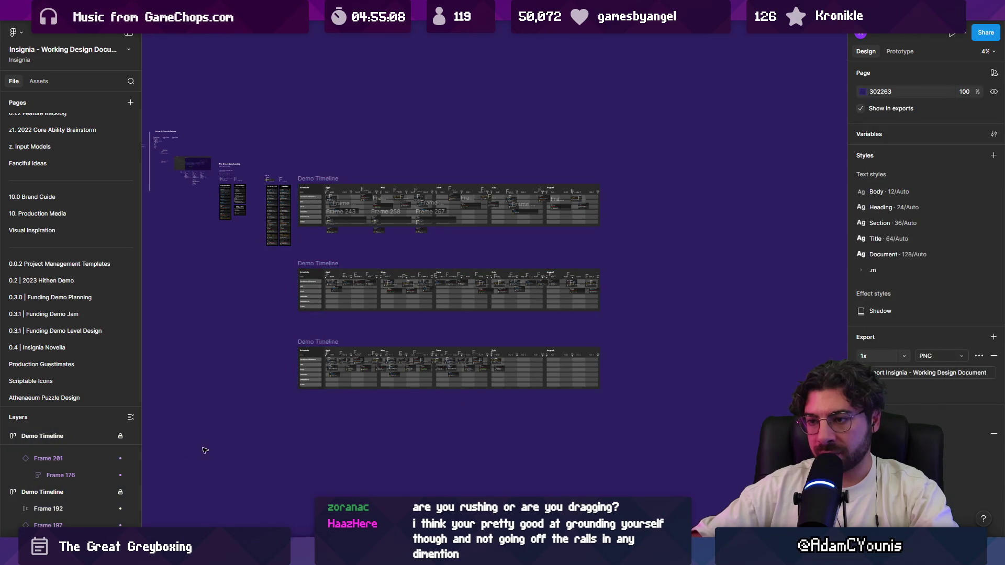
scroll(329, 353, "up", 5)
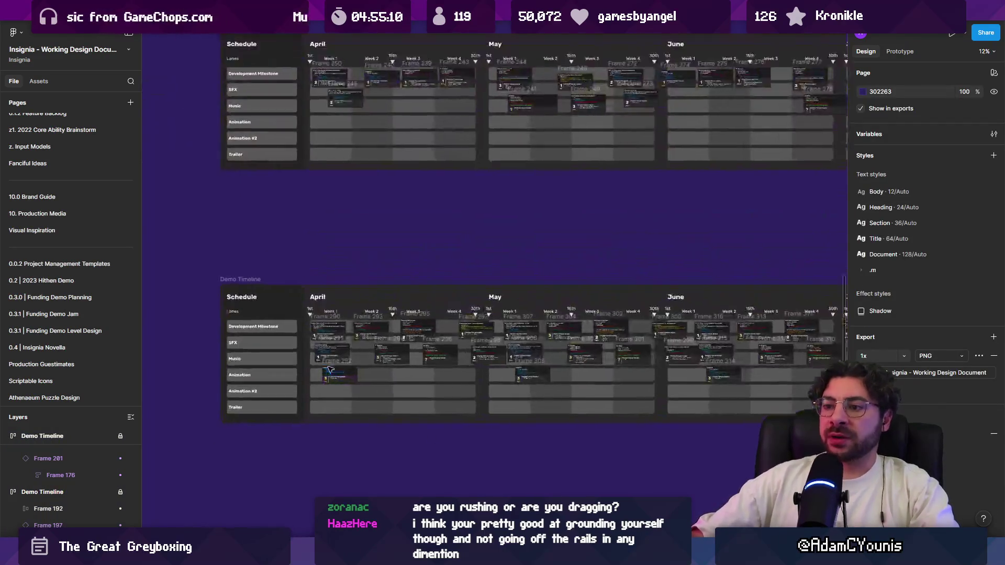
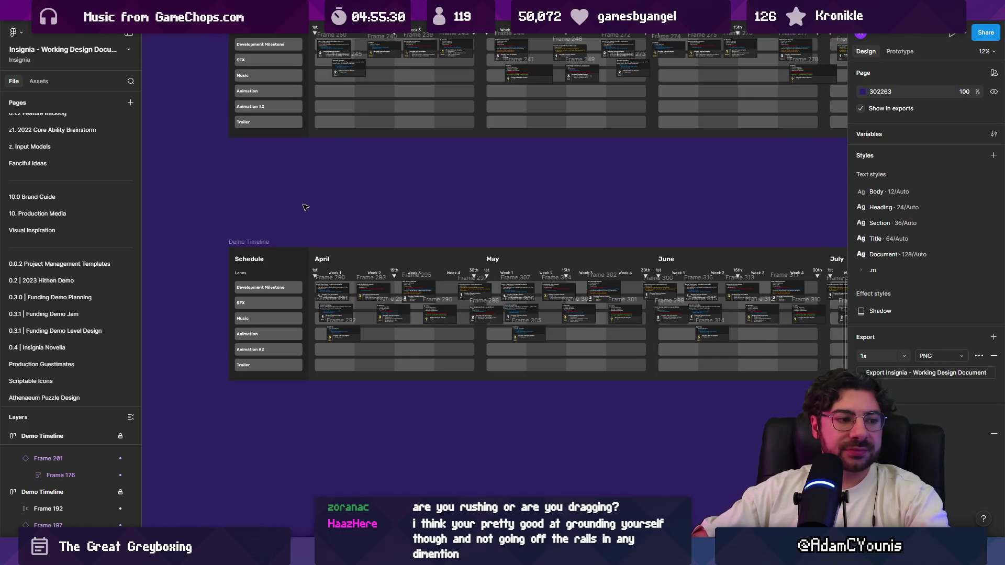
Zoom out to 6%, then zoom into April's 5+ Enemies card at 146% to read its 3-day estimate
scroll(306, 208, "down", 5)
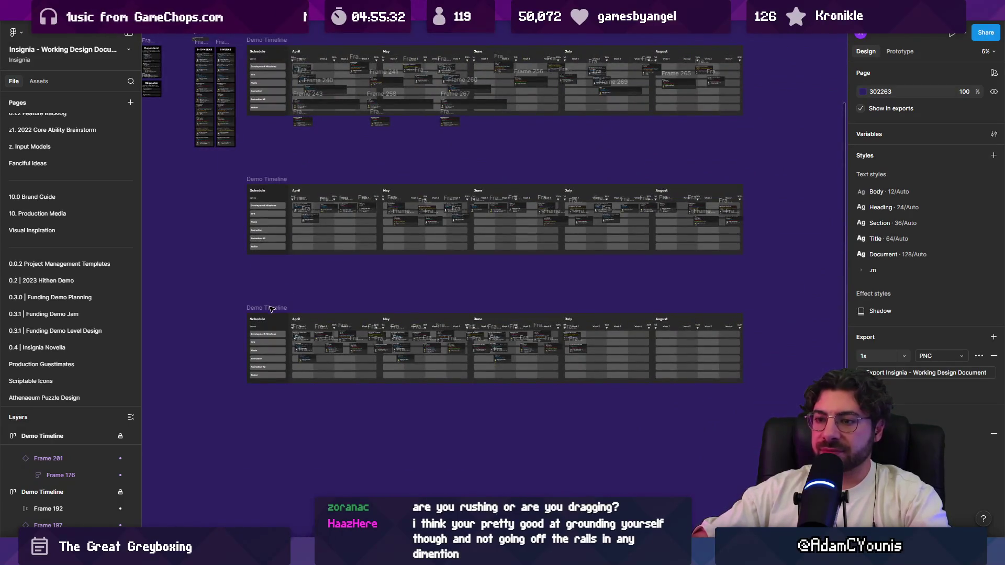
scroll(271, 309, "up", 5)
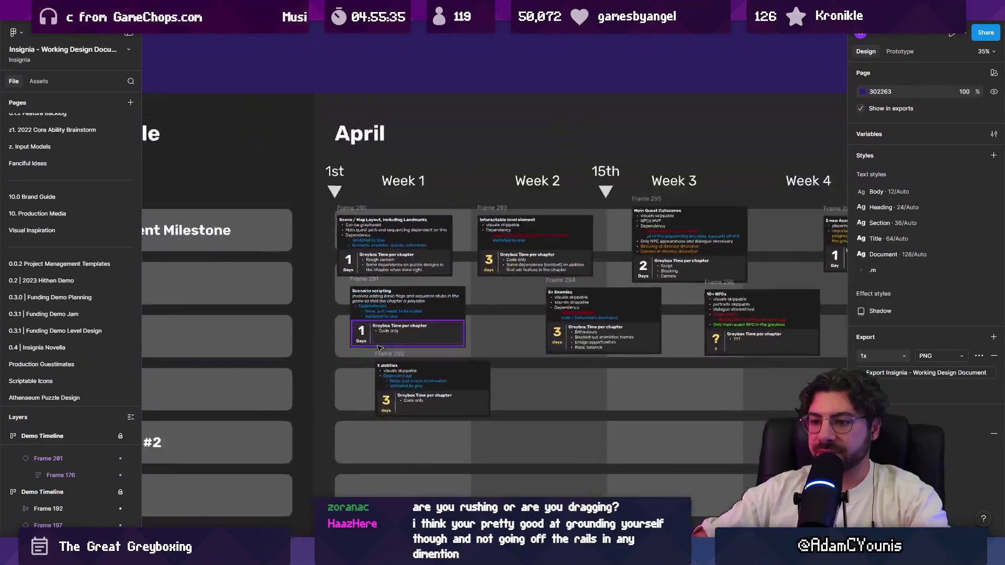
scroll(379, 348, "up", 5)
scroll(619, 169, "down", 3)
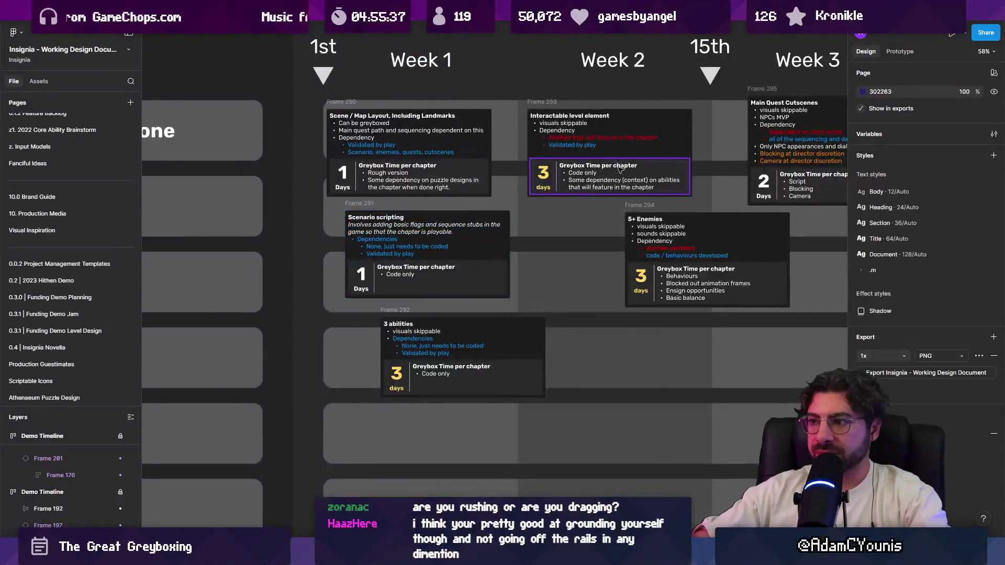
scroll(619, 168, "right", 3)
scroll(619, 169, "up", 2)
scroll(593, 371, "up", 2)
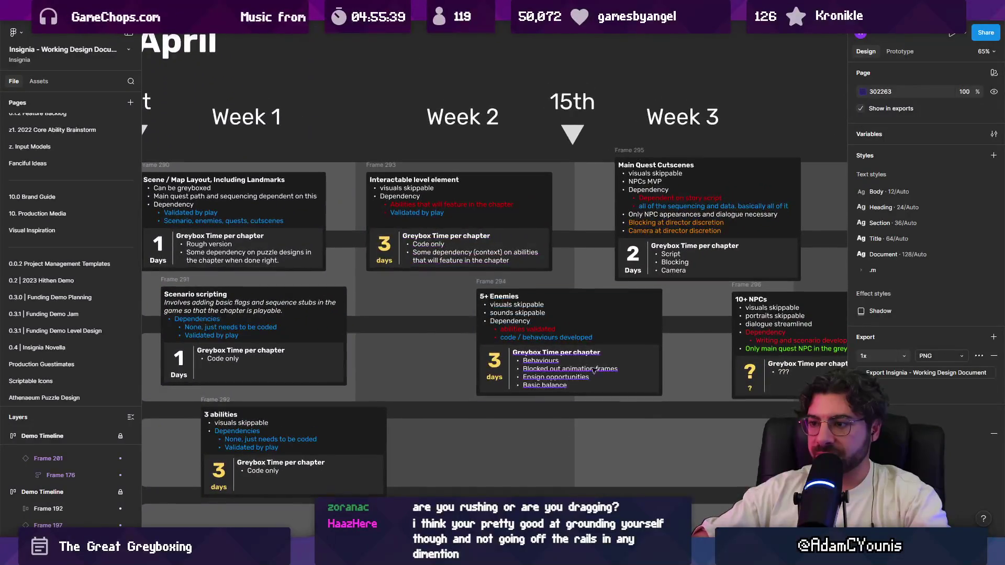
scroll(594, 371, "up", 4)
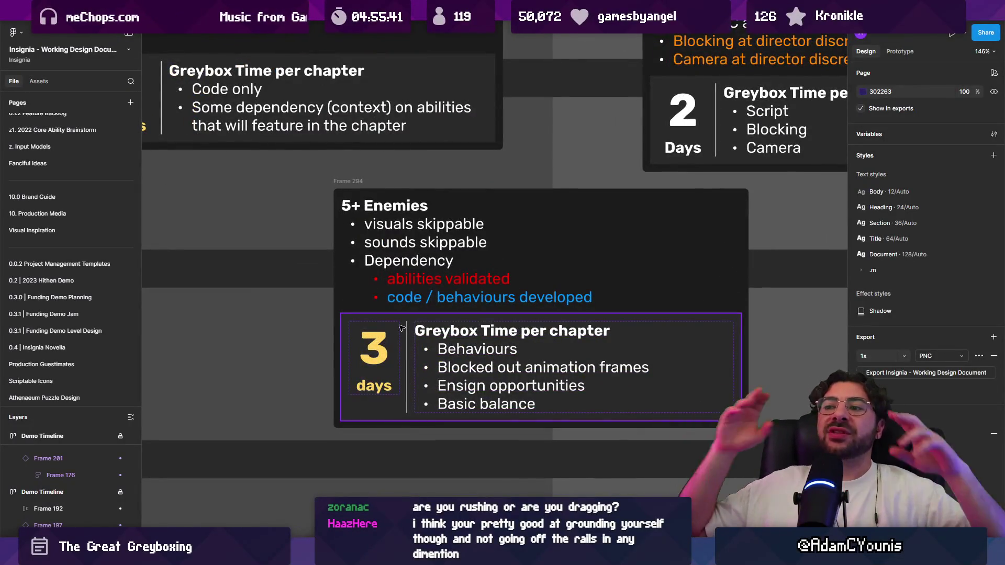